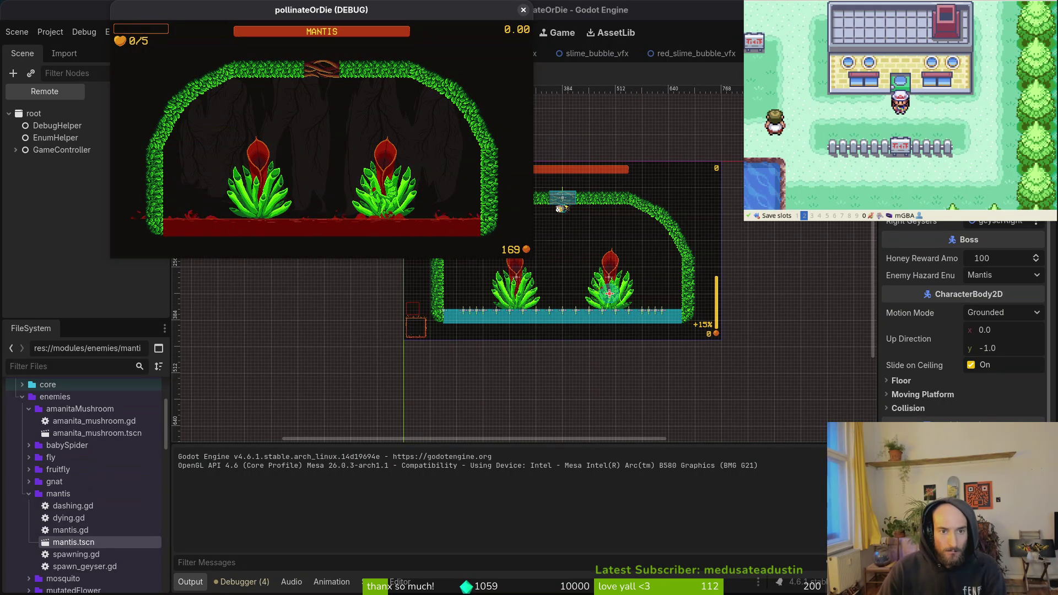
# Stop the debug run with F8 and open the mantis.tscn scene
pyautogui.press('F8')
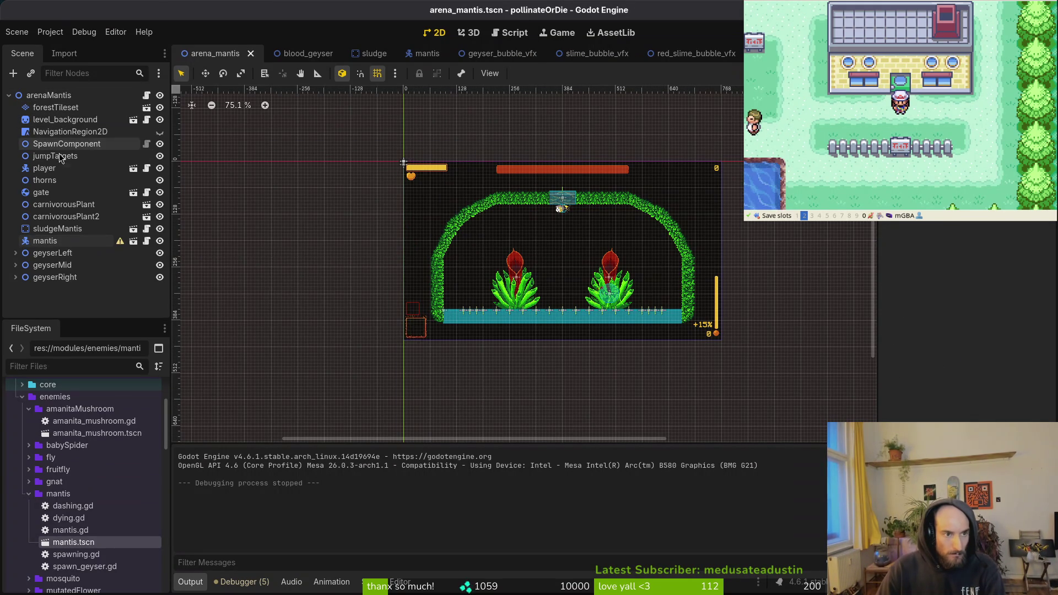
pyautogui.click(424, 55)
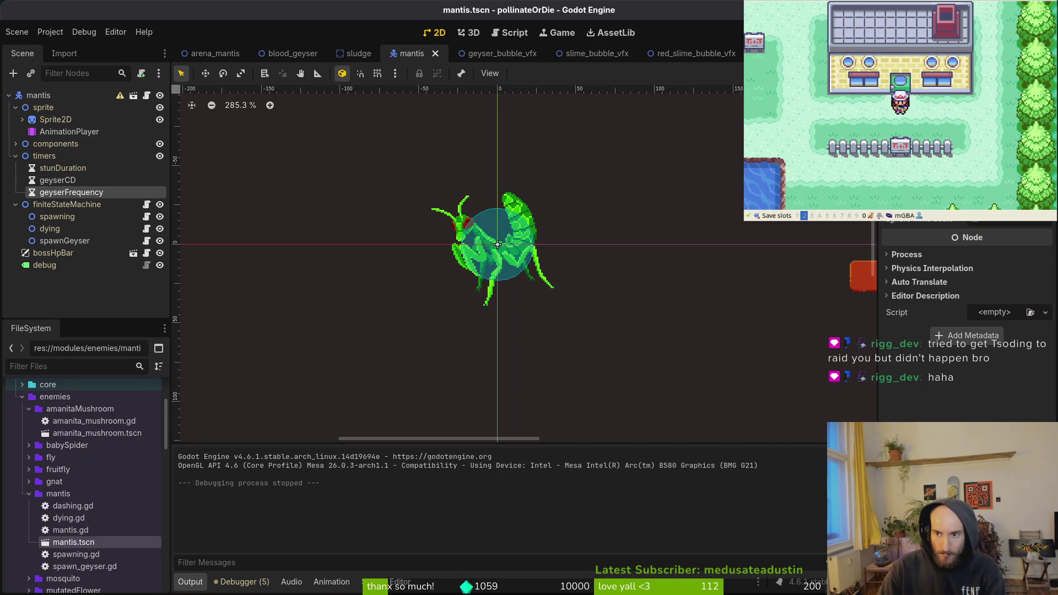
# Save the new geyserFrequency wait time, then review the stunDuration and geyserCD timers
pyautogui.press('Return')
pyautogui.hotkey('ctrl', 's')
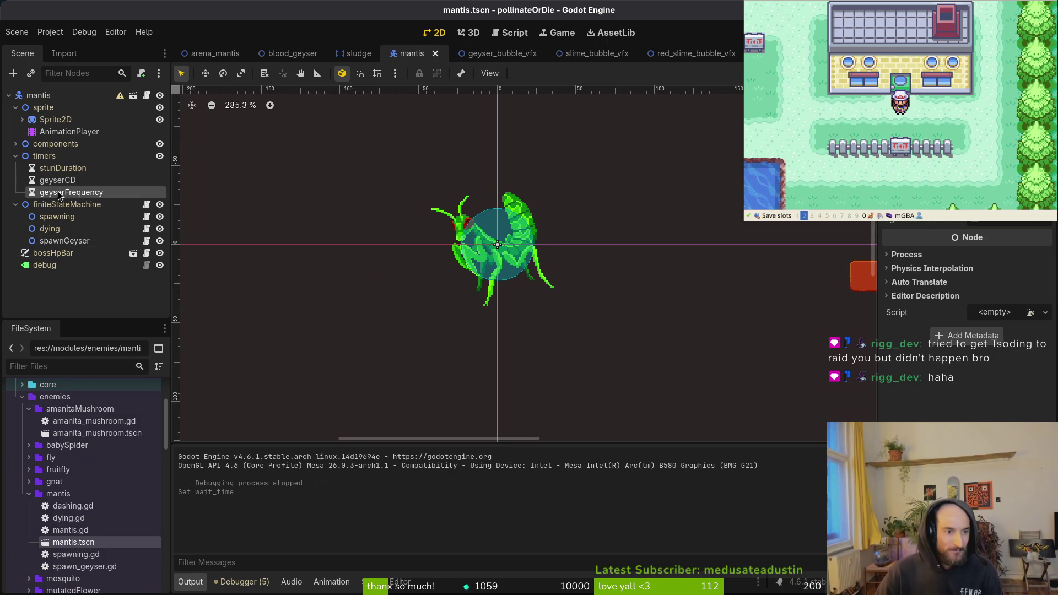
pyautogui.click(72, 169)
pyautogui.click(70, 192)
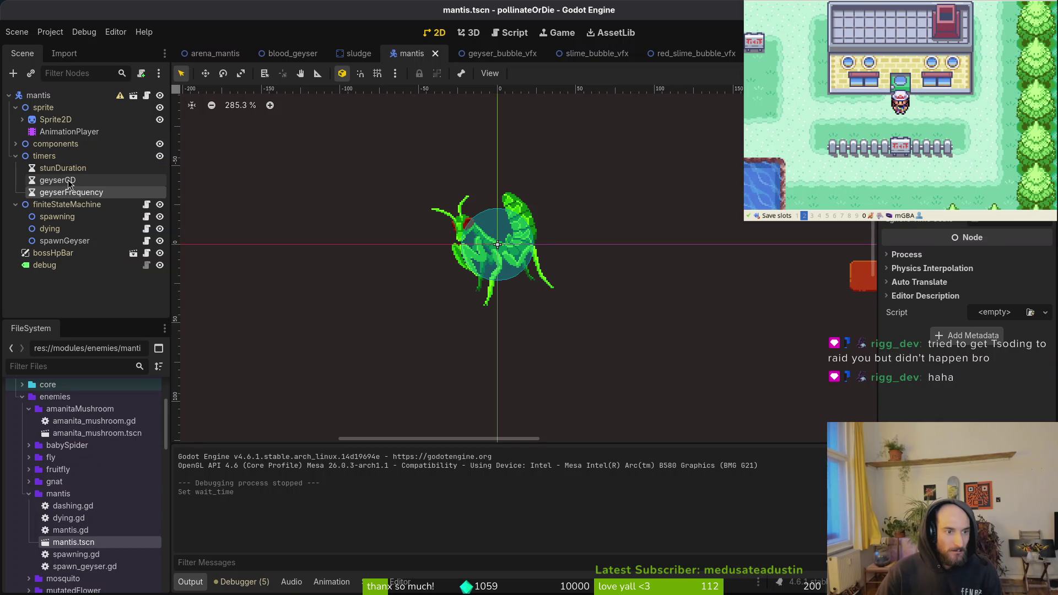
pyautogui.click(68, 183)
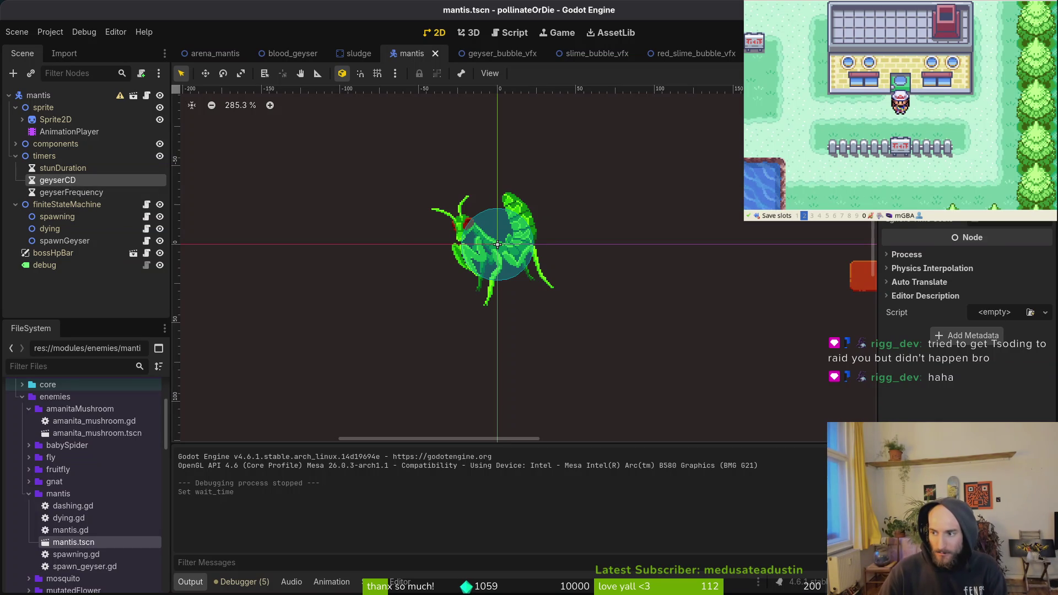
# Check the mantis AnimationPlayer's animation list, then switch to blood_geyser.tscn
pyautogui.click(91, 132)
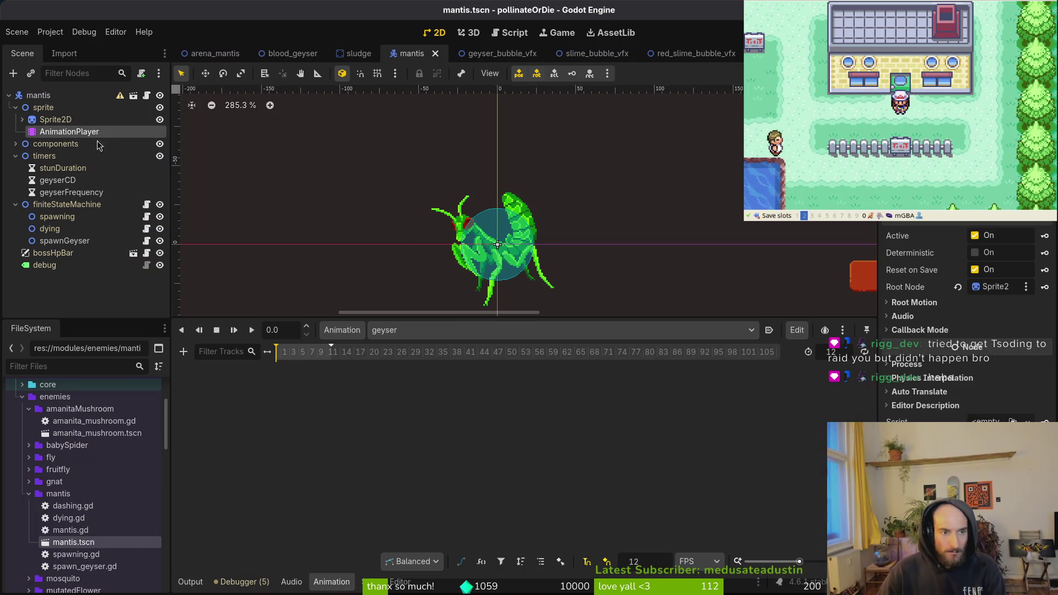
pyautogui.click(427, 329)
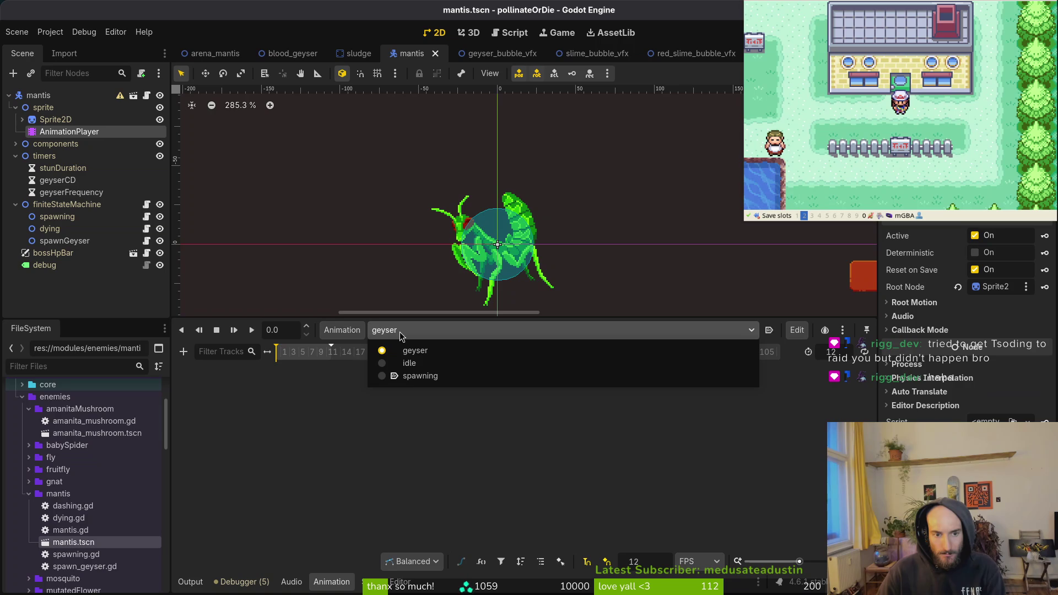
pyautogui.click(335, 433)
pyautogui.click(284, 53)
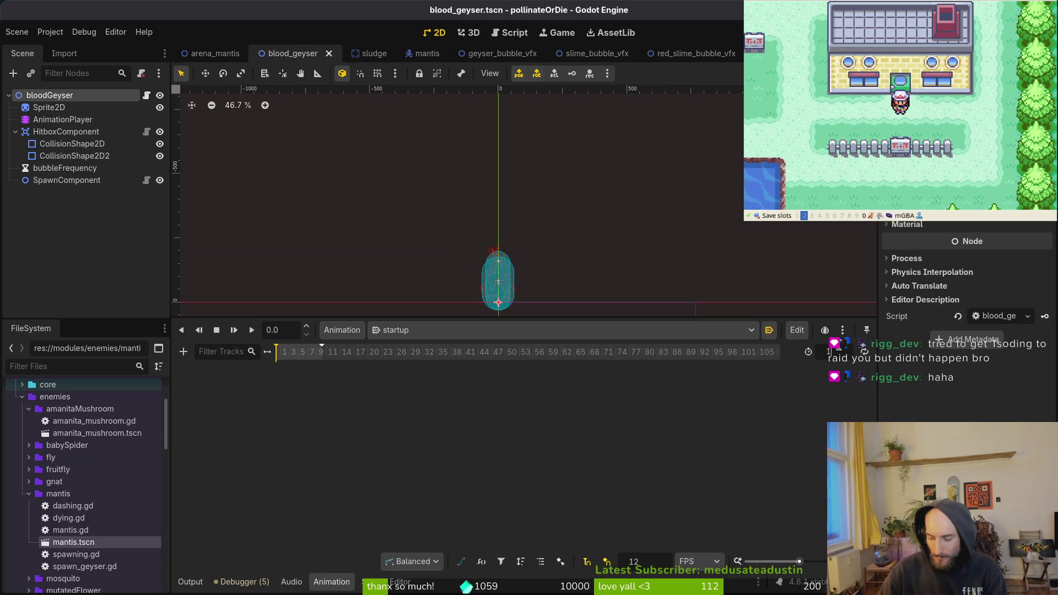
# Run the project with F5 and load the mantis arena from the F1 debug level select
pyautogui.press('F5')
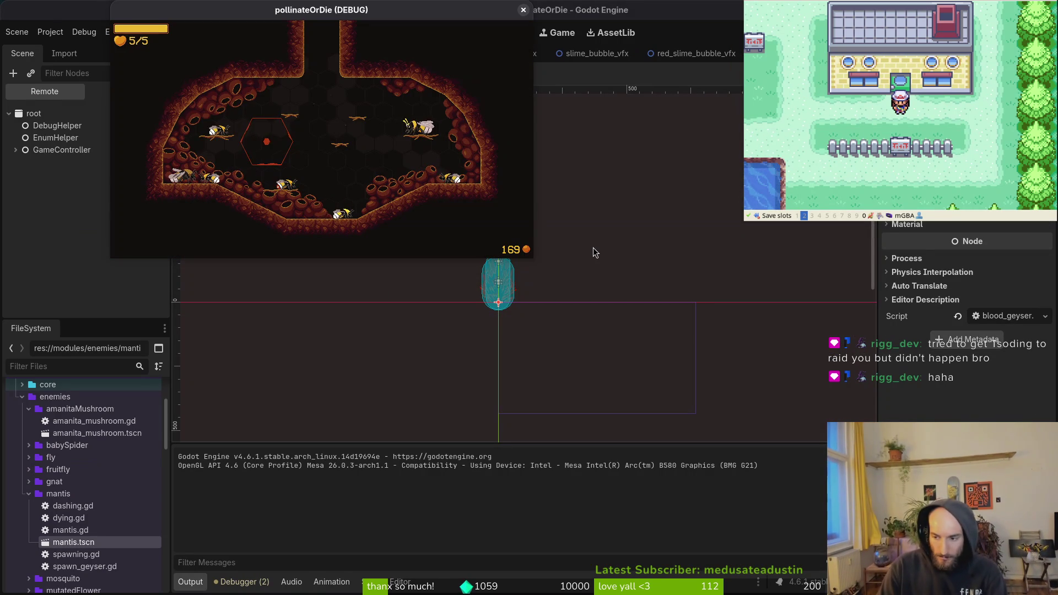
pyautogui.press('F1')
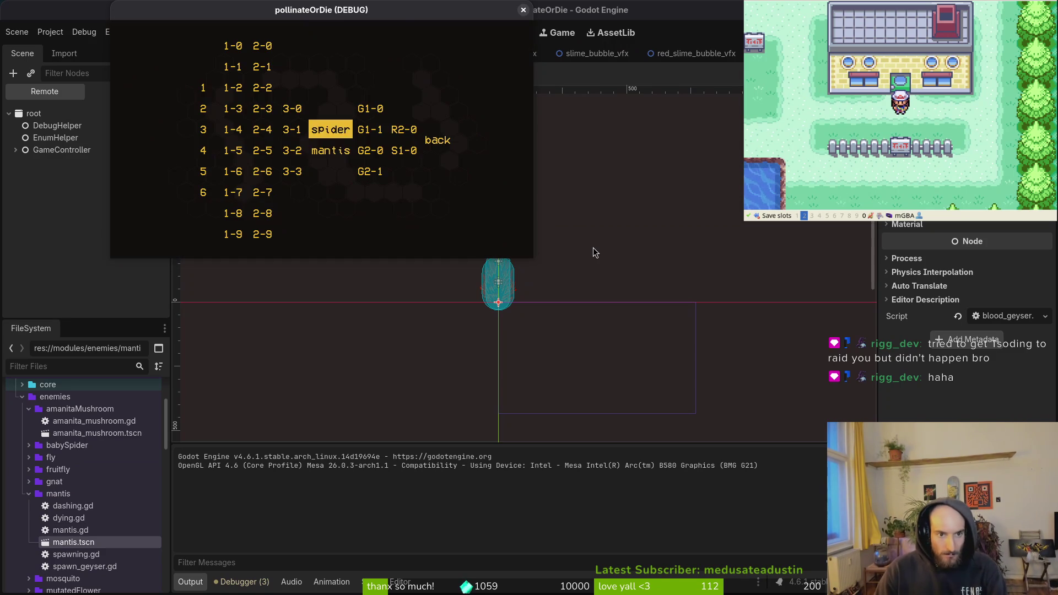
pyautogui.press('Down')
pyautogui.press('Return')
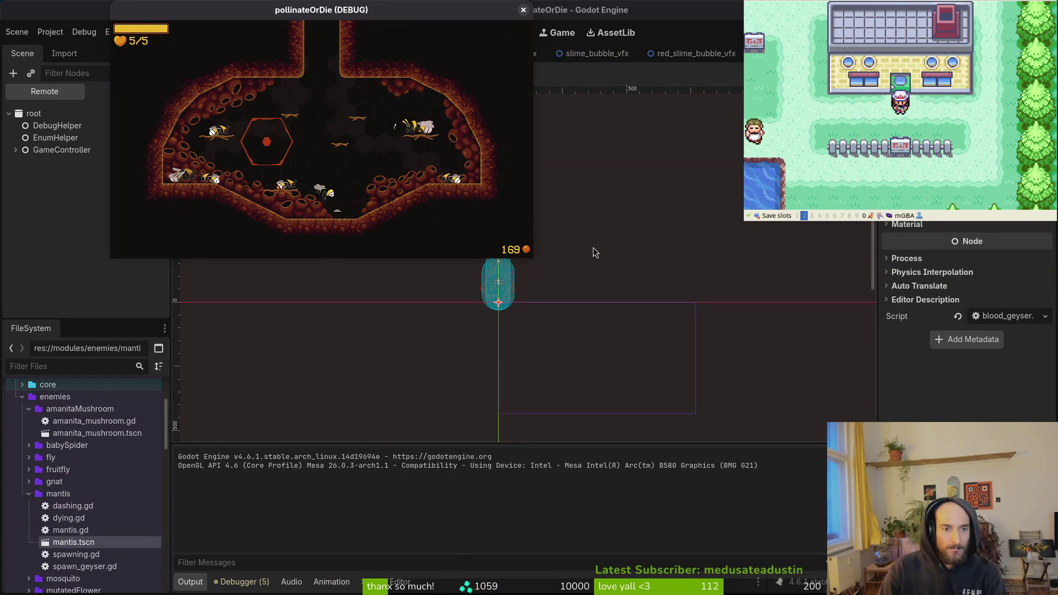
pyautogui.press('Down')
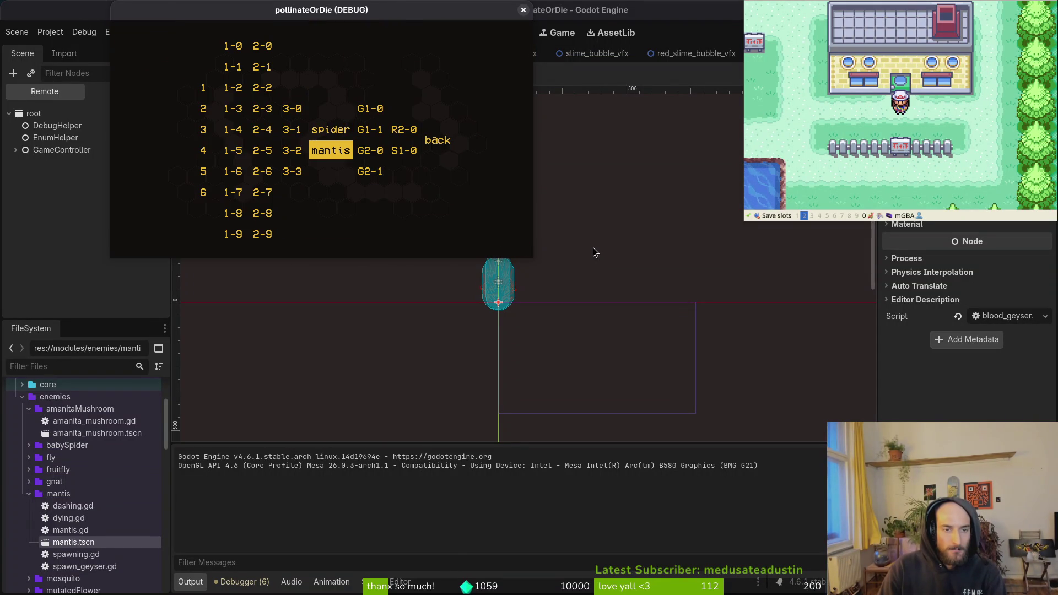
pyautogui.press('Return')
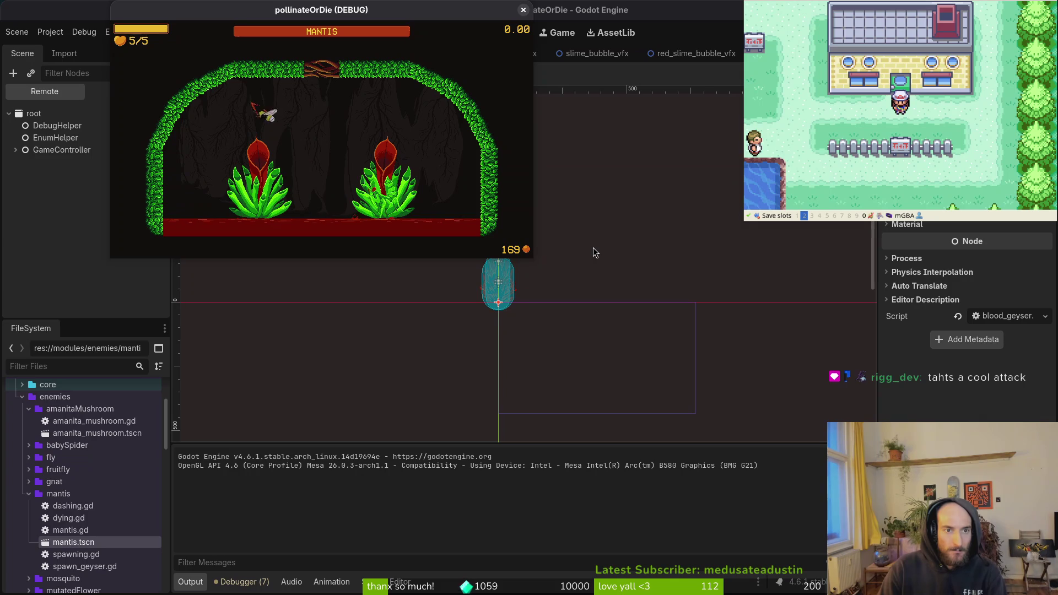
# Play the mantis fight with a slash attack, pause and resume it, and enlarge the game window
pyautogui.press('space')
pyautogui.press('Escape')
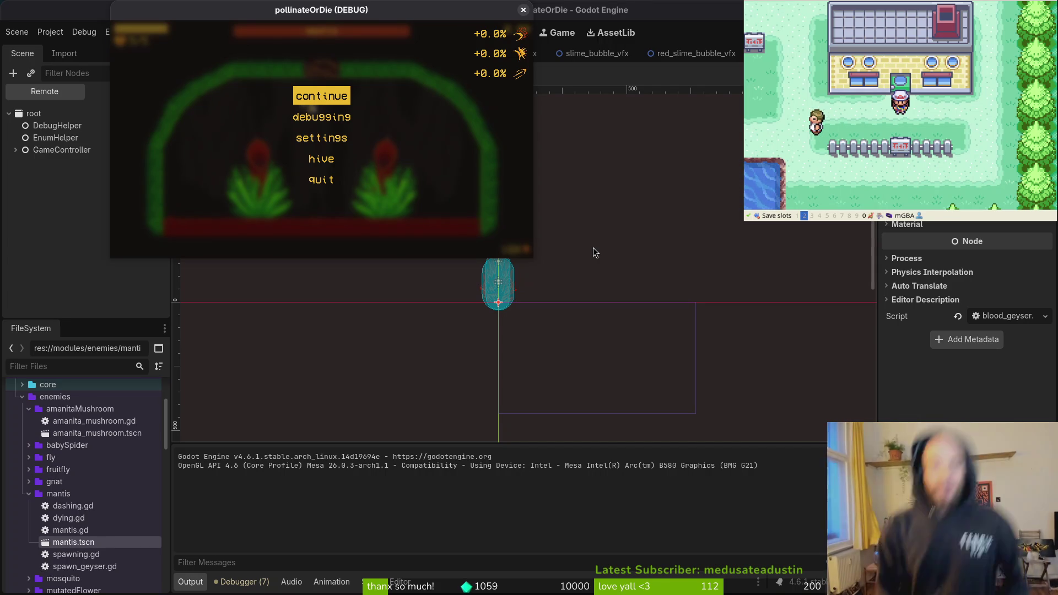
pyautogui.press('Escape')
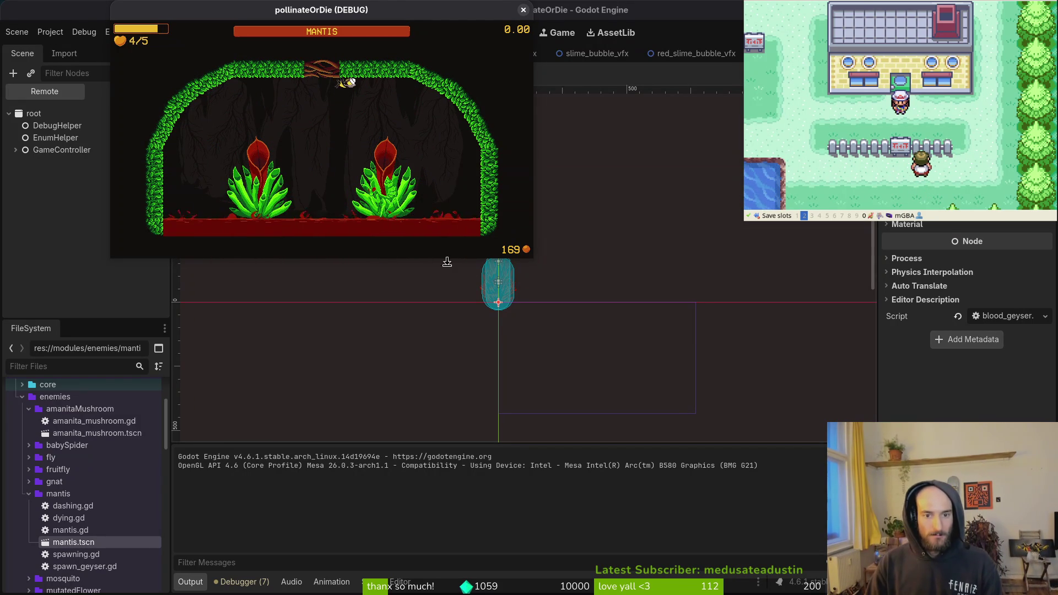
pyautogui.moveTo(533, 259); pyautogui.dragTo(826, 467)
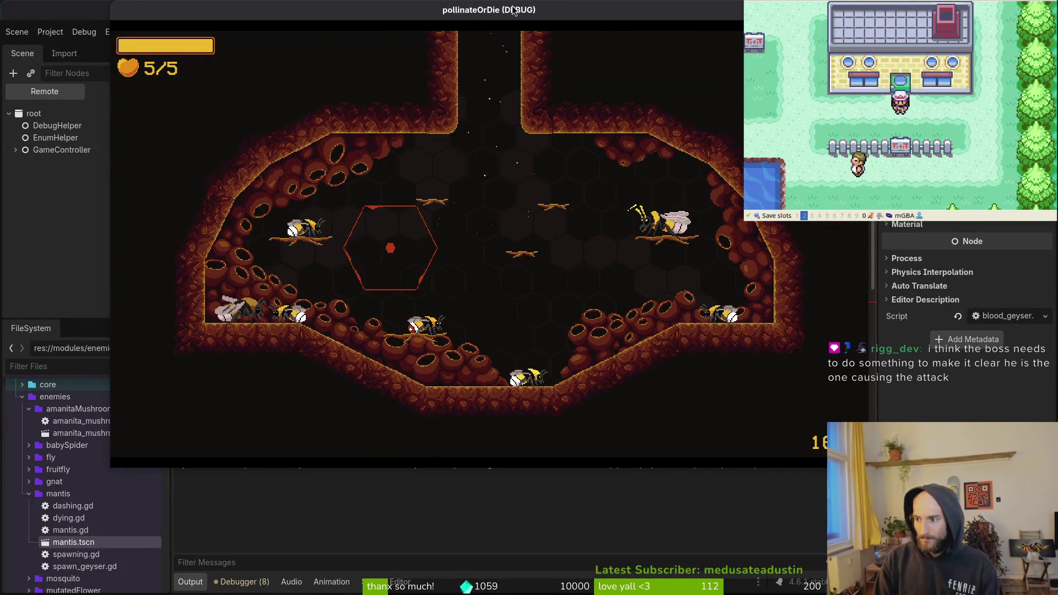
# Return to the Godot editor and open the arena_mantis scene
pyautogui.press('super+1')
pyautogui.hotkey('alt', 'Tab')
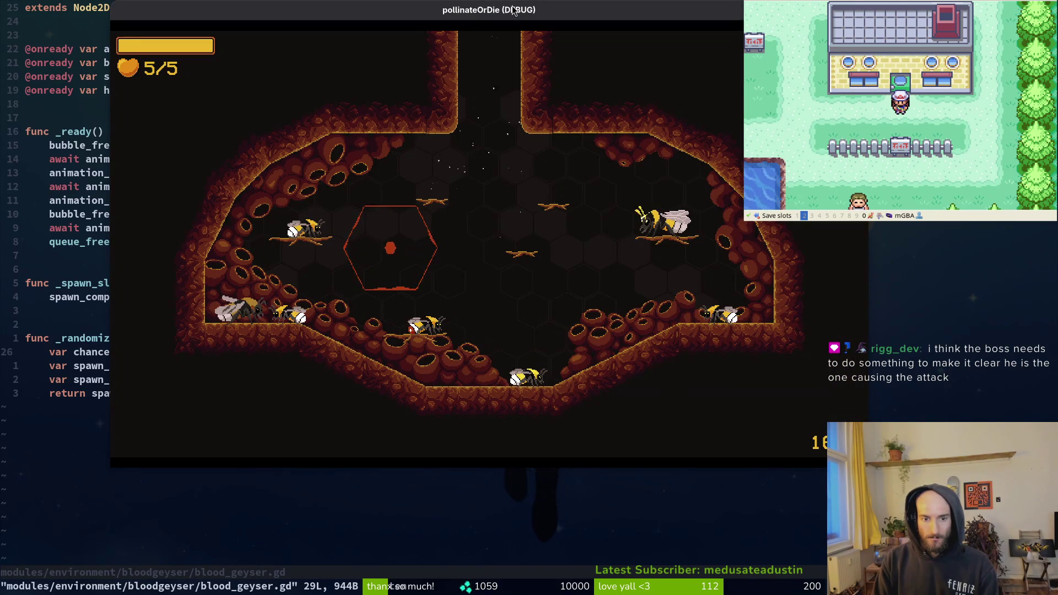
pyautogui.press('super+2')
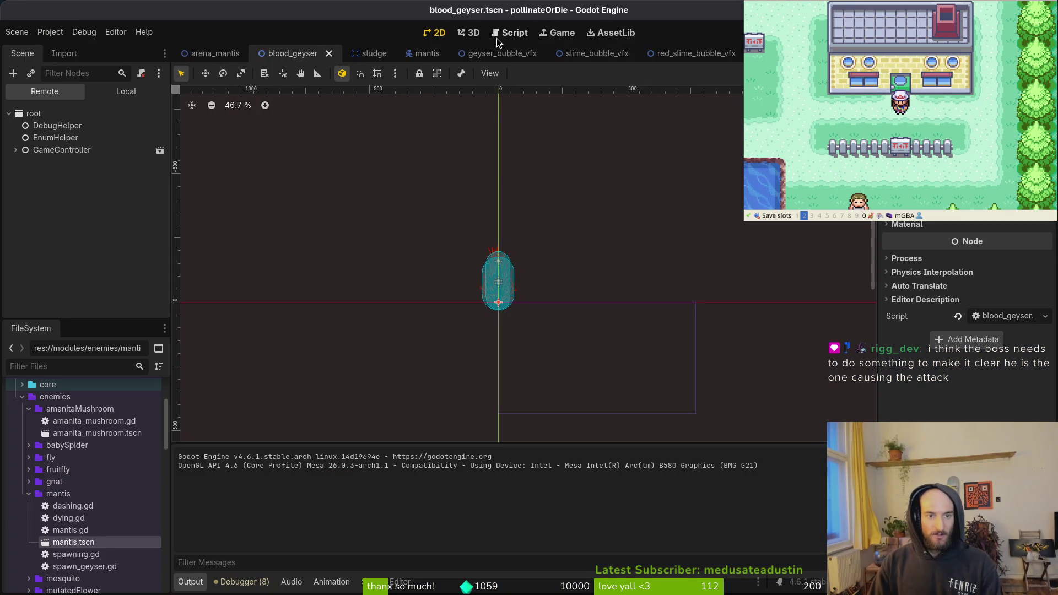
pyautogui.click(215, 53)
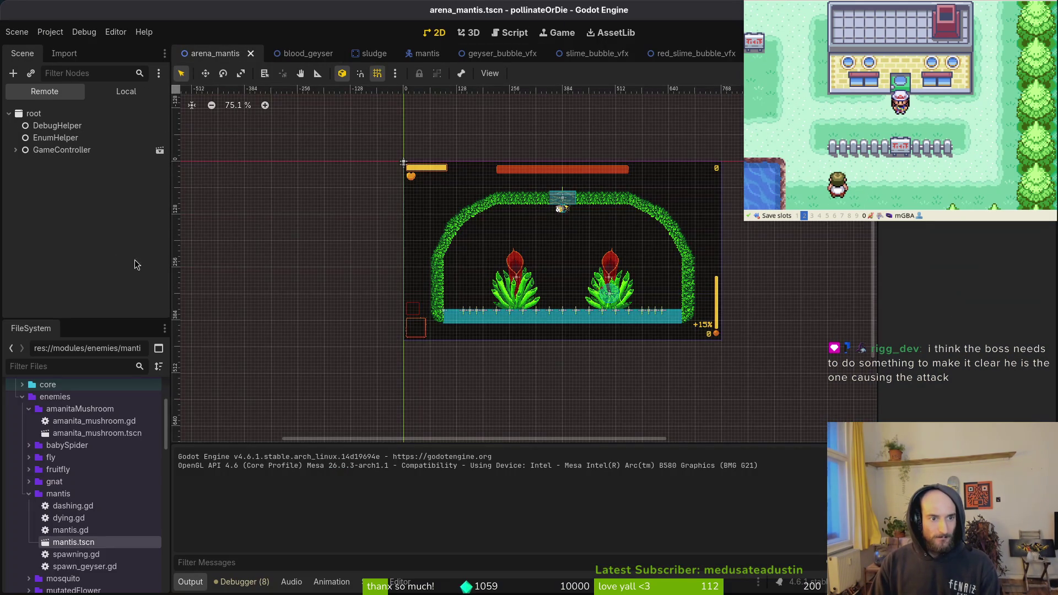
# Move Marker2D2 and Marker2D4 from geyserMid into the geyserLeft group
pyautogui.click(48, 285)
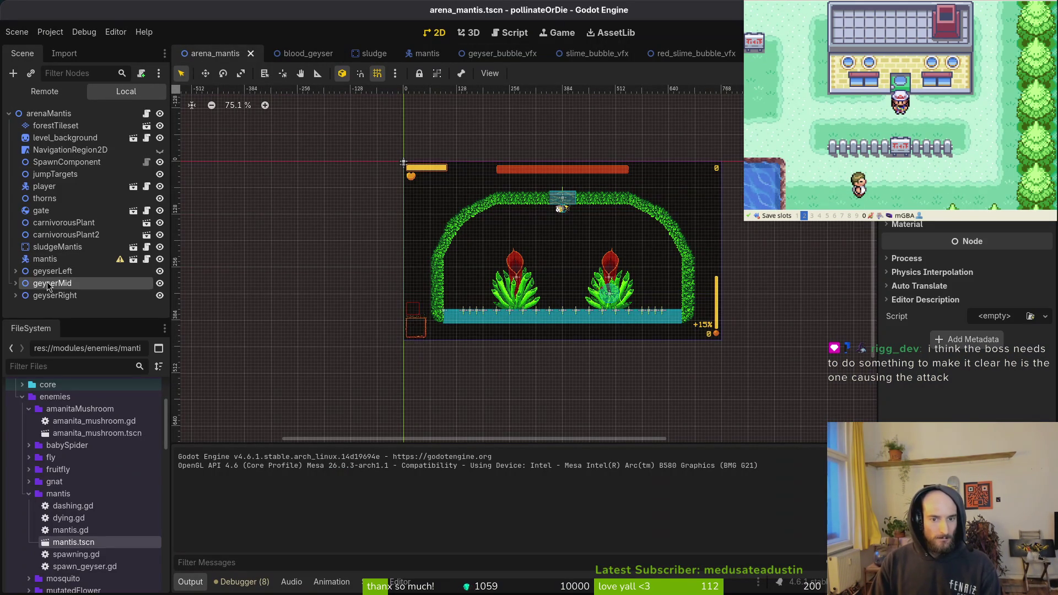
pyautogui.click(14, 283)
pyautogui.scroll(-2, 33, 275)
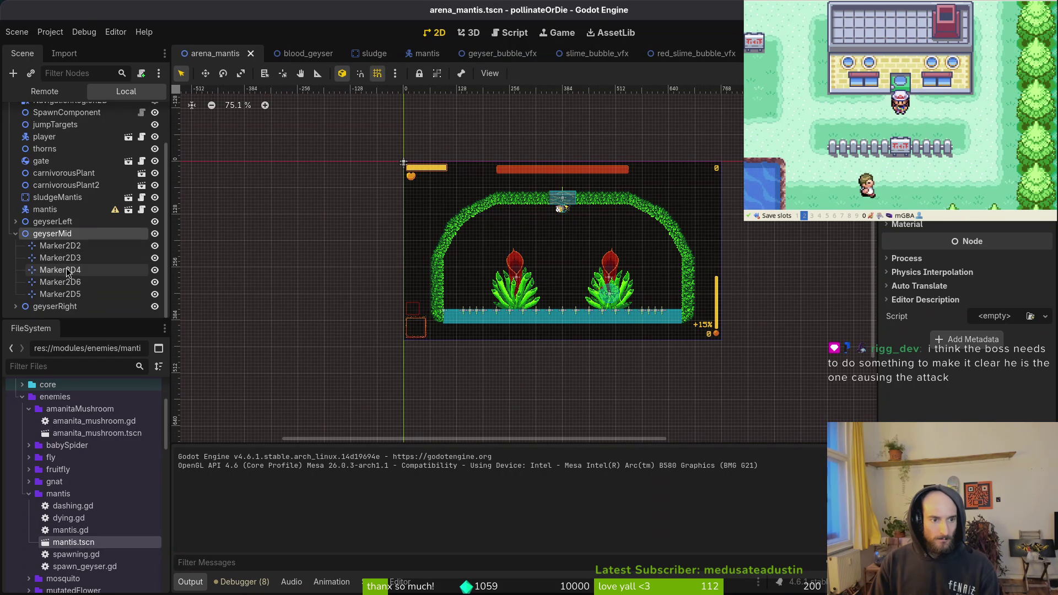
pyautogui.click(61, 270)
pyautogui.keyDown('shift'); pyautogui.click(69, 246); pyautogui.keyUp('shift')
pyautogui.scroll(8, 536, 310)
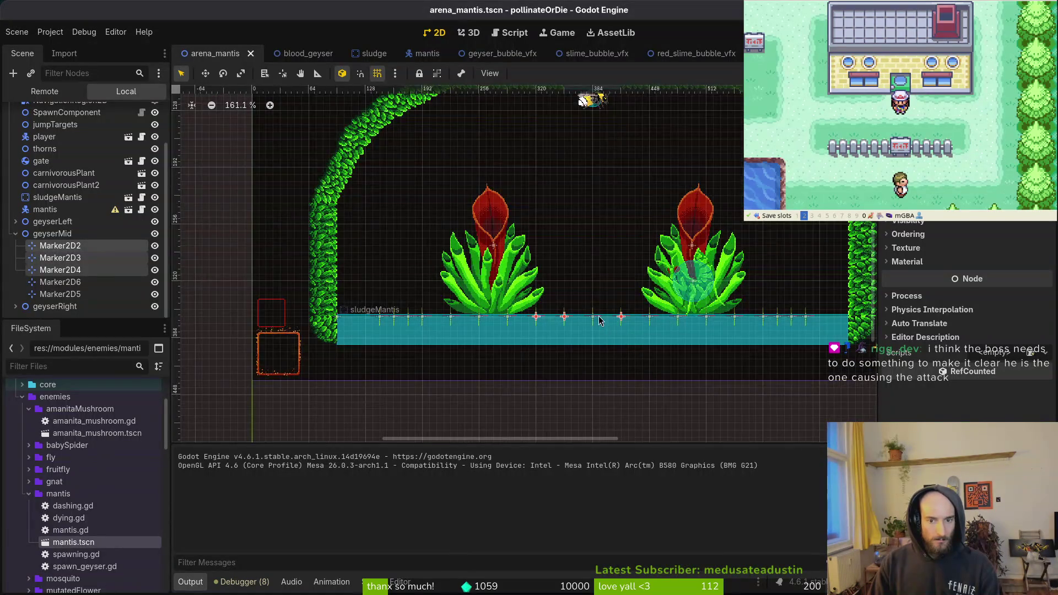
pyautogui.scroll(4, 599, 319)
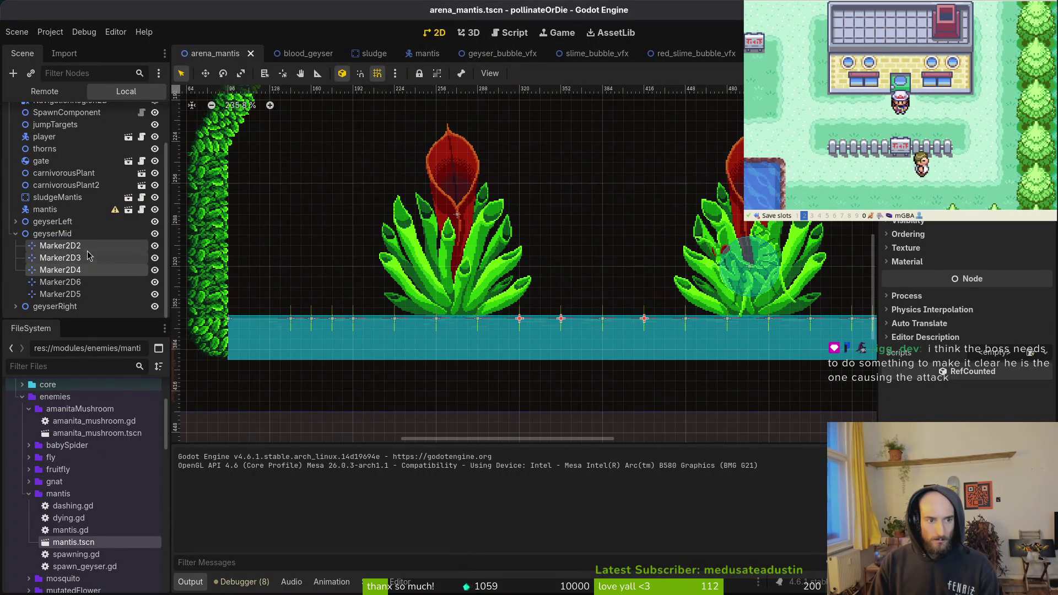
pyautogui.keyDown('ctrl'); pyautogui.click(61, 258); pyautogui.keyUp('ctrl')
pyautogui.moveTo(83, 270); pyautogui.dragTo(78, 227)
# Move Marker2D3 and Marker2D5 from geyserMid into the geyserRight group
pyautogui.scroll(-3, 91, 294)
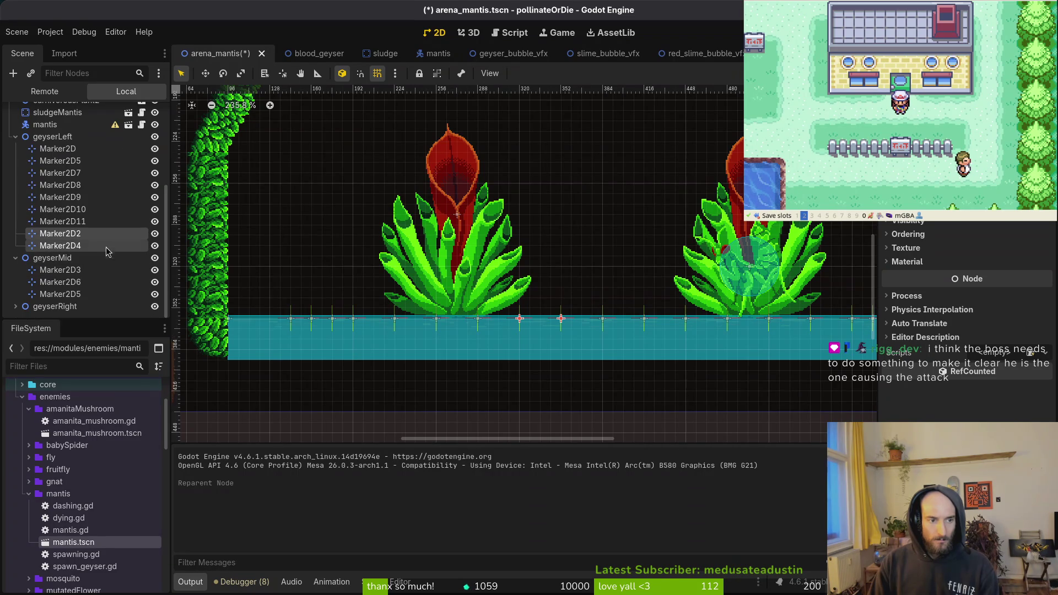
pyautogui.click(87, 282)
pyautogui.click(83, 294)
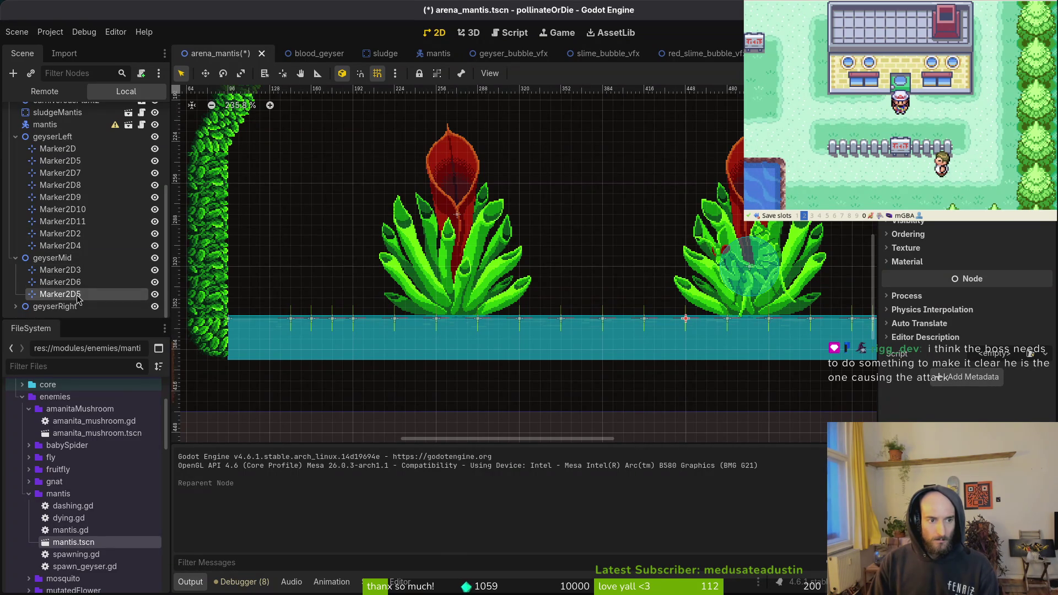
pyautogui.keyDown('shift'); pyautogui.click(84, 270); pyautogui.keyUp('shift')
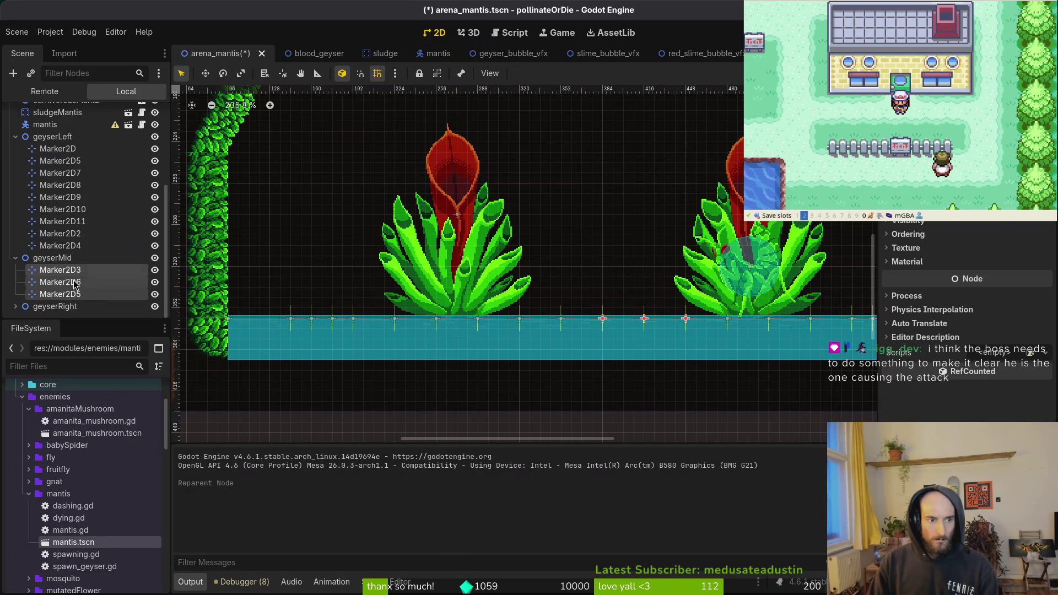
pyautogui.keyDown('ctrl'); pyautogui.click(82, 281); pyautogui.keyUp('ctrl')
pyautogui.moveTo(83, 294); pyautogui.dragTo(66, 312)
# Shift Marker2D6 left along the floor and move it into geyserLeft
pyautogui.click(69, 184)
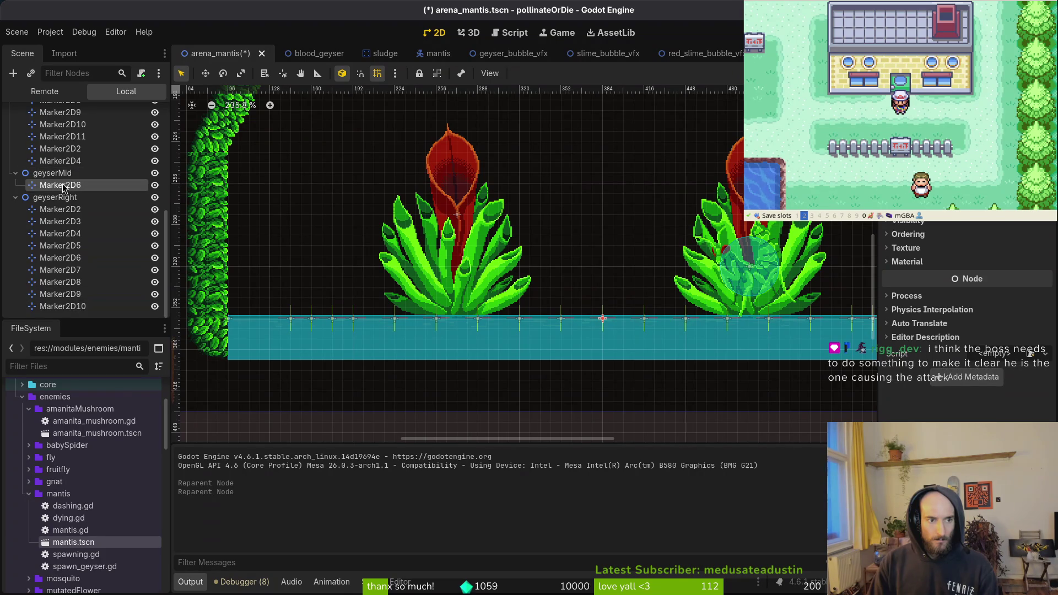
pyautogui.scroll(3, 607, 328)
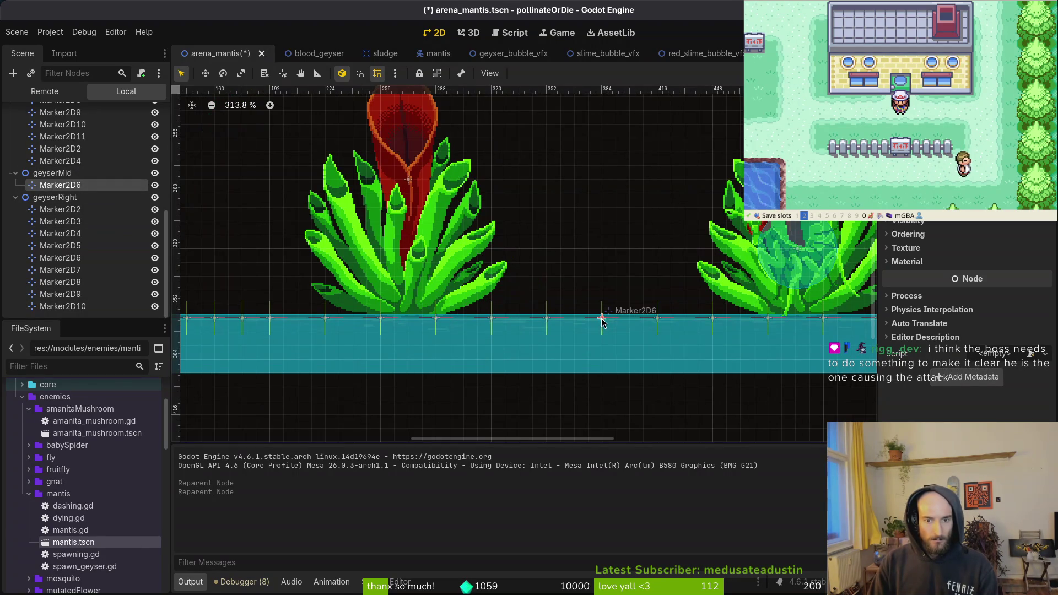
pyautogui.moveTo(602, 319); pyautogui.dragTo(574, 321)
pyautogui.moveTo(75, 185)
pyautogui.mouseDown()
pyautogui.moveTo(72, 196)
pyautogui.moveTo(85, 172)
pyautogui.mouseUp()
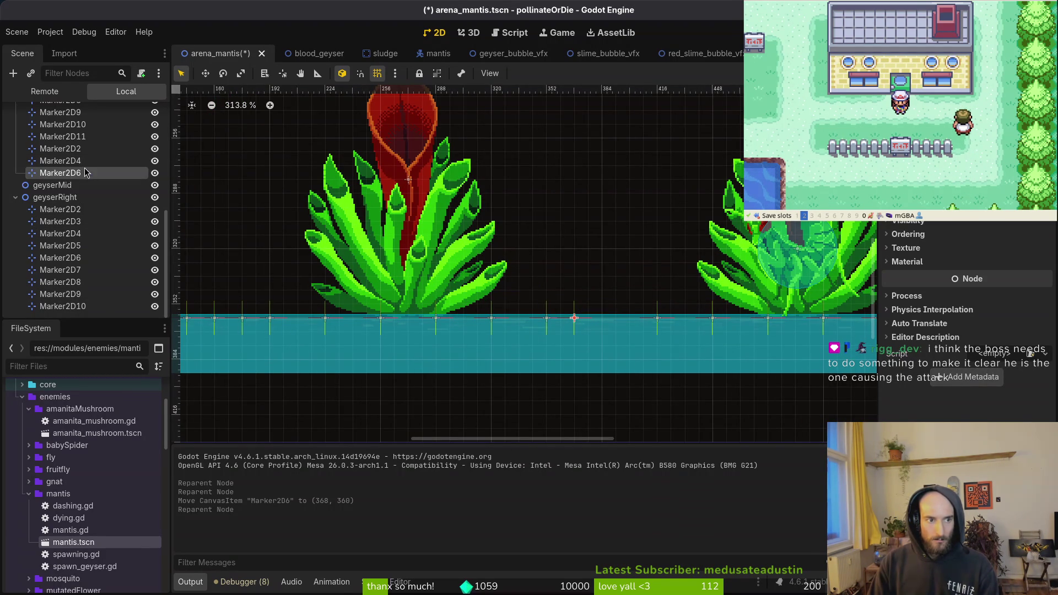
# Paste two new markers into geyserRight, slide them left along the water line, and save
pyautogui.click(80, 199)
pyautogui.hotkey('ctrl', 'v')
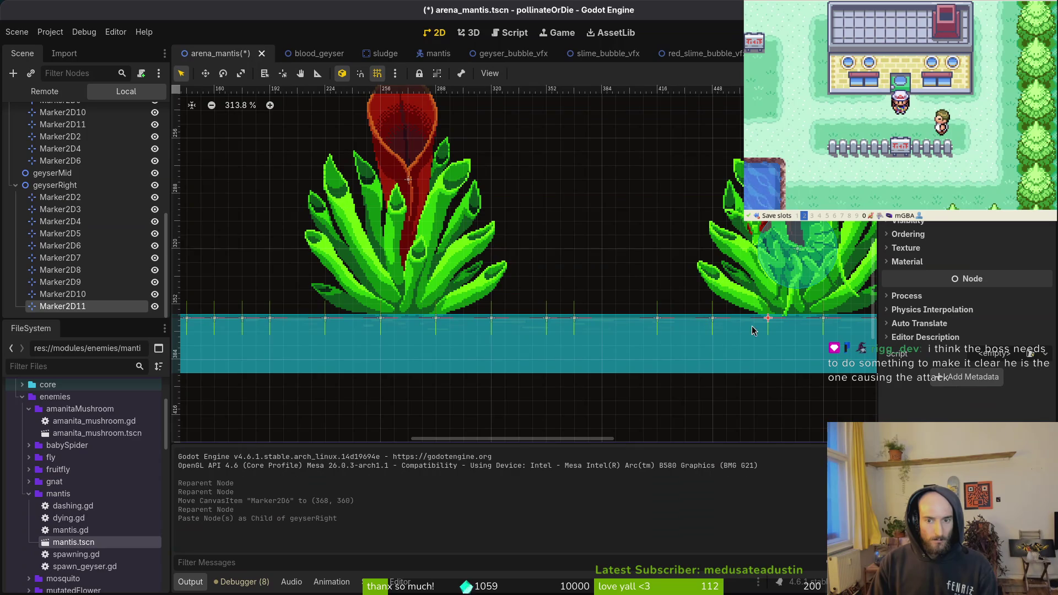
pyautogui.moveTo(772, 325); pyautogui.dragTo(628, 326)
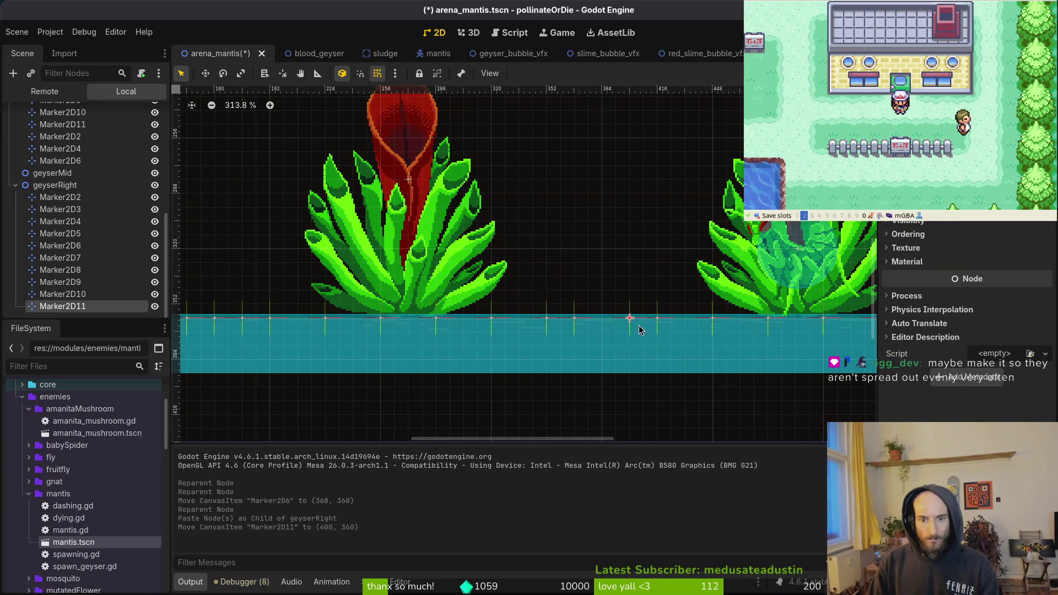
pyautogui.hotkey('ctrl', 's')
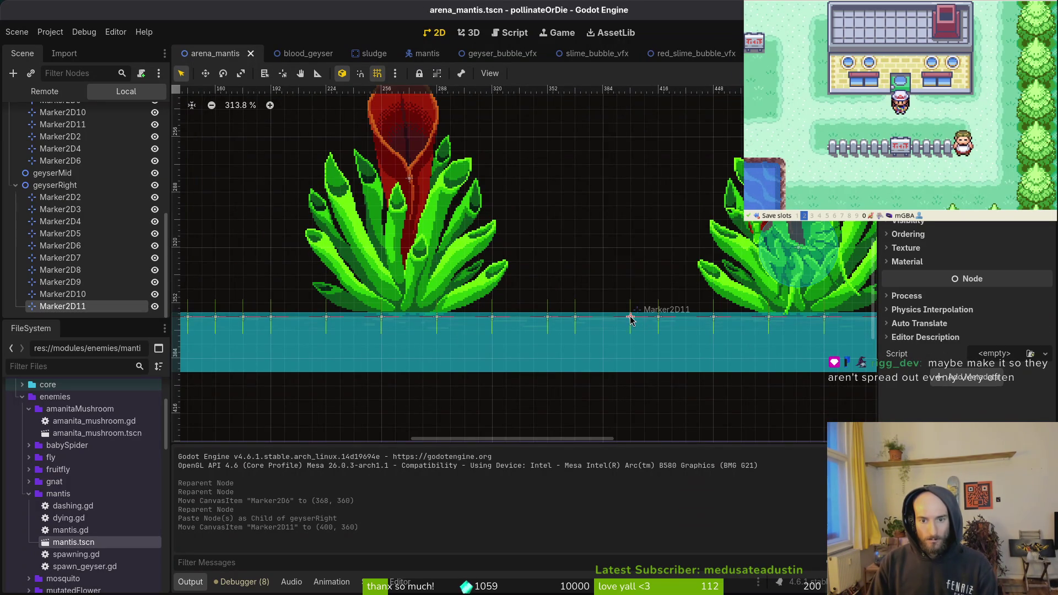
pyautogui.click(55, 184)
pyautogui.hotkey('ctrl', 'v')
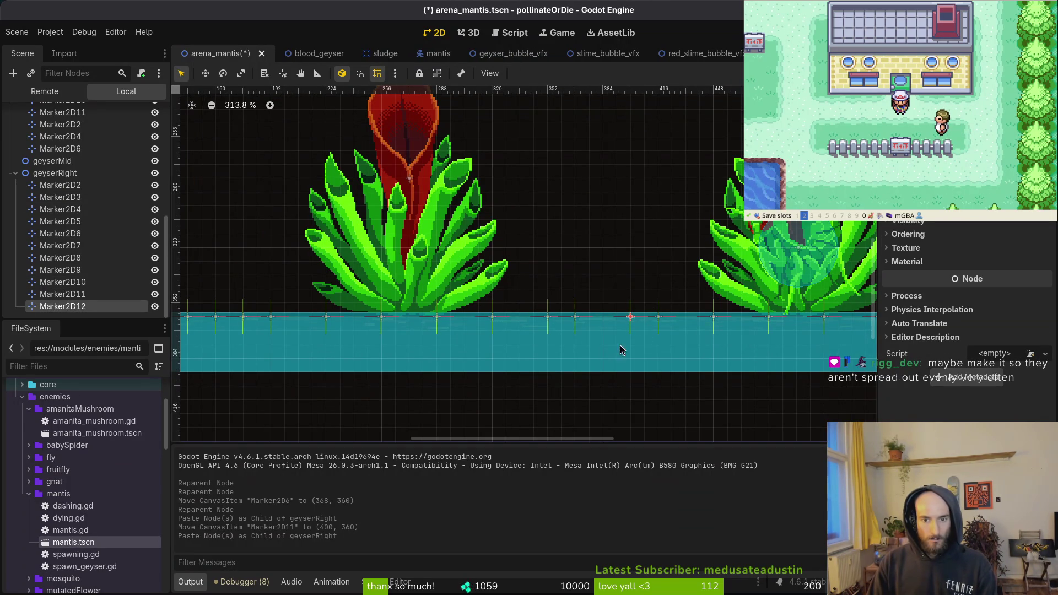
pyautogui.scroll(4, 641, 315)
pyautogui.moveTo(641, 315); pyautogui.dragTo(611, 312)
pyautogui.hotkey('ctrl', 's')
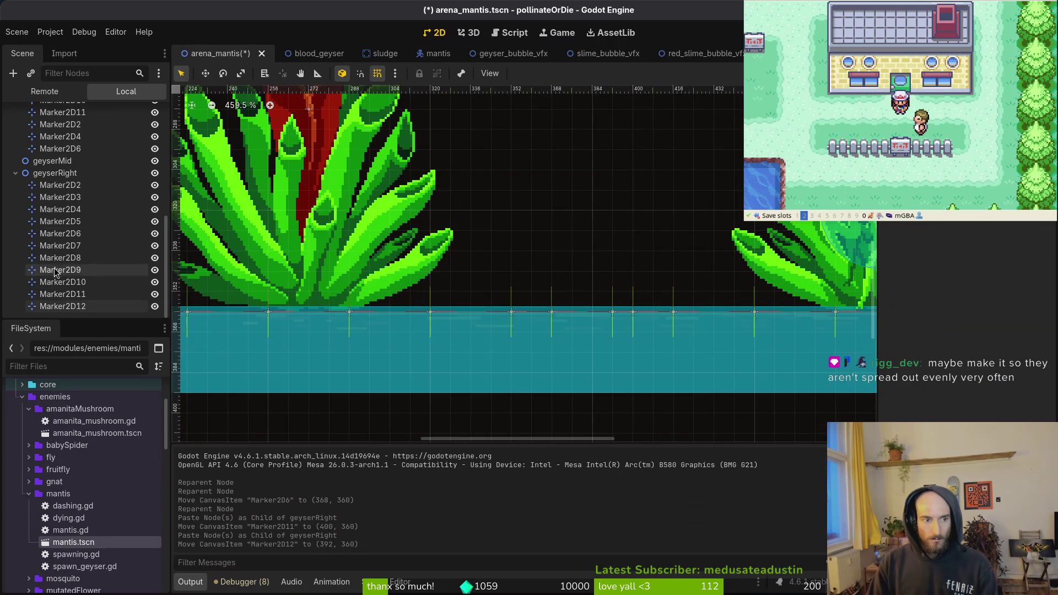
# Paste a new marker into geyserLeft, move it right along the water line, and save
pyautogui.scroll(3, 65, 207)
pyautogui.scroll(2, 65, 206)
pyautogui.click(52, 156)
pyautogui.hotkey('ctrl', 'v')
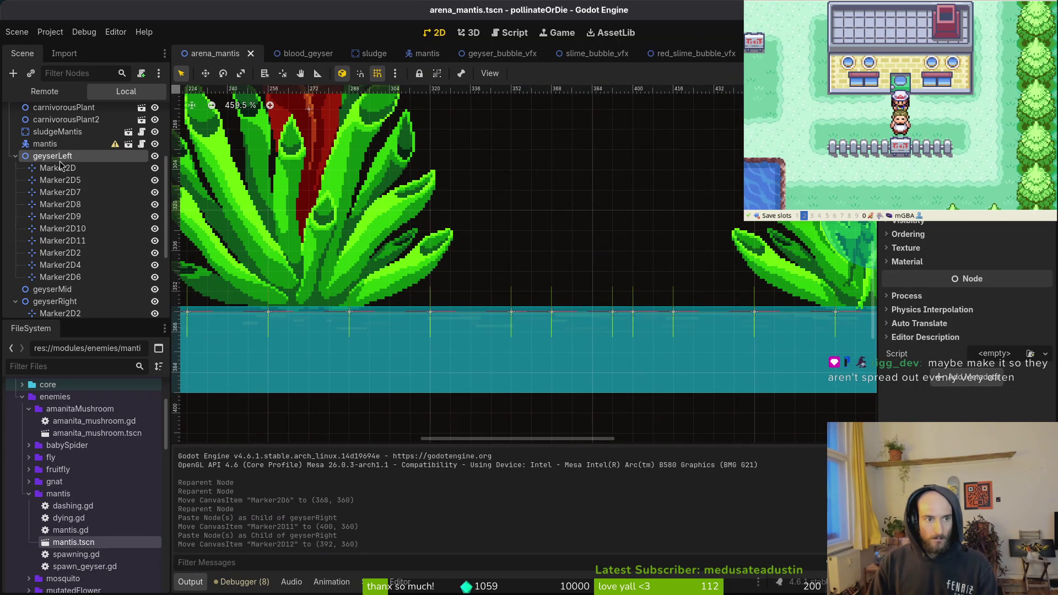
pyautogui.moveTo(552, 313); pyautogui.dragTo(592, 313)
pyautogui.hotkey('ctrl', 's')
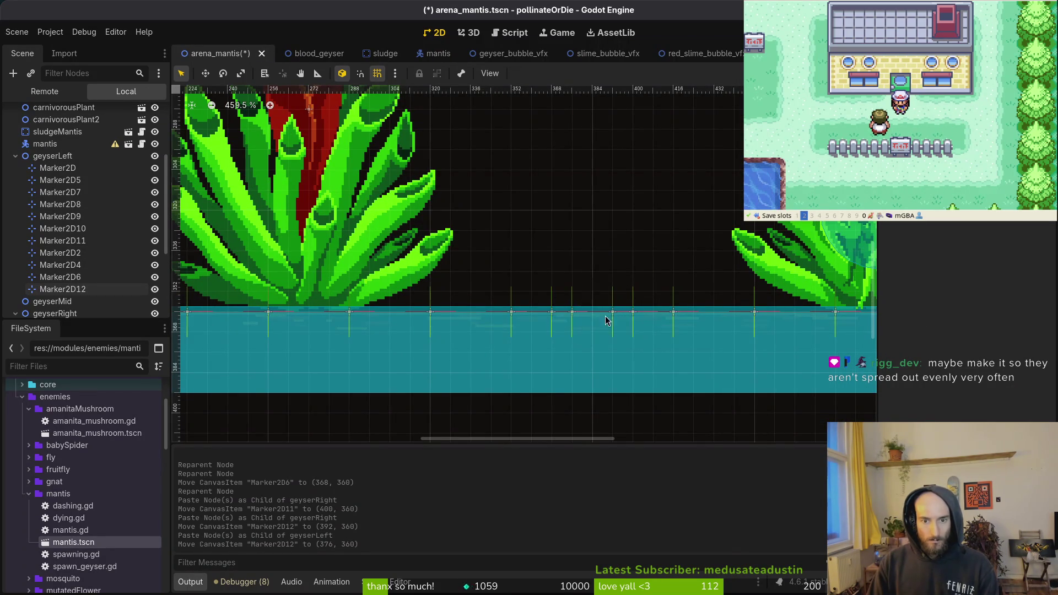
pyautogui.scroll(-7, 636, 316)
pyautogui.scroll(-5, 637, 315)
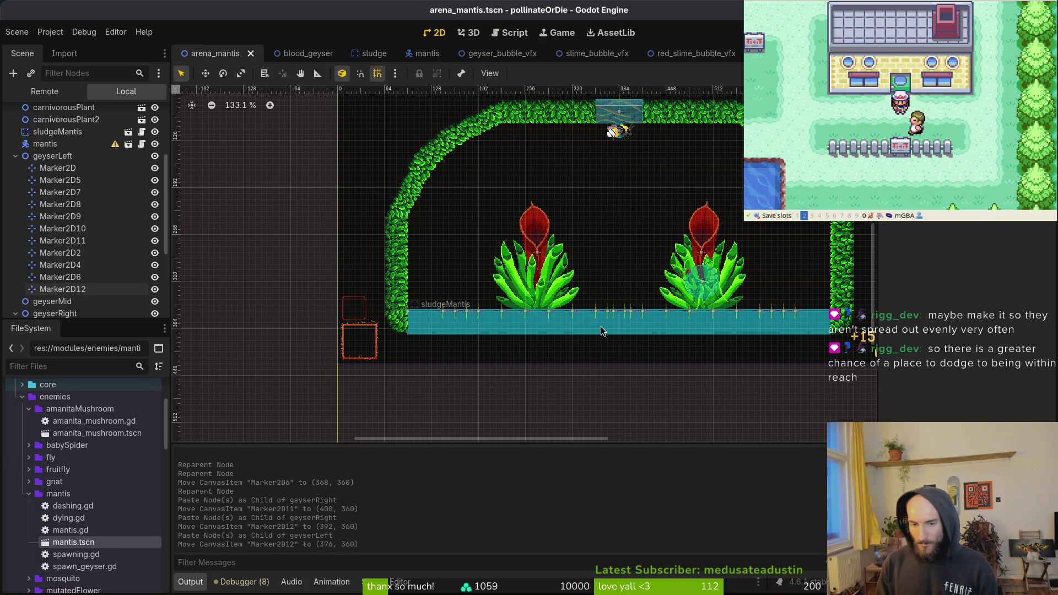
pyautogui.scroll(4, 636, 325)
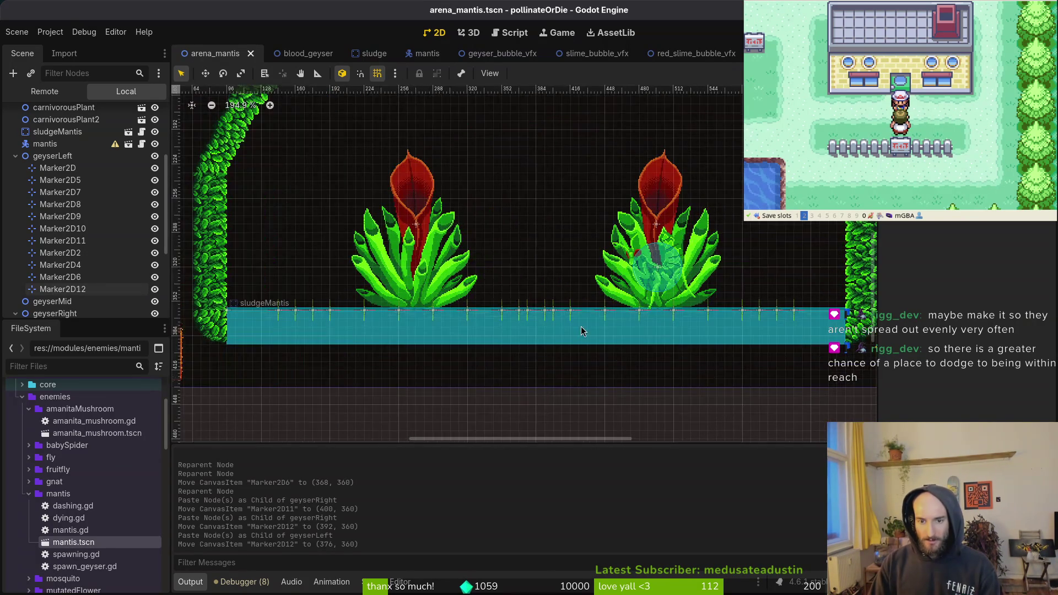
pyautogui.click(16, 156)
pyautogui.click(22, 183)
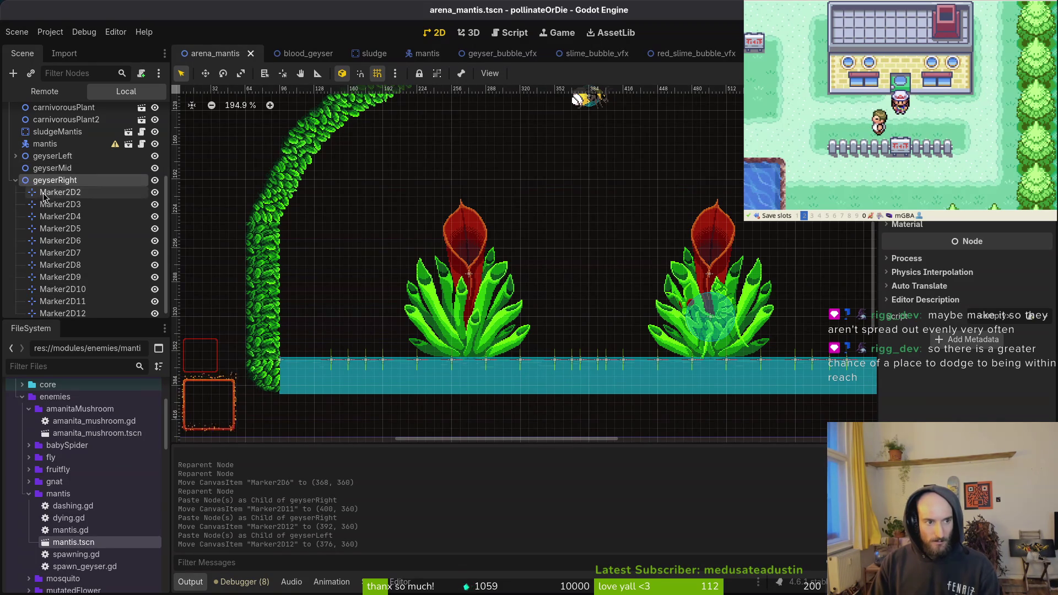
pyautogui.click(15, 181)
# Open mantis.gd with the Telescope finder and go to the middle geyser's spawn lines
pyautogui.hotkey('alt', 'Tab')
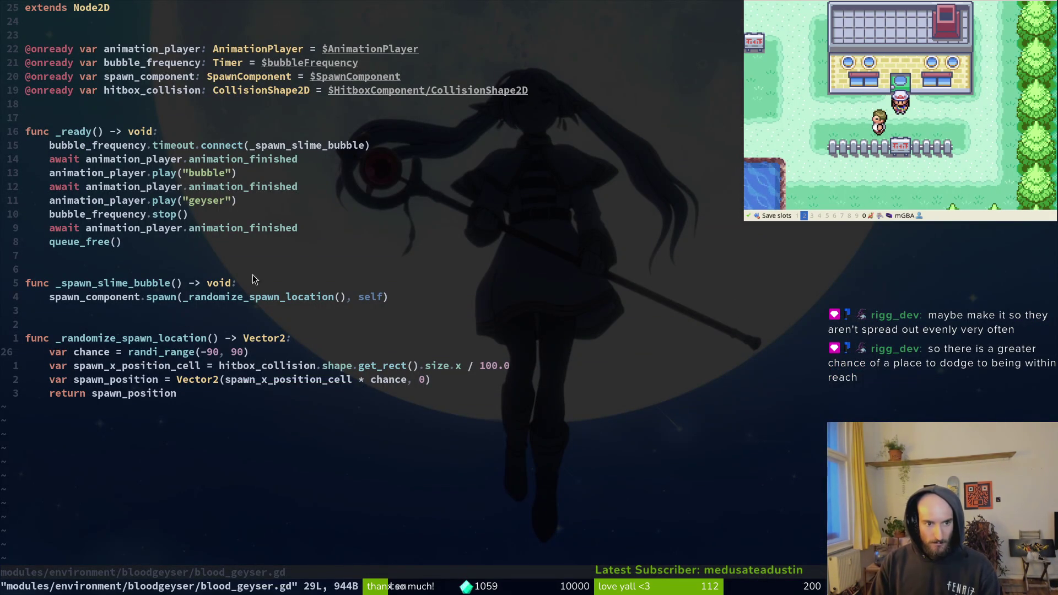
pyautogui.hotkey('alt', 'Tab')
pyautogui.hotkey('alt', 'Tab')
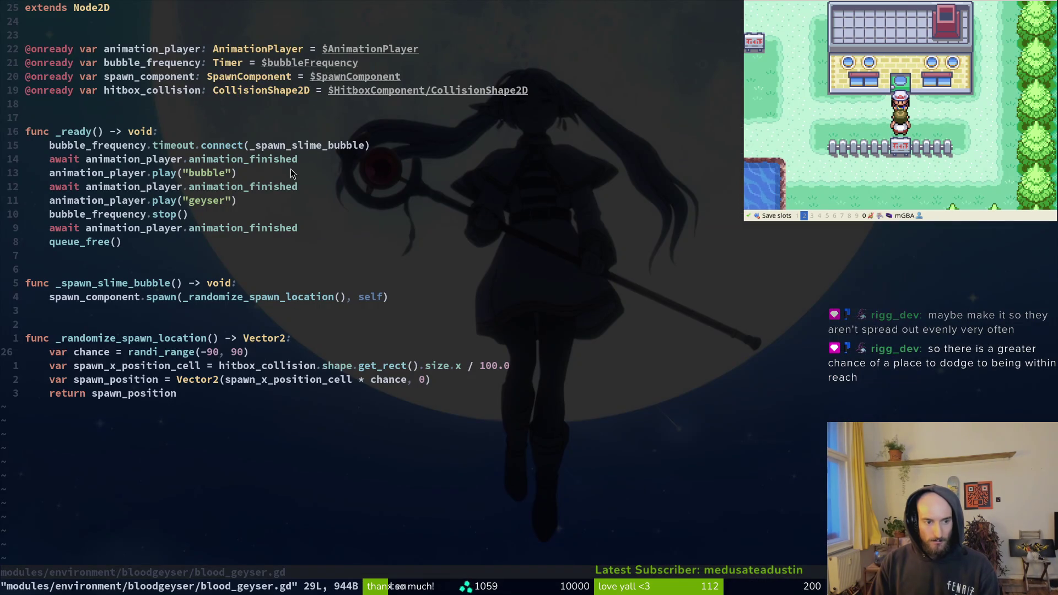
pyautogui.press('space')
pyautogui.press('f')
pyautogui.press('f')
pyautogui.write('mantis')
pyautogui.press('Return')
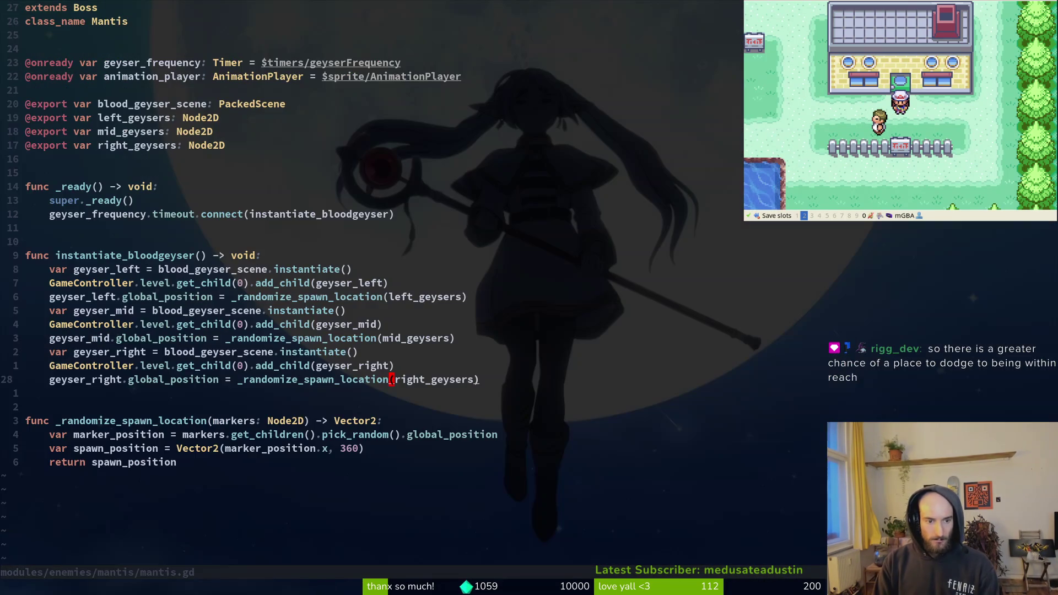
pyautogui.click(355, 351)
pyautogui.click(343, 310)
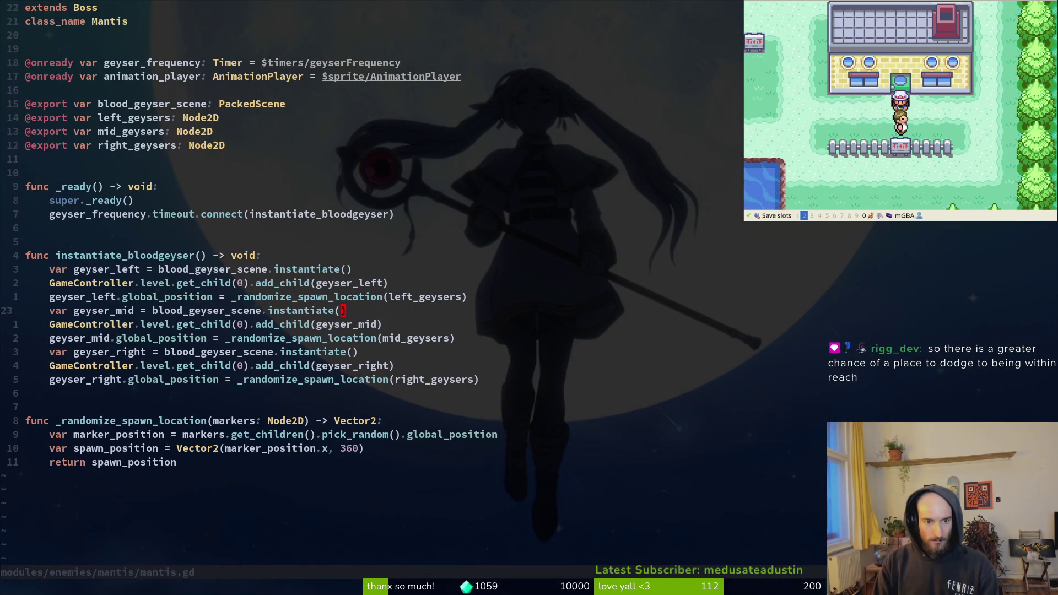
# Block-select the three geyser_mid lines, prefix each with #, and save with :w
pyautogui.hotkey('ctrl', 'v')
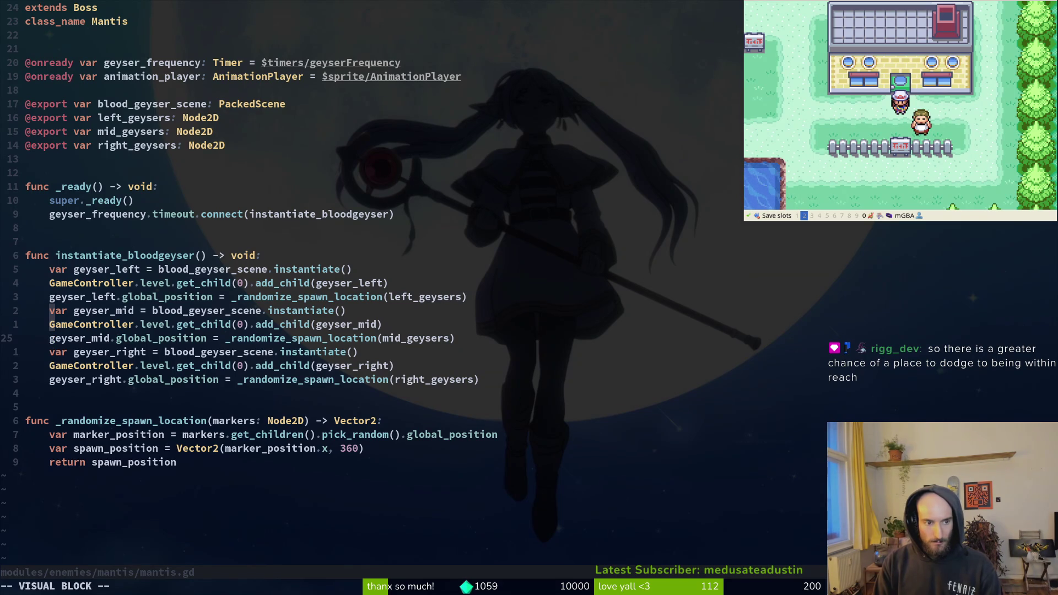
pyautogui.press('0')
pyautogui.press('k')
pyautogui.press('Escape')
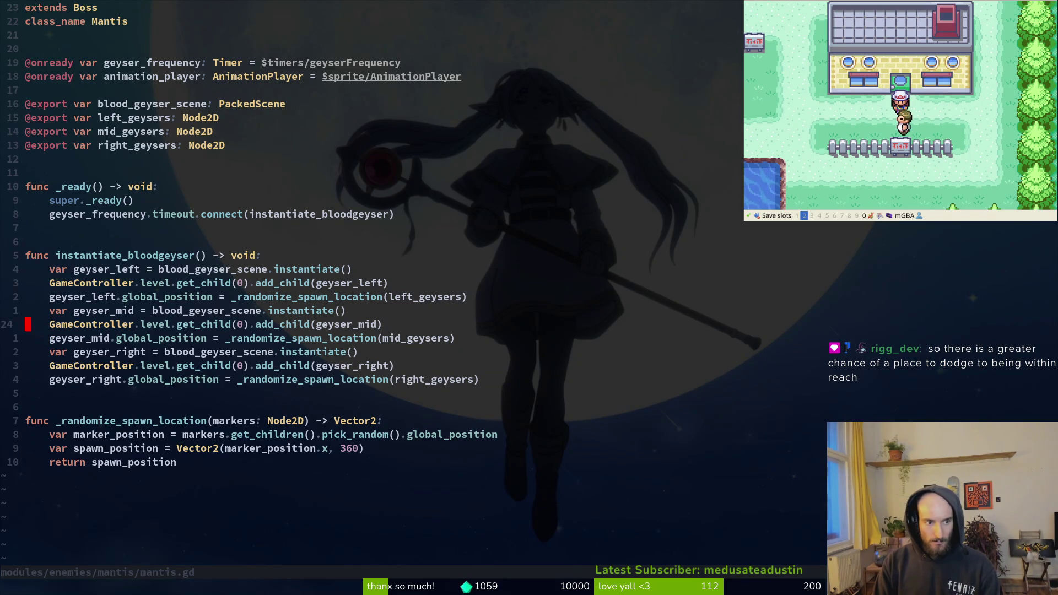
pyautogui.press('k')
pyautogui.hotkey('ctrl', 'v')
pyautogui.press('j')
pyautogui.press('j')
pyautogui.hotkey('shift', 'i')
pyautogui.write('#')
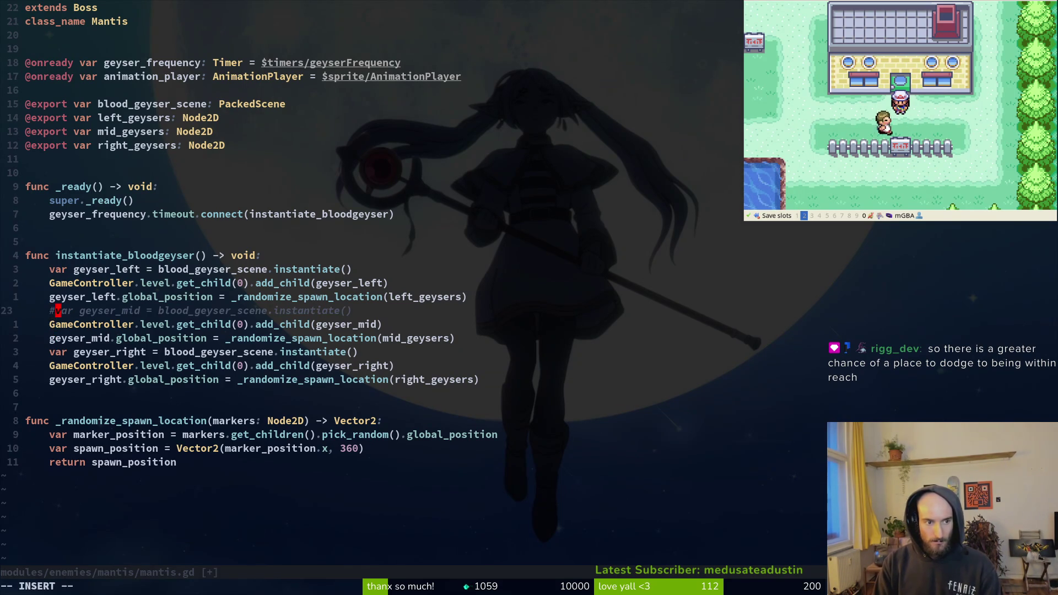
pyautogui.press('Escape')
pyautogui.write(':w')
pyautogui.press('Return')
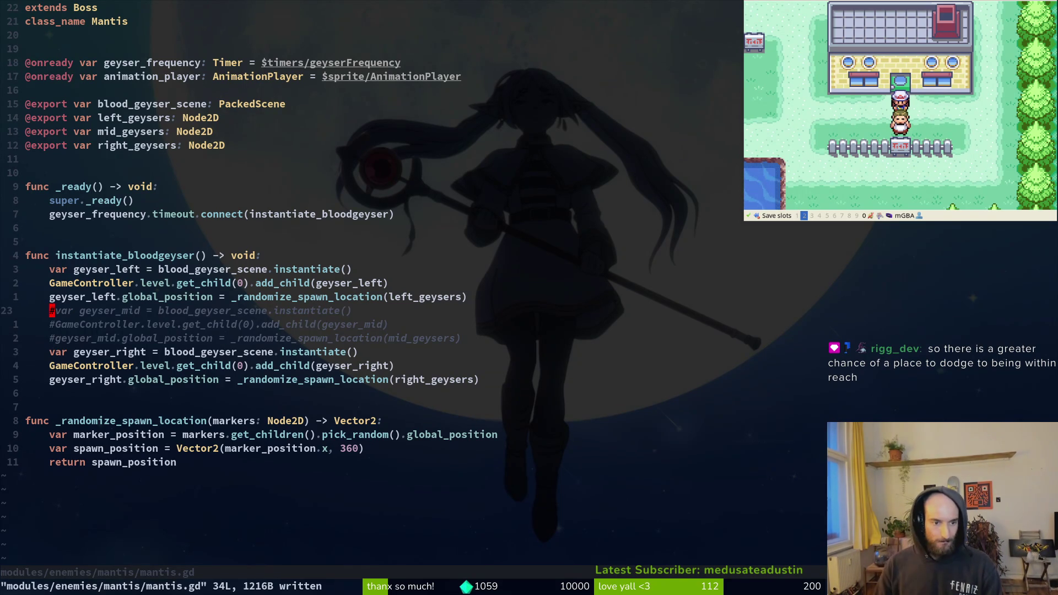
# Run the project with F5, load the Mantis level from the debug select, and enlarge the window
pyautogui.hotkey('alt', 'Tab')
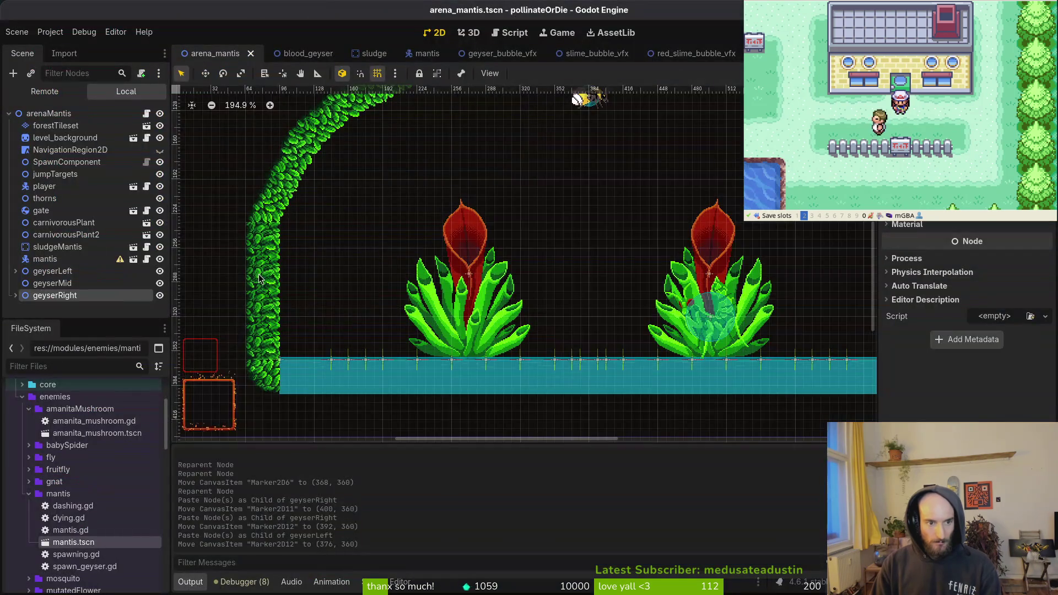
pyautogui.scroll(-8, 390, 291)
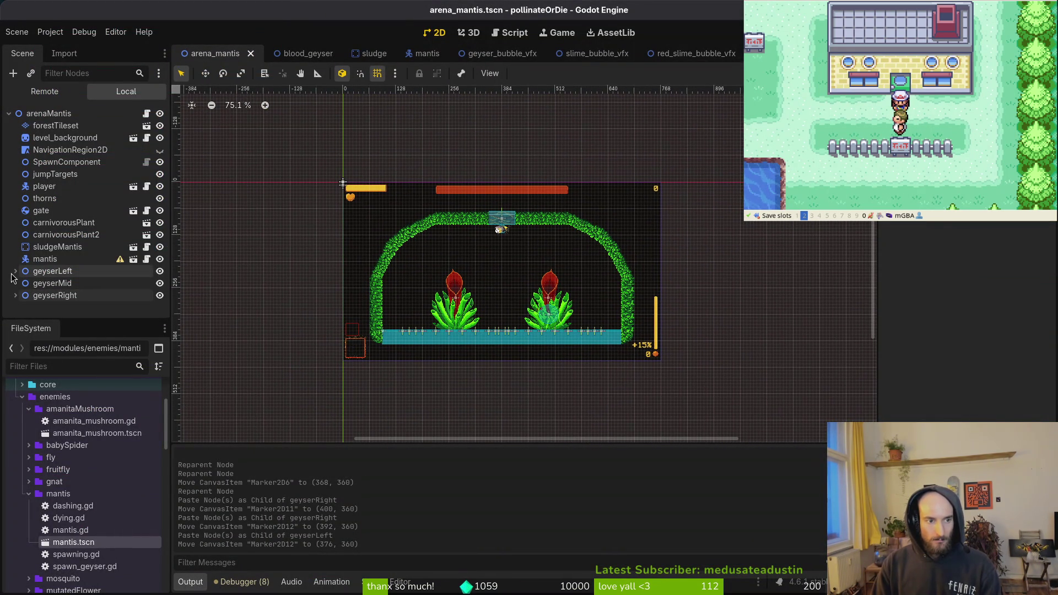
pyautogui.press('F5')
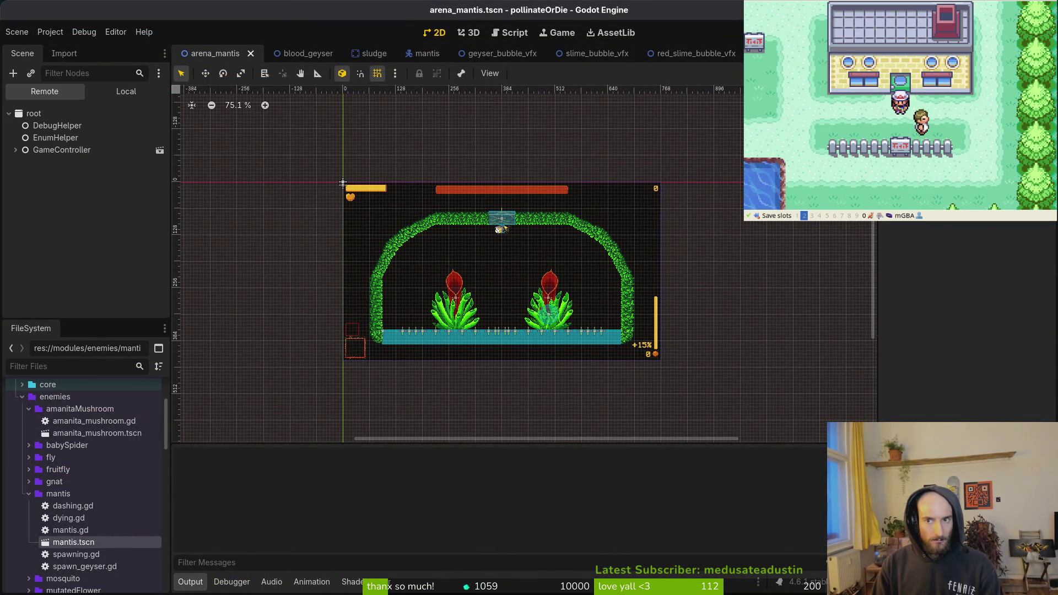
pyautogui.press('Return')
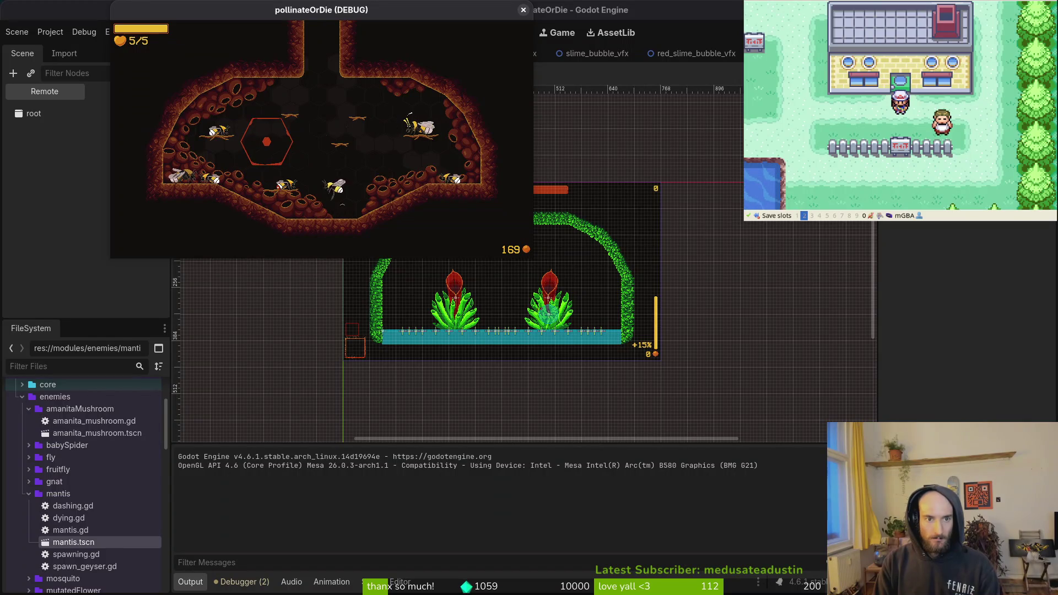
pyautogui.press('Escape')
pyautogui.press('Down')
pyautogui.press('Return')
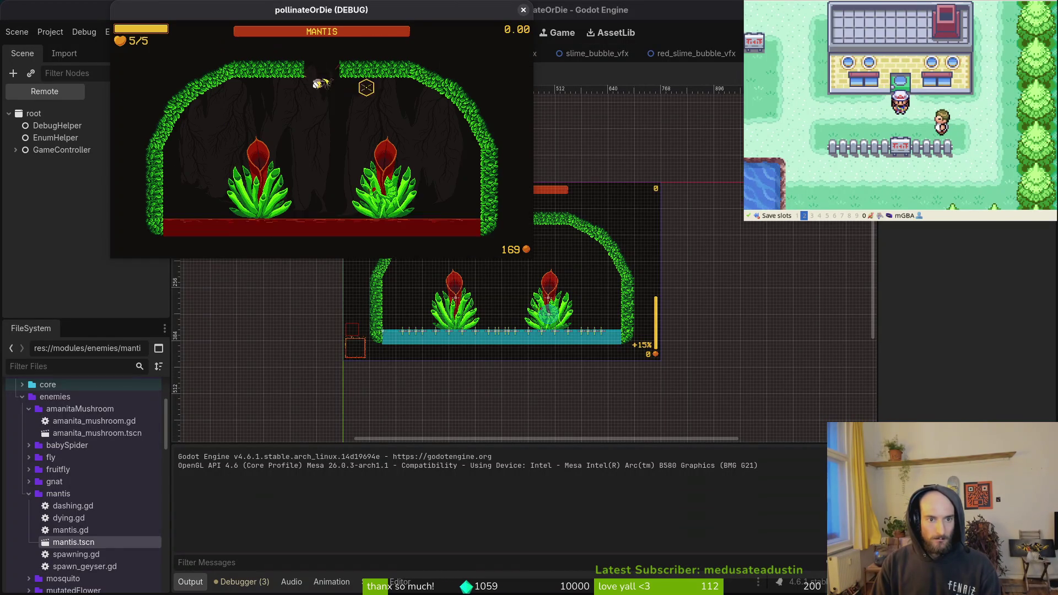
pyautogui.moveTo(532, 258); pyautogui.dragTo(679, 351)
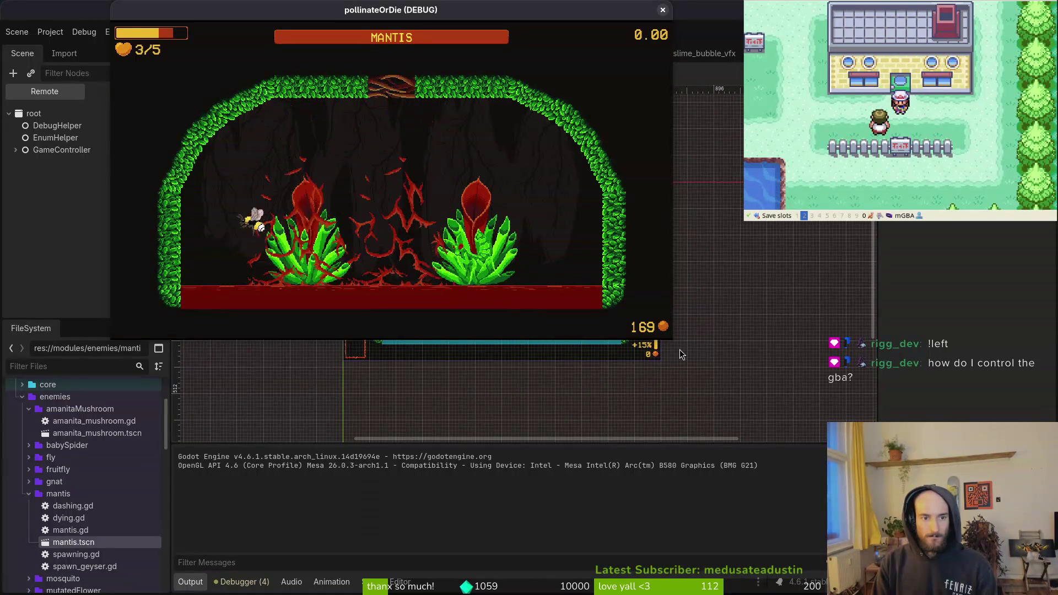
# Press Escape to bring up the pause menu over the mantis arena
pyautogui.press('Escape')
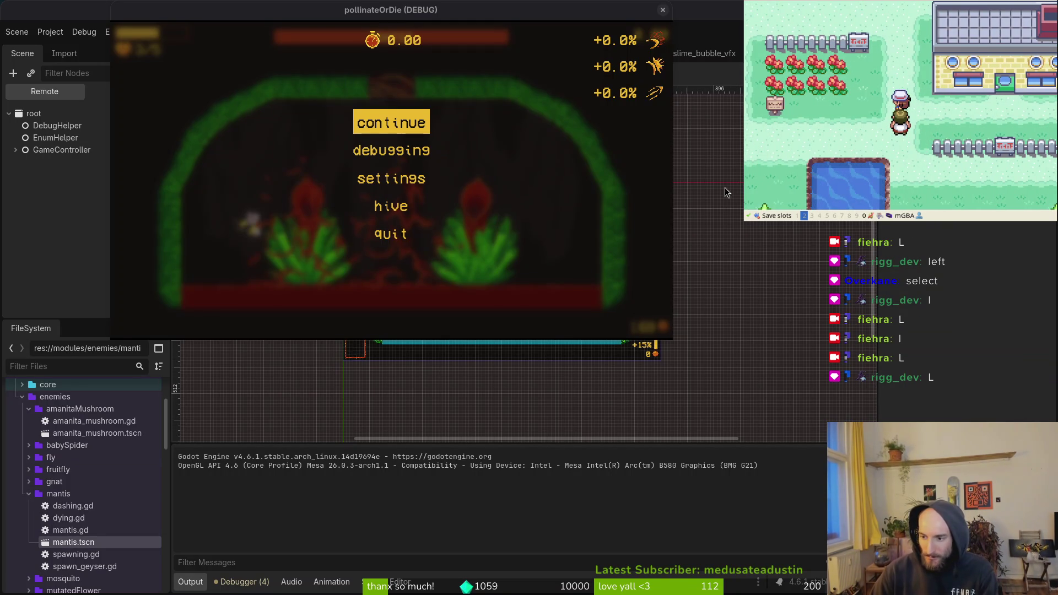
# Continue the fight, then close the pollinateOrDie (DEBUG) window to stop debugging
pyautogui.click(391, 123)
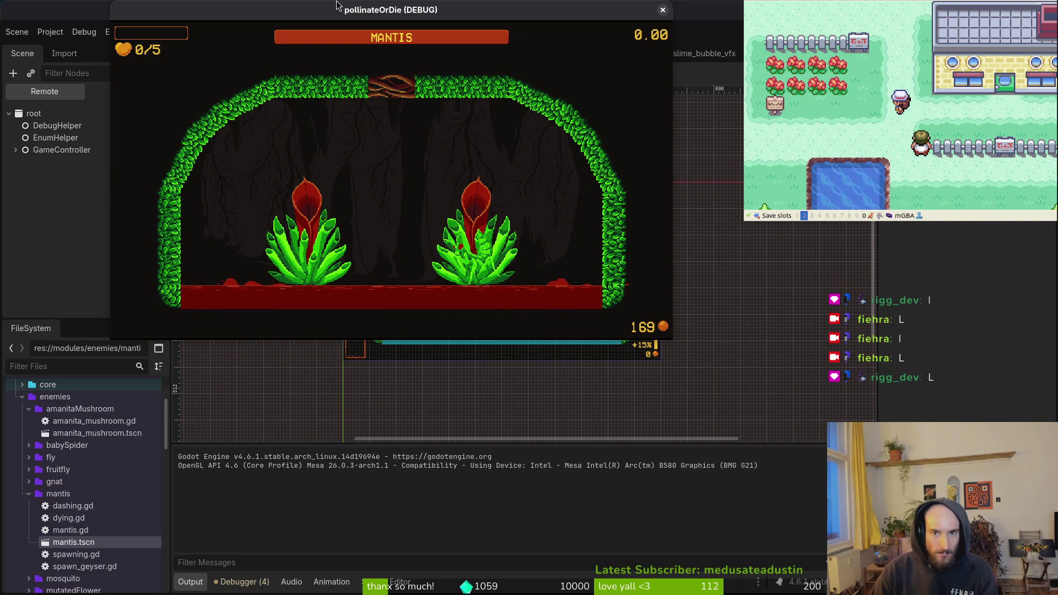
pyautogui.click(663, 10)
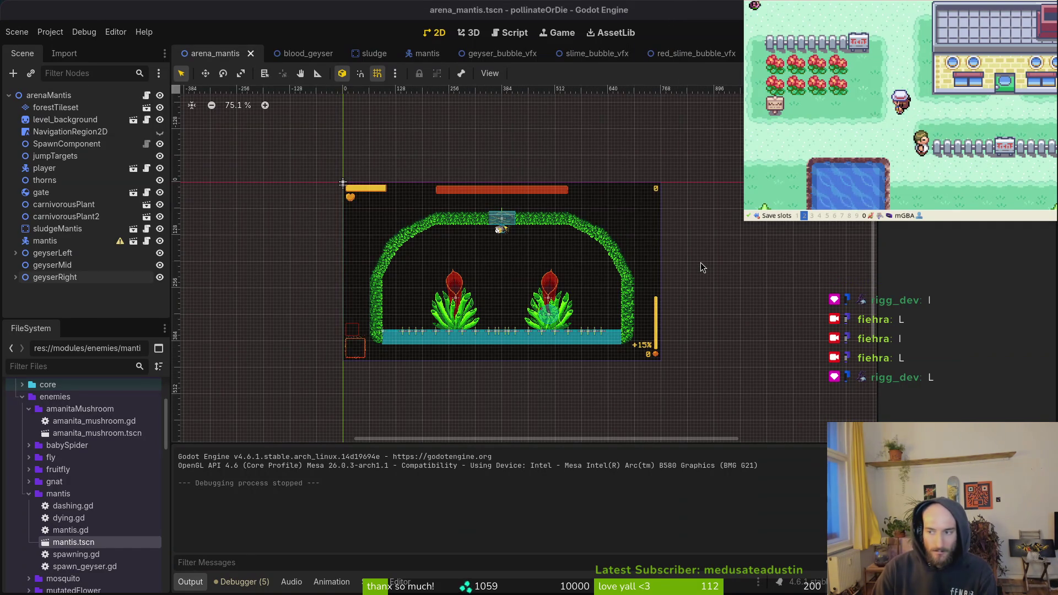
# Undo the commenting of the three geyser_mid lines in mantis.gd and save with :write
pyautogui.hotkey('alt', 'Tab')
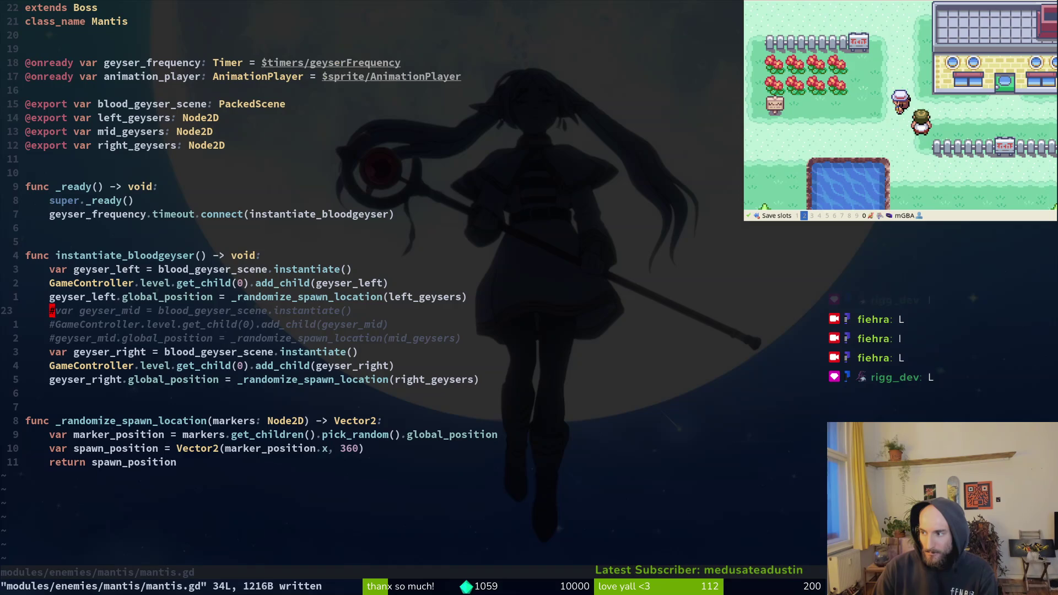
pyautogui.press('V')
pyautogui.press('Escape')
pyautogui.write('u')
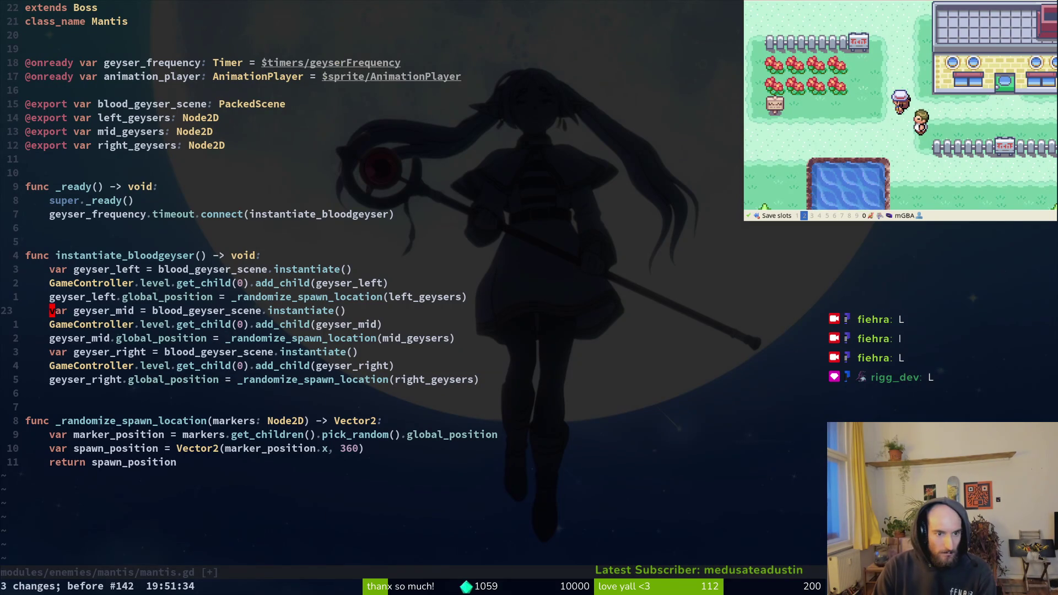
pyautogui.write(':write')
pyautogui.press('Return')
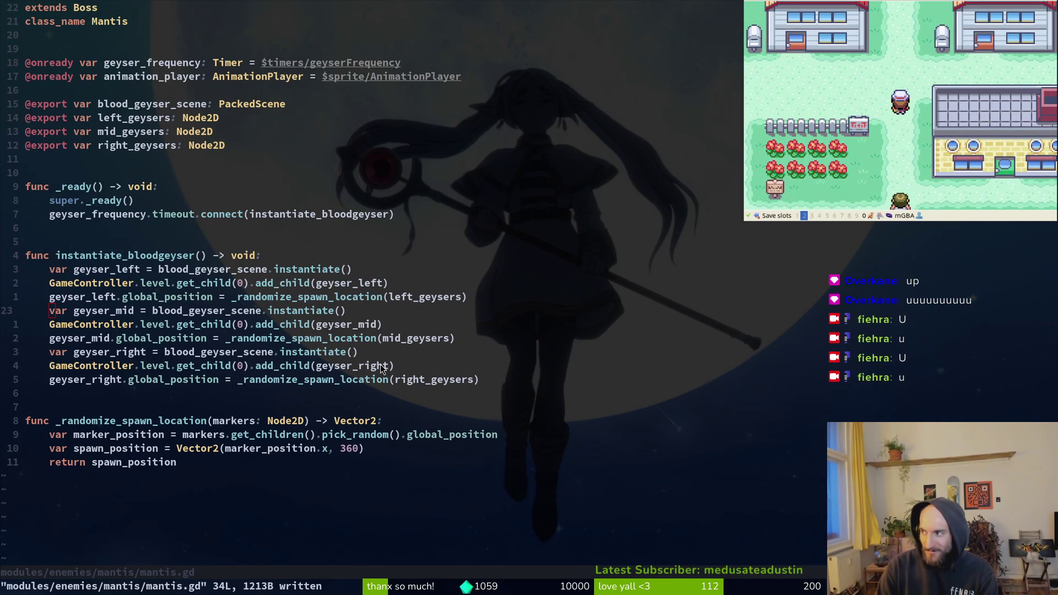
# Review the geyser_right and _randomize_spawn_location code, save, and return to Godot
pyautogui.press('}')
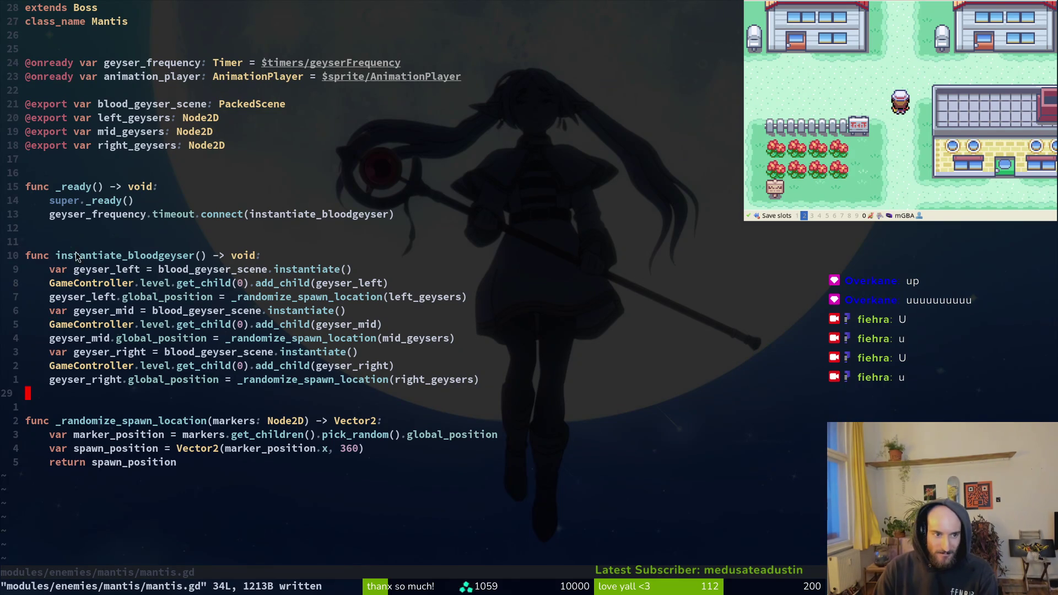
pyautogui.click(65, 231)
pyautogui.hotkey('ctrl', 's')
pyautogui.press('j')
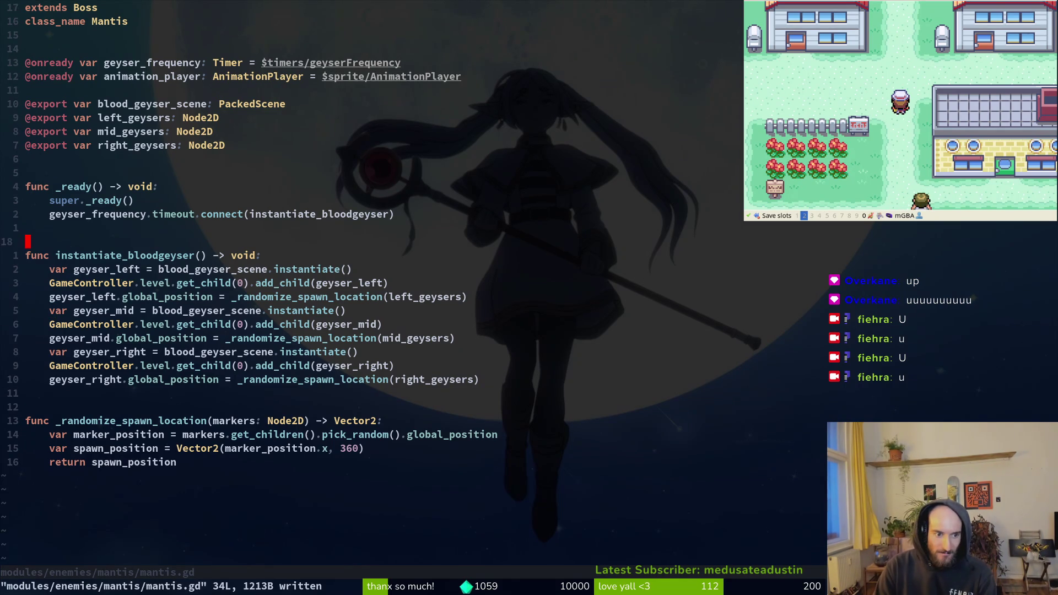
pyautogui.press('j')
pyautogui.press('j')
pyautogui.press('j')
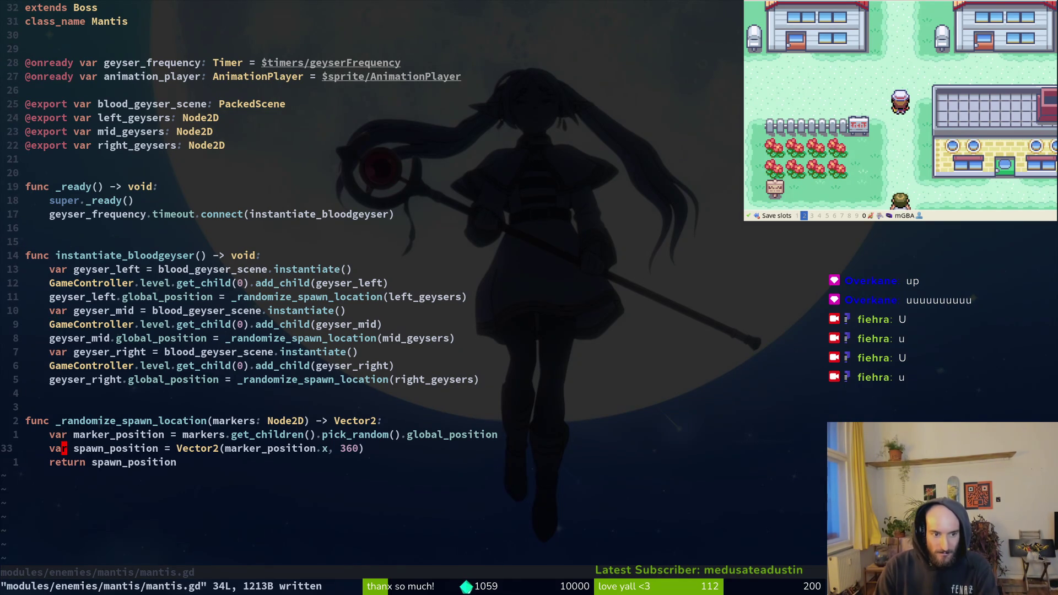
pyautogui.press('j')
pyautogui.press('k')
pyautogui.press('k')
pyautogui.press('k')
pyautogui.press('k')
pyautogui.press('k')
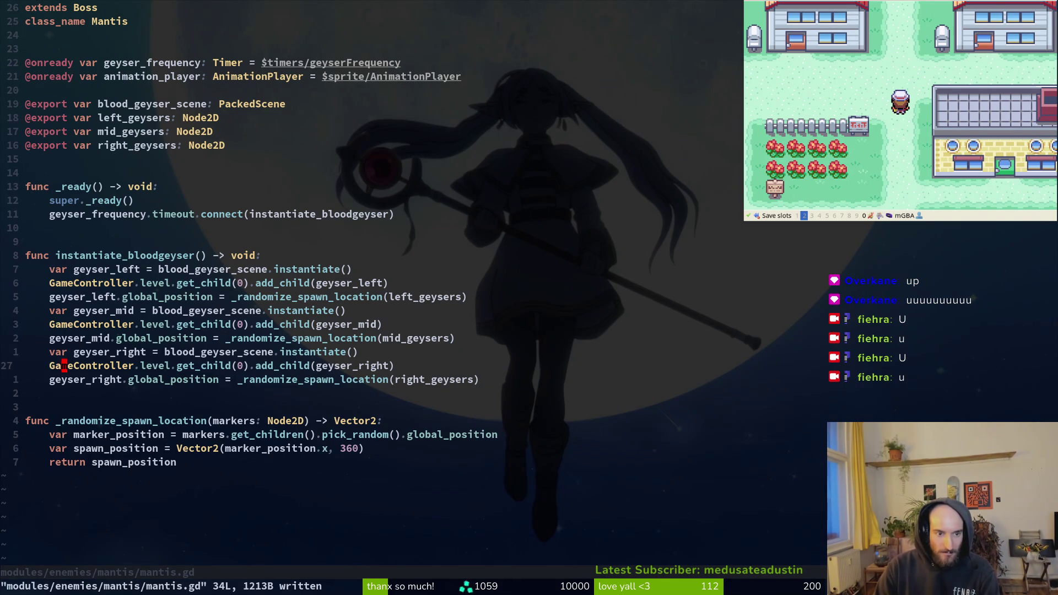
pyautogui.press('j')
pyautogui.press('j')
pyautogui.press('j')
pyautogui.press('j')
pyautogui.press('j')
pyautogui.press('j')
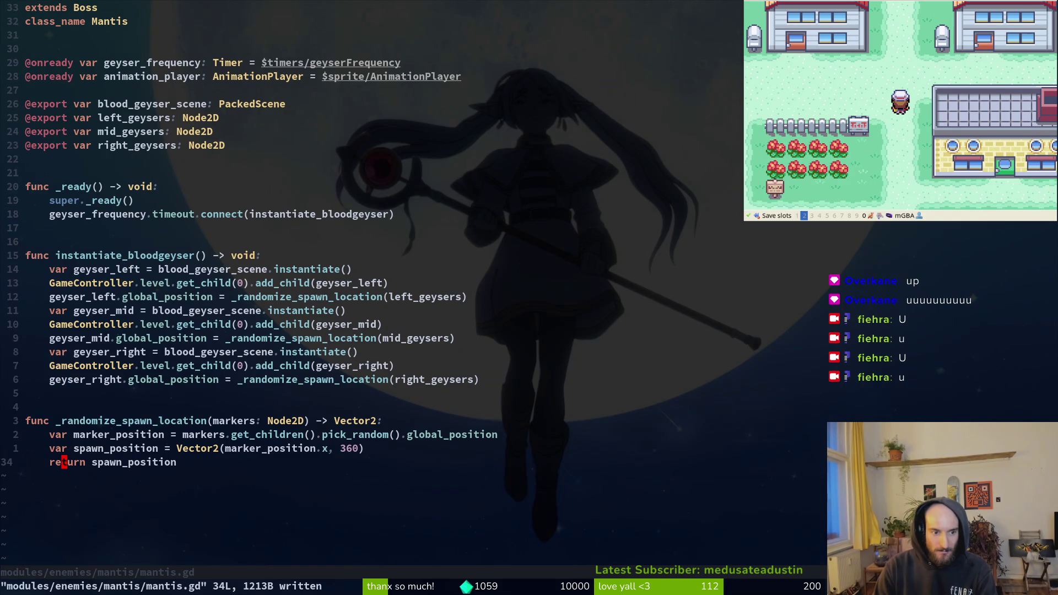
pyautogui.press('k')
pyautogui.press('k')
pyautogui.press('k')
pyautogui.press('j')
pyautogui.press('j')
pyautogui.press('j')
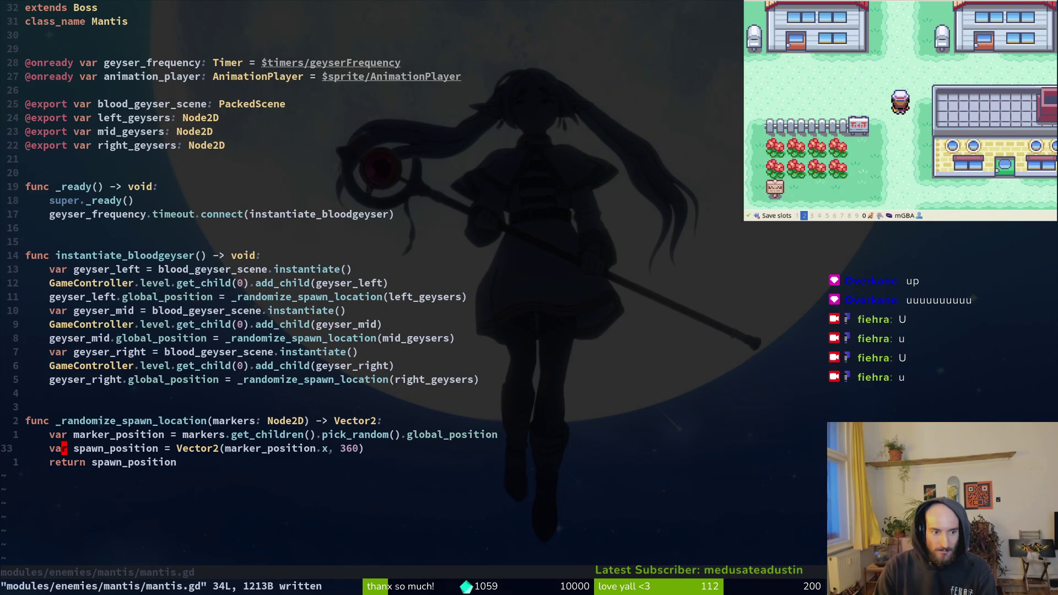
pyautogui.press('k')
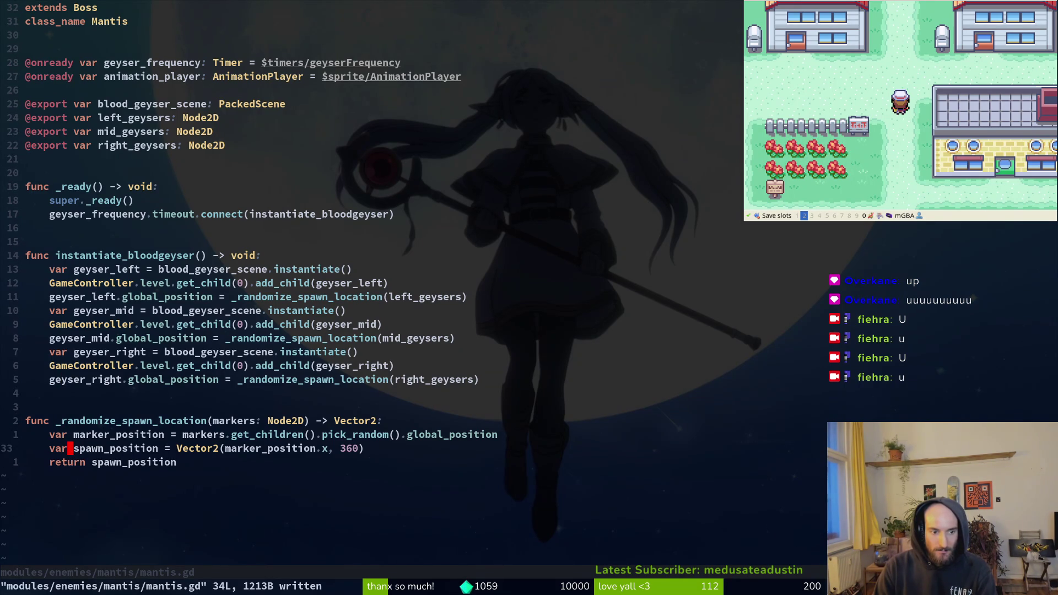
pyautogui.press('k')
pyautogui.press('k')
pyautogui.press('k')
pyautogui.press('k')
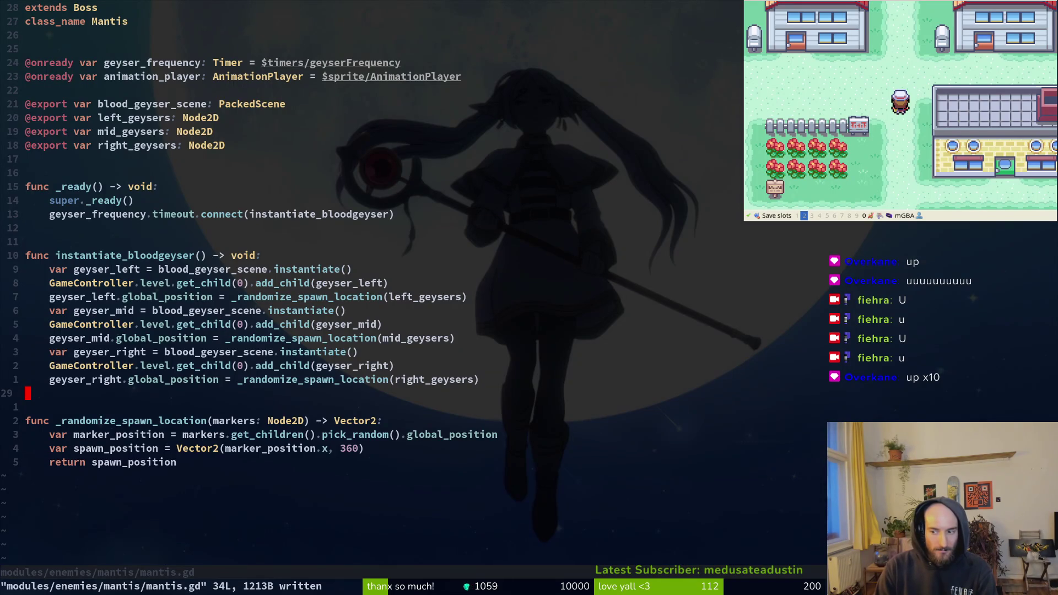
pyautogui.press('k')
pyautogui.press('k')
pyautogui.press('k')
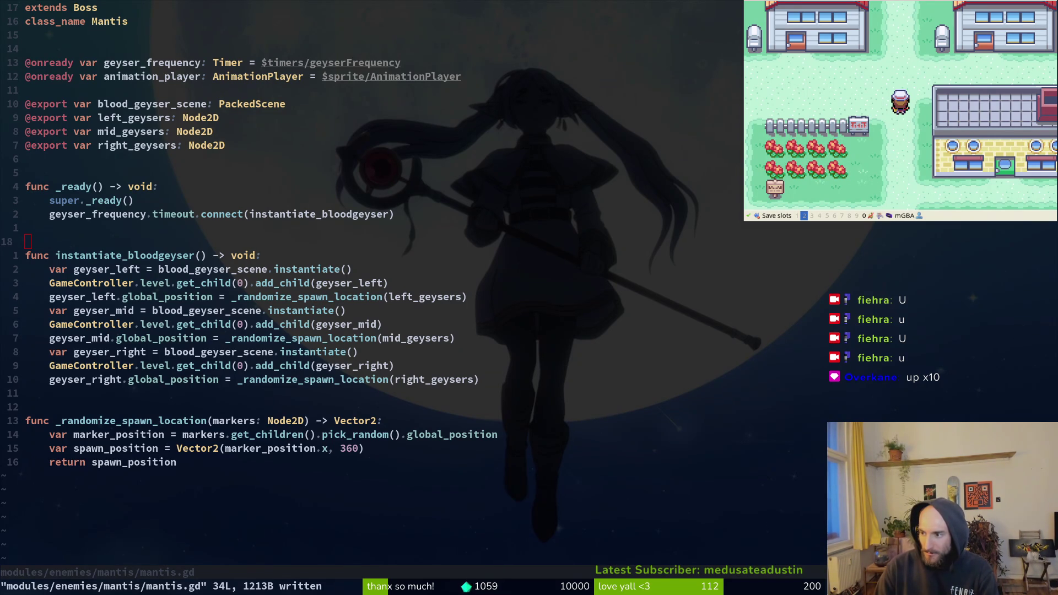
pyautogui.hotkey('alt', 'Tab')
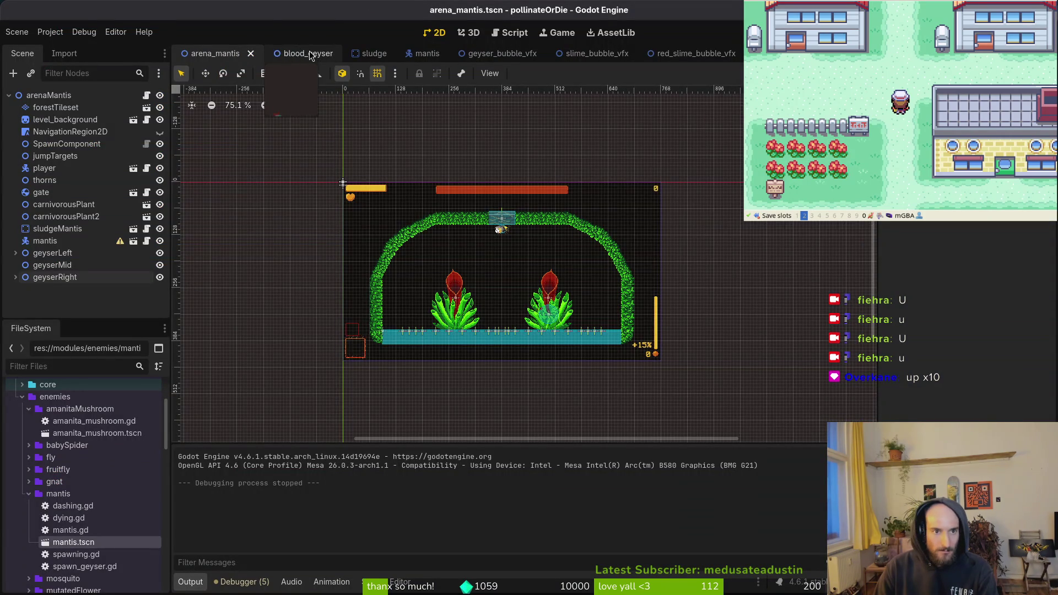
# Inspect the blood_geyser AnimationPlayer, then run the game and load the mantis arena from level select
pyautogui.click(300, 55)
pyautogui.click(63, 119)
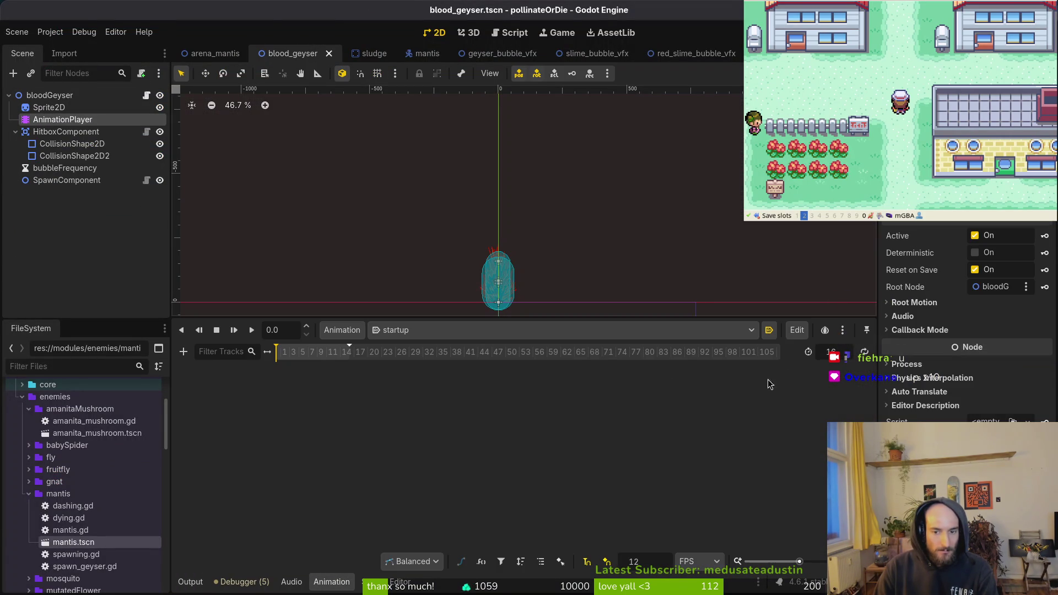
pyautogui.press('F5')
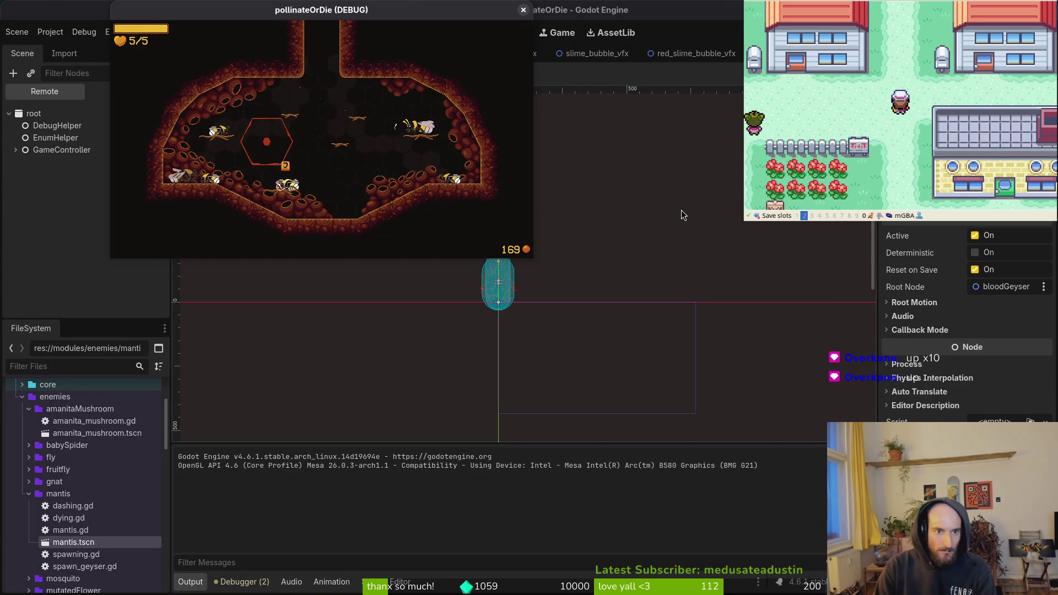
pyautogui.press('Escape')
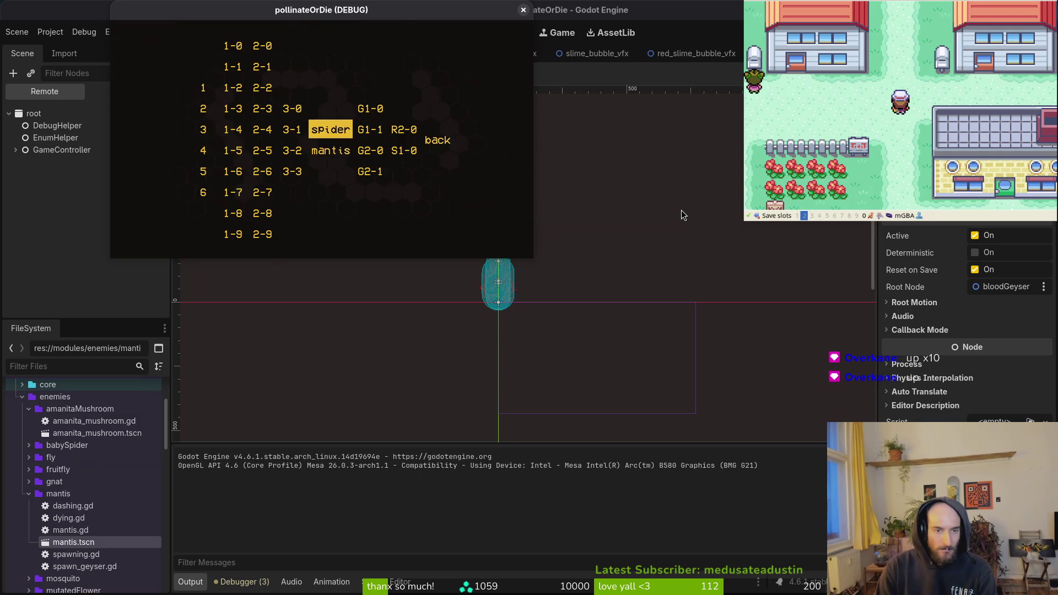
pyautogui.press('Return')
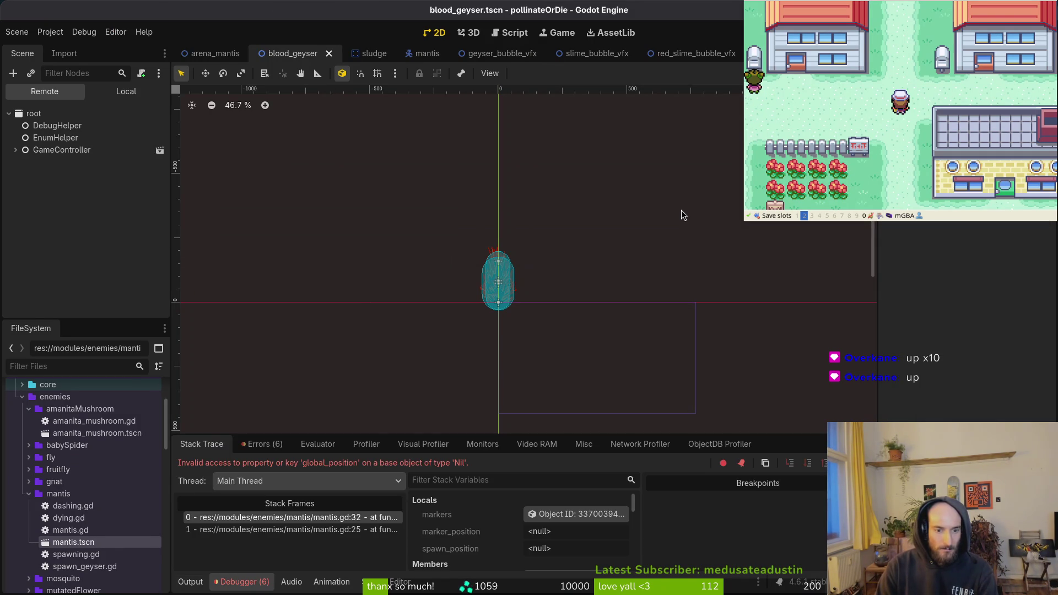
# Switch back to the arena_mantis scene and save it
pyautogui.click(126, 92)
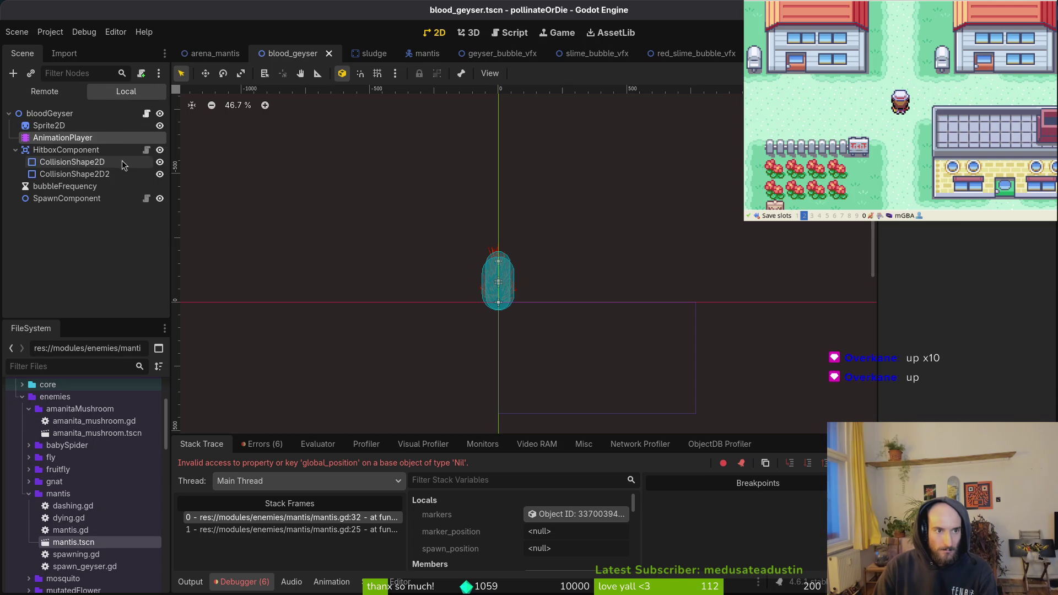
pyautogui.click(218, 53)
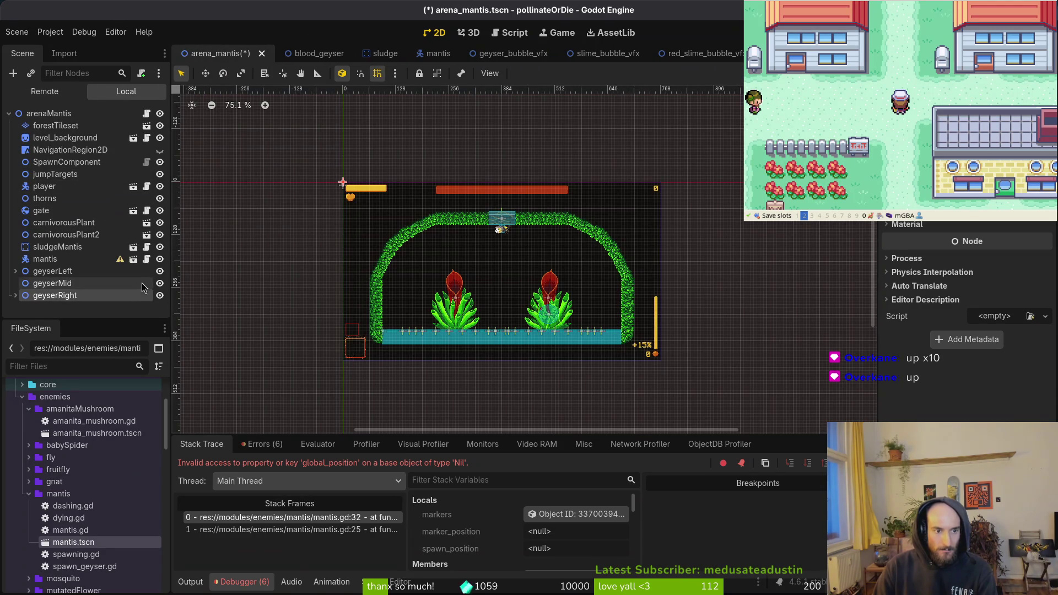
pyautogui.hotkey('ctrl', 's')
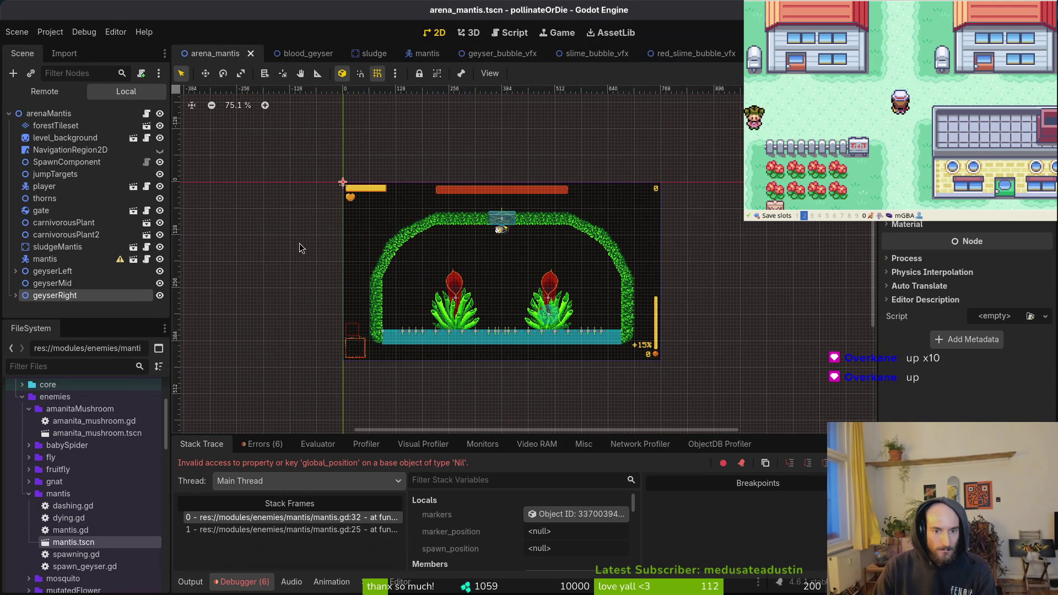
# Move geyserRight's Marker2D12, 11, 10, 9, 7 and 2 under geyserMid
pyautogui.scroll(6, 529, 345)
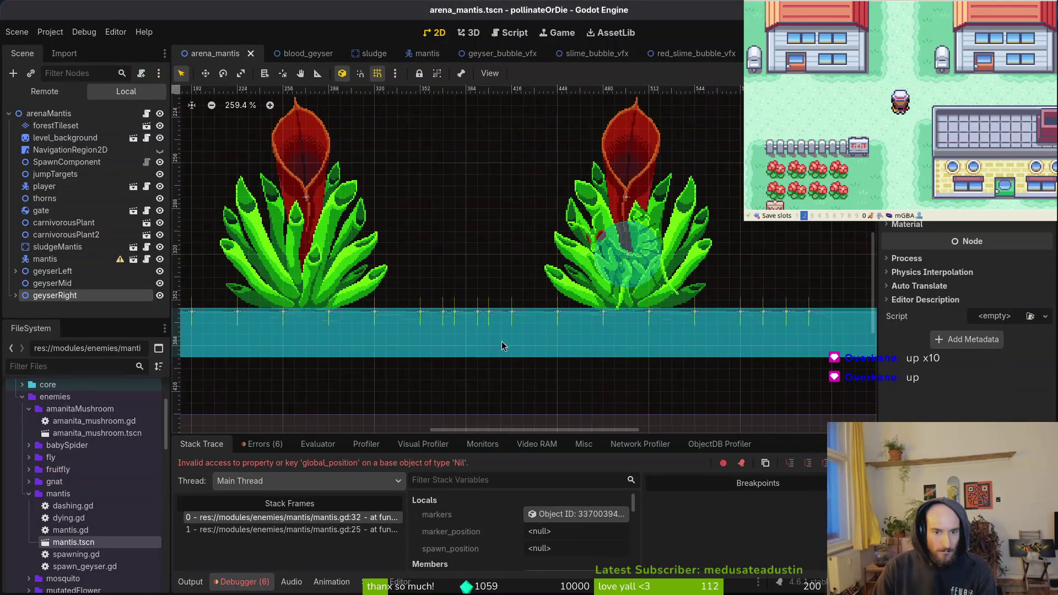
pyautogui.click(16, 295)
pyautogui.scroll(-3, 82, 248)
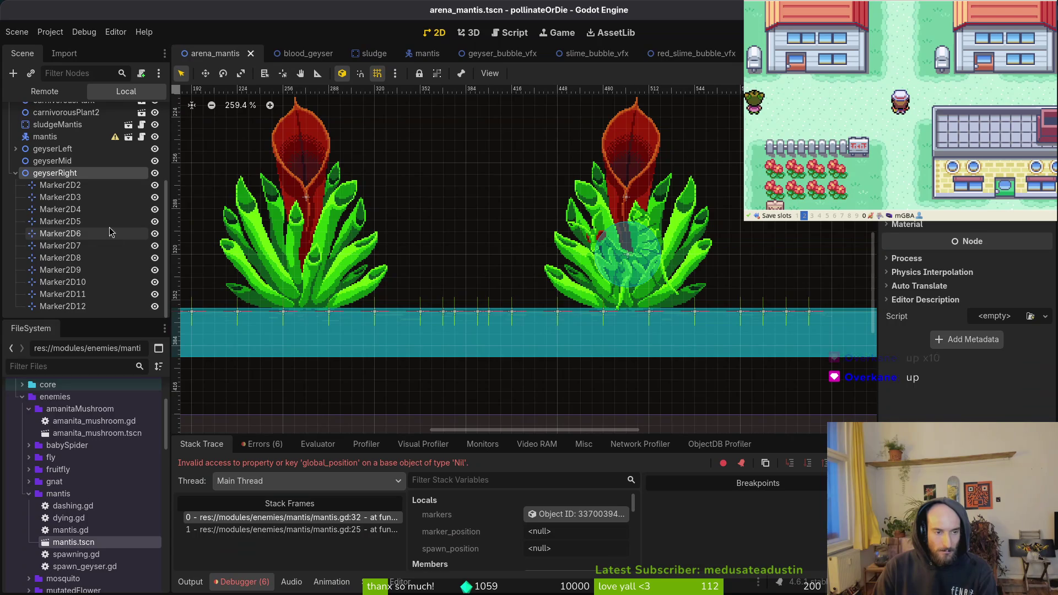
pyautogui.click(72, 306)
pyautogui.keyDown('shift'); pyautogui.click(82, 295); pyautogui.keyUp('shift')
pyautogui.keyDown('shift'); pyautogui.click(82, 282); pyautogui.keyUp('shift')
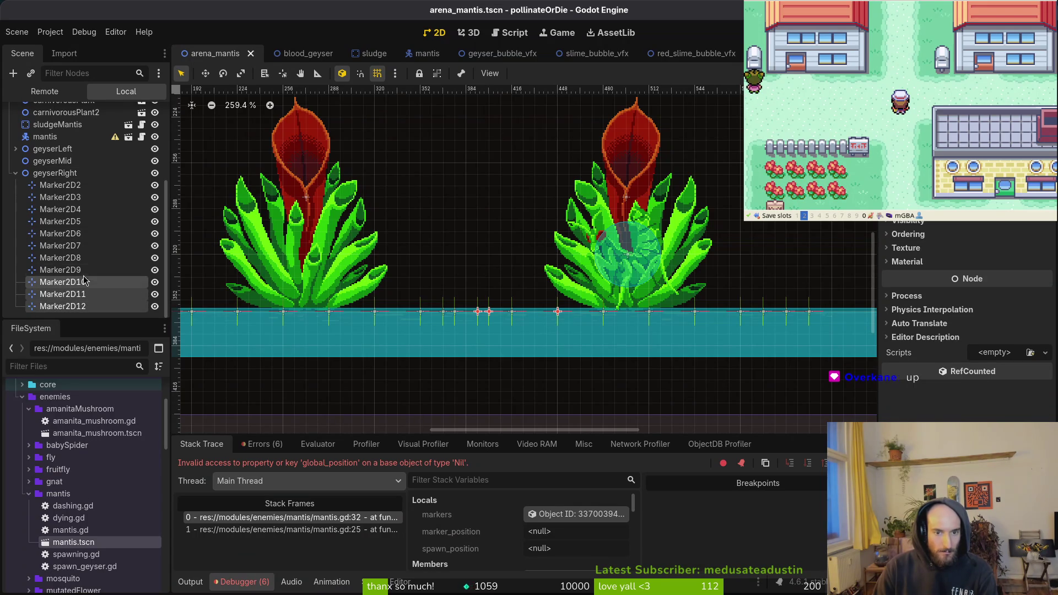
pyautogui.keyDown('shift'); pyautogui.click(84, 270); pyautogui.keyUp('shift')
pyautogui.scroll(-2, 398, 280)
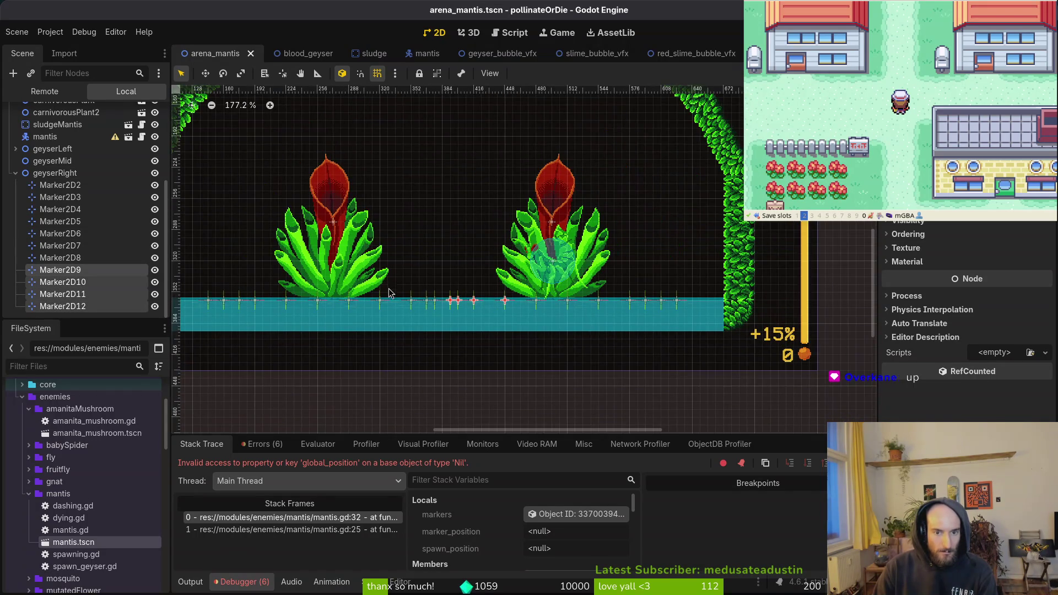
pyautogui.keyDown('shift'); pyautogui.click(82, 262); pyautogui.keyUp('shift')
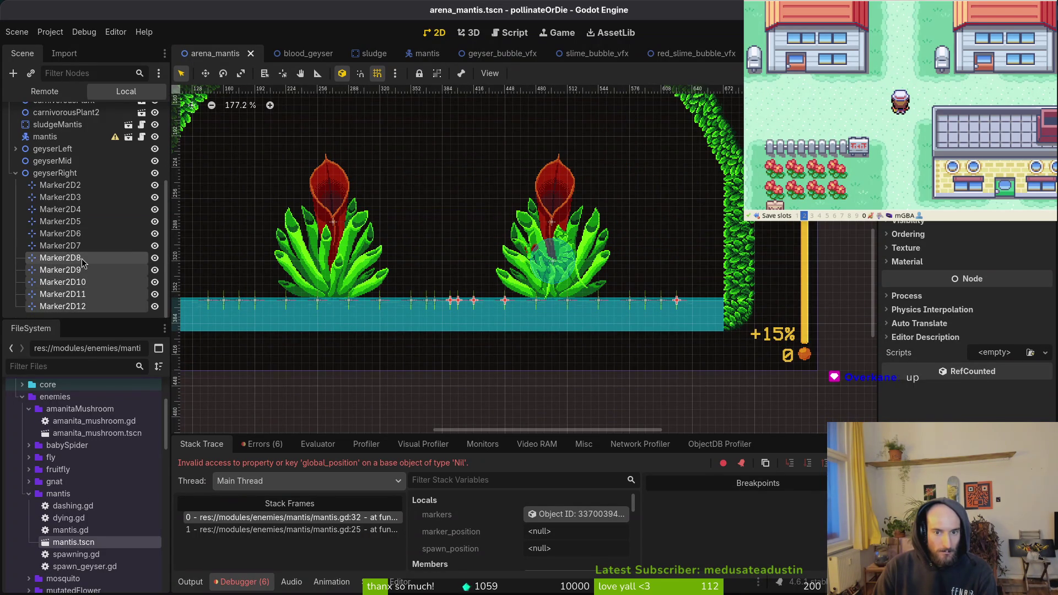
pyautogui.keyDown('ctrl'); pyautogui.click(83, 263); pyautogui.keyUp('ctrl')
pyautogui.keyDown('ctrl'); pyautogui.click(81, 248); pyautogui.keyUp('ctrl')
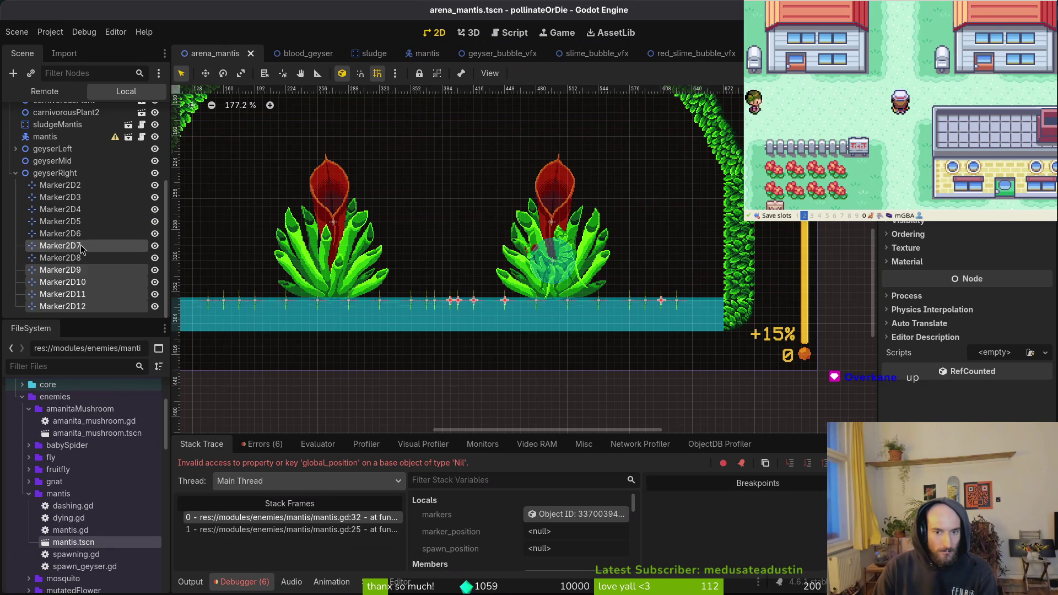
pyautogui.click(81, 185)
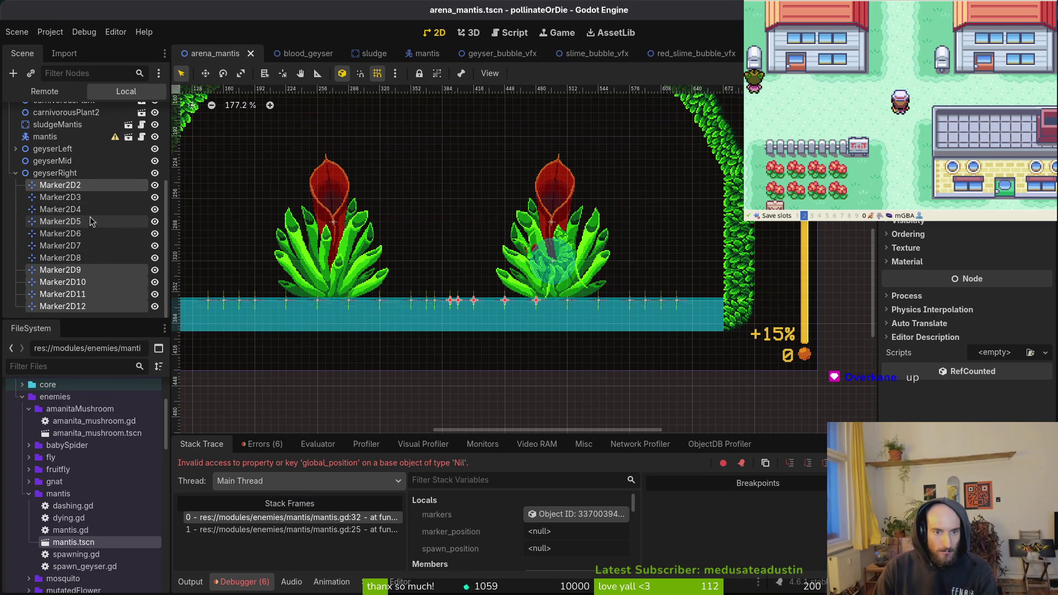
pyautogui.scroll(3, 87, 237)
pyautogui.moveTo(83, 263); pyautogui.dragTo(77, 243)
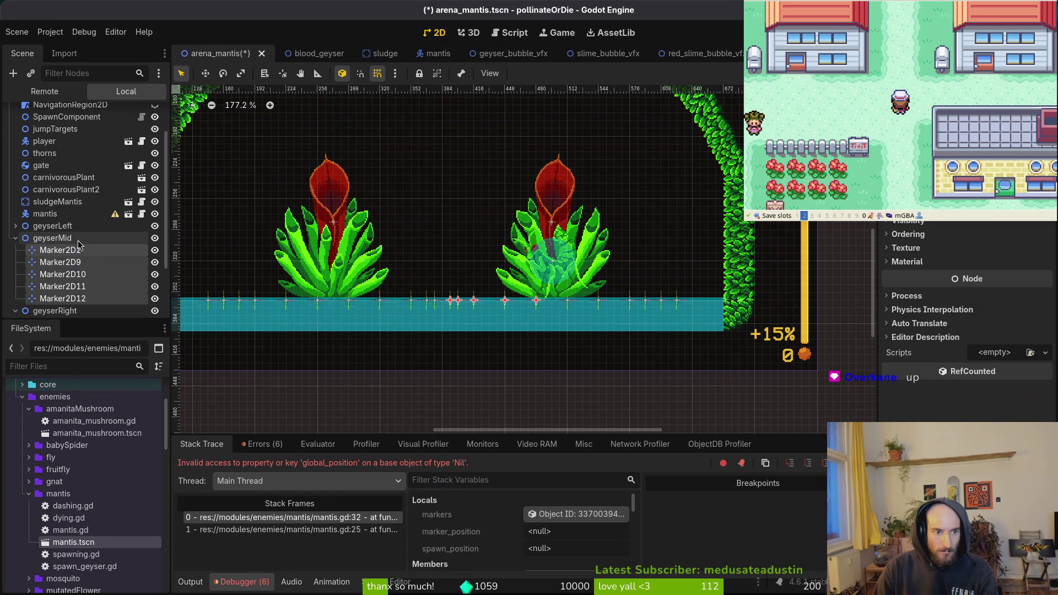
# Collapse geyserMid and geyserRight, expand geyserLeft, and start selecting its Marker2D12, 2, 4 and 6
pyautogui.click(15, 238)
pyautogui.click(12, 251)
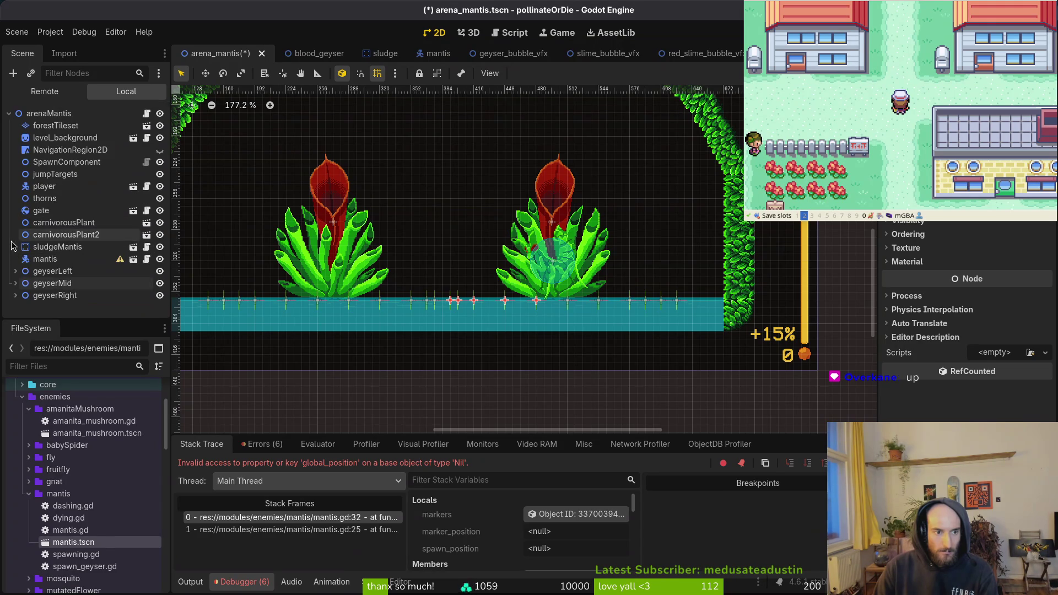
pyautogui.click(16, 272)
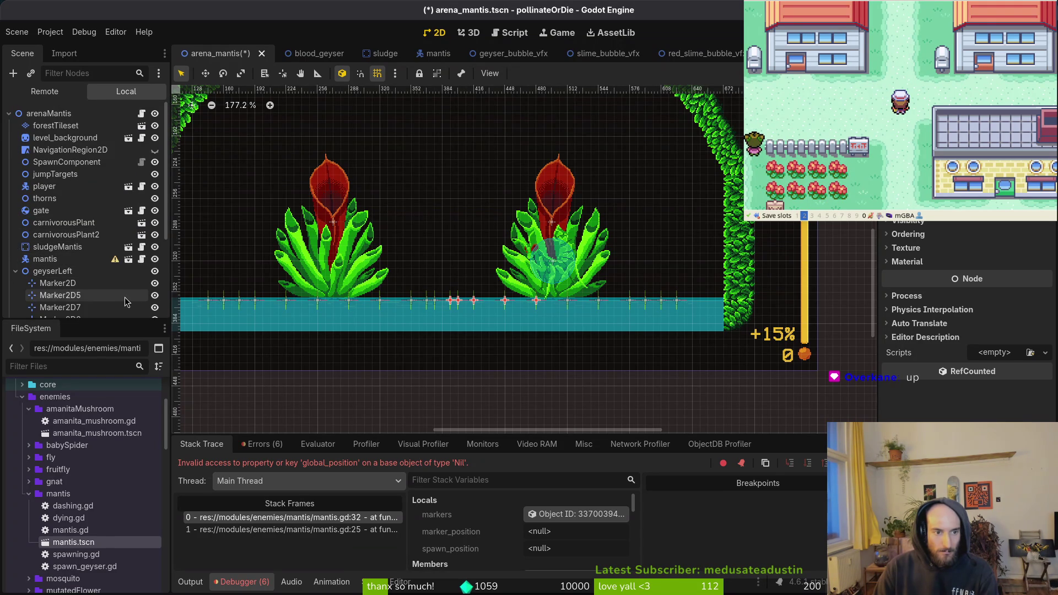
pyautogui.scroll(-3, 82, 264)
pyautogui.click(62, 281)
pyautogui.keyDown('shift'); pyautogui.click(80, 245); pyautogui.keyUp('shift')
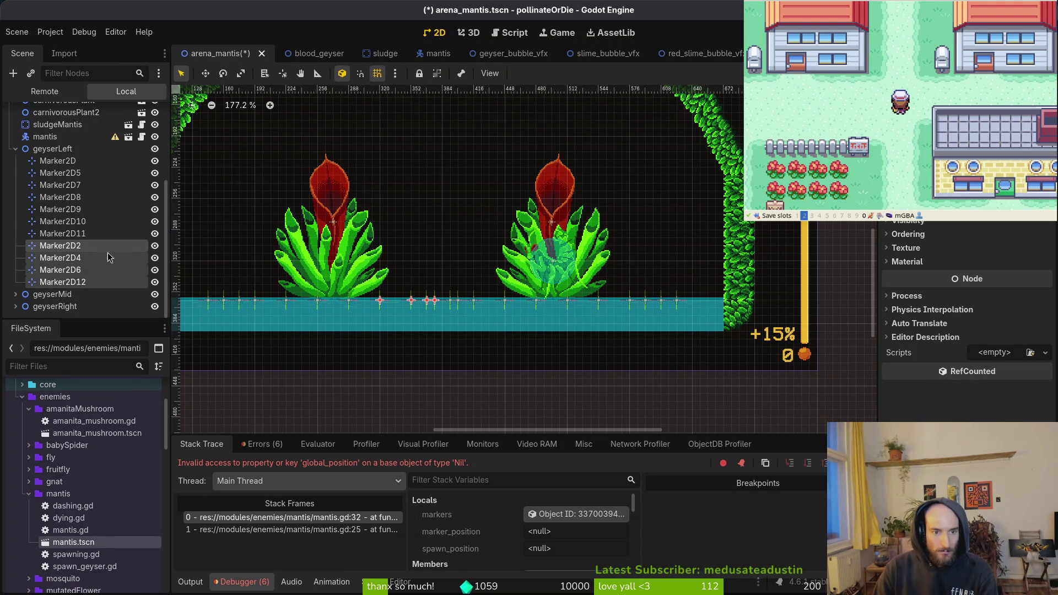
pyautogui.press('f')
# Adjust the geyserLeft marker selection to include Marker2D10 and drag the chosen markers under geyserMid
pyautogui.keyDown('shift'); pyautogui.click(79, 235); pyautogui.keyUp('shift')
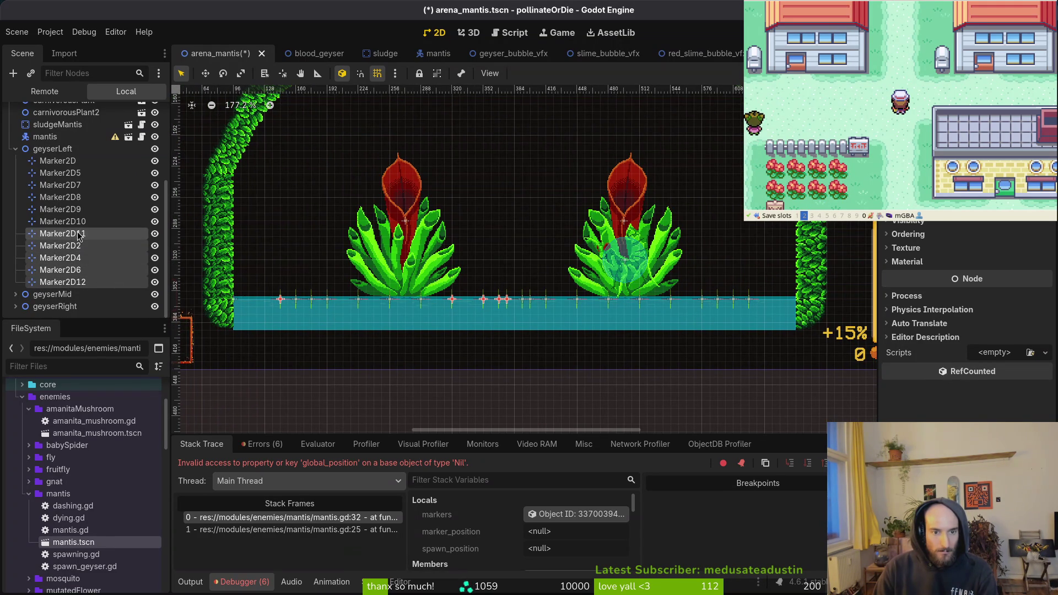
pyautogui.keyDown('ctrl'); pyautogui.click(82, 235); pyautogui.keyUp('ctrl')
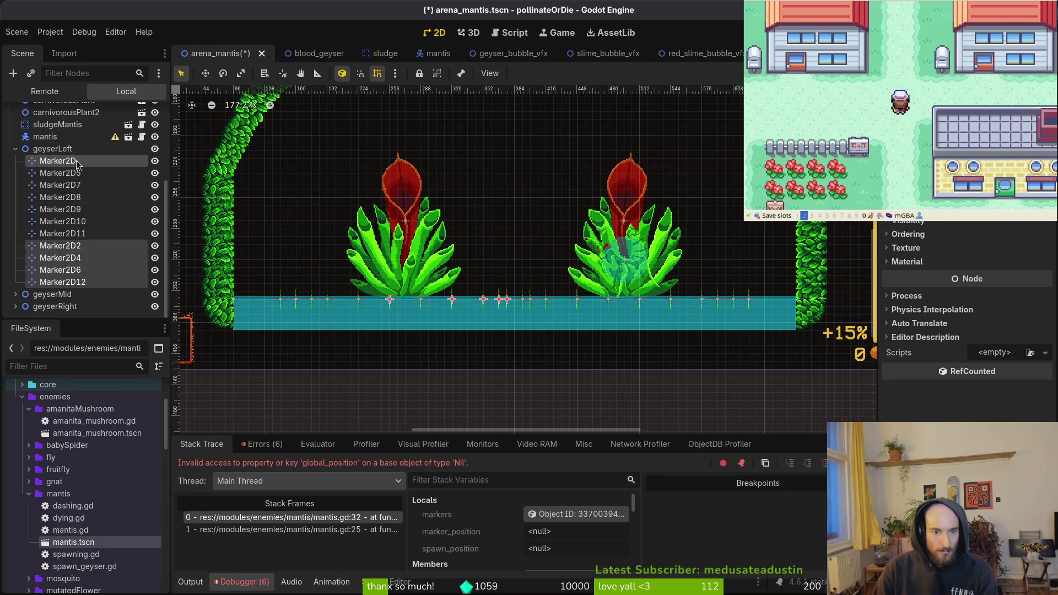
pyautogui.keyDown('ctrl'); pyautogui.click(71, 173); pyautogui.keyUp('ctrl')
pyautogui.keyDown('ctrl'); pyautogui.click(72, 173); pyautogui.keyUp('ctrl')
pyautogui.keyDown('ctrl'); pyautogui.click(74, 185); pyautogui.keyUp('ctrl')
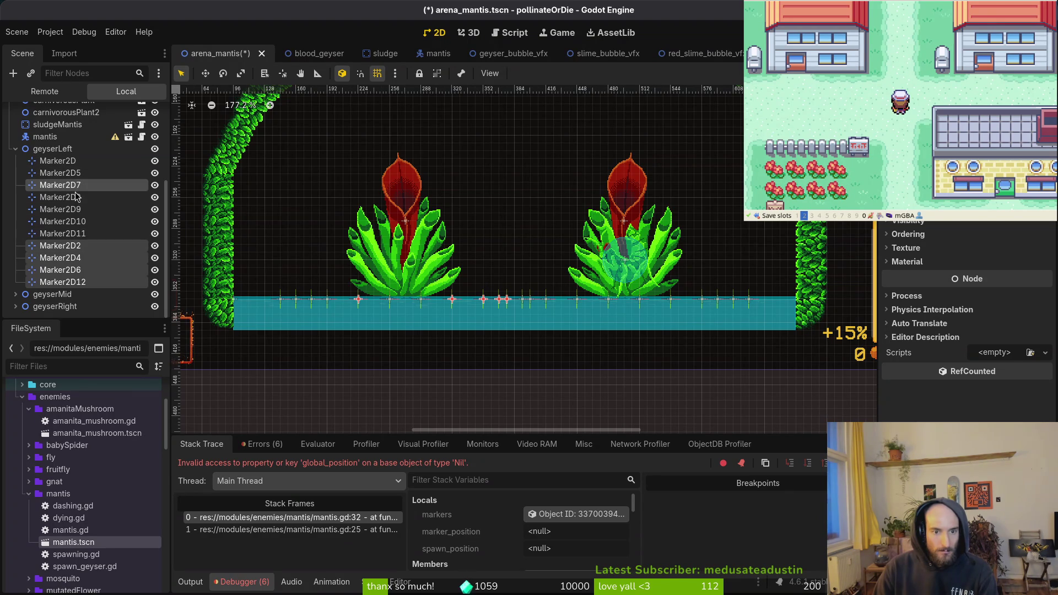
pyautogui.keyDown('ctrl'); pyautogui.click(76, 209); pyautogui.keyUp('ctrl')
pyautogui.keyDown('ctrl'); pyautogui.click(75, 200); pyautogui.keyUp('ctrl')
pyautogui.keyDown('ctrl'); pyautogui.click(75, 209); pyautogui.keyUp('ctrl')
pyautogui.keyDown('ctrl'); pyautogui.click(75, 197); pyautogui.keyUp('ctrl')
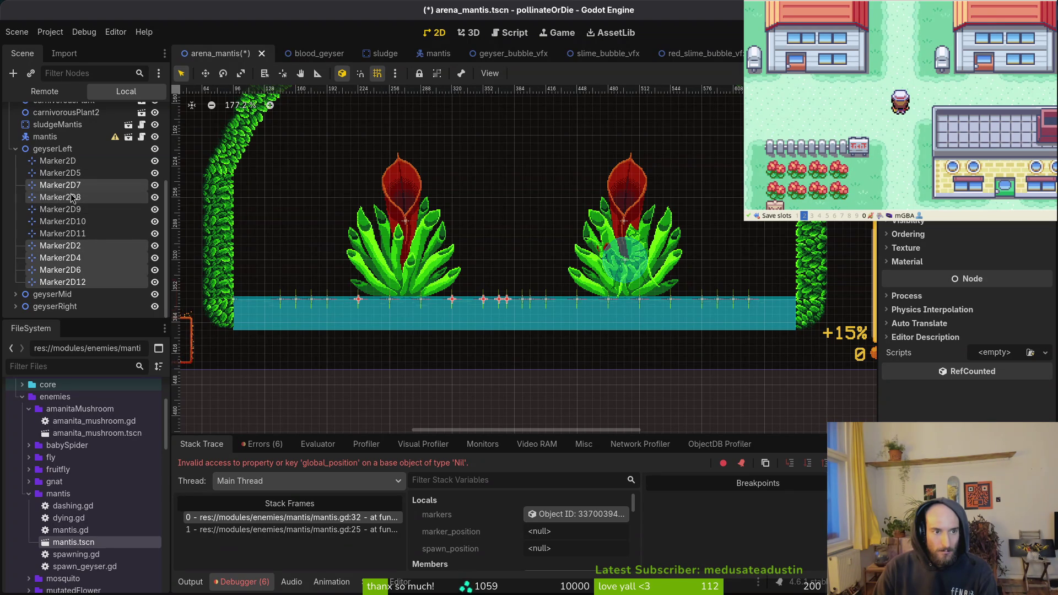
pyautogui.keyDown('ctrl'); pyautogui.click(75, 185); pyautogui.keyUp('ctrl')
pyautogui.keyDown('ctrl'); pyautogui.click(79, 221); pyautogui.keyUp('ctrl')
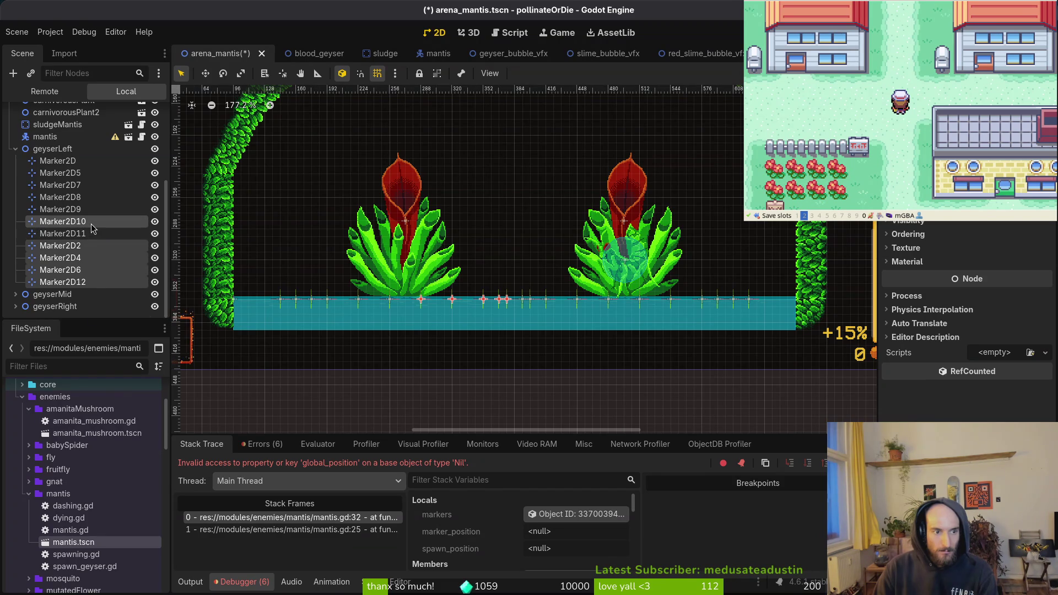
pyautogui.moveTo(91, 228)
pyautogui.mouseDown()
pyautogui.moveTo(66, 286)
pyautogui.moveTo(38, 294)
pyautogui.mouseUp()
# Save the arena scene, select the remaining geyserLeft and geyserRight markers, and stop the crashed debug session
pyautogui.hotkey('ctrl', 's')
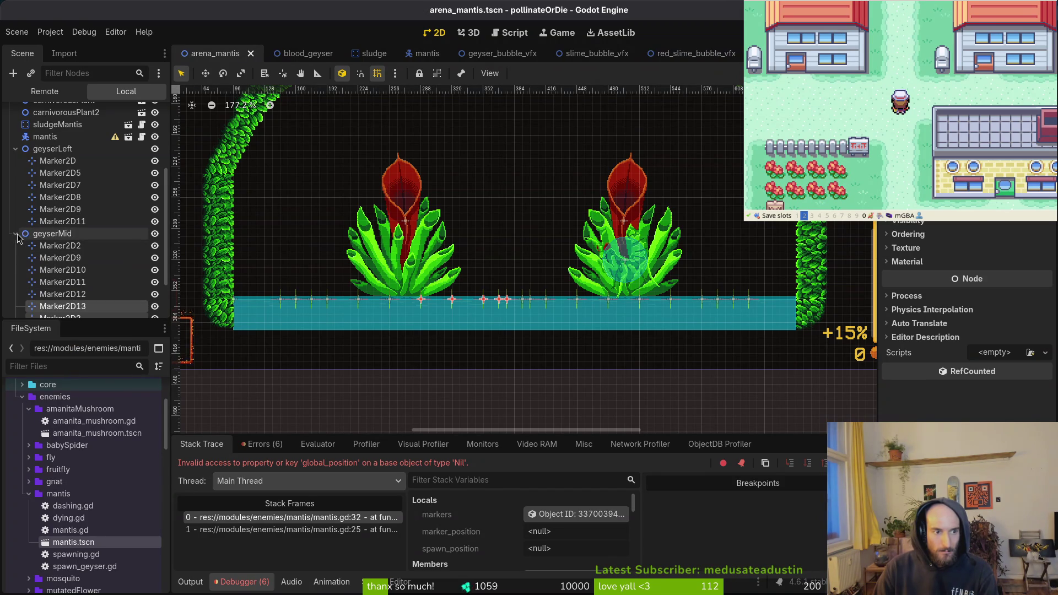
pyautogui.click(16, 233)
pyautogui.click(61, 221)
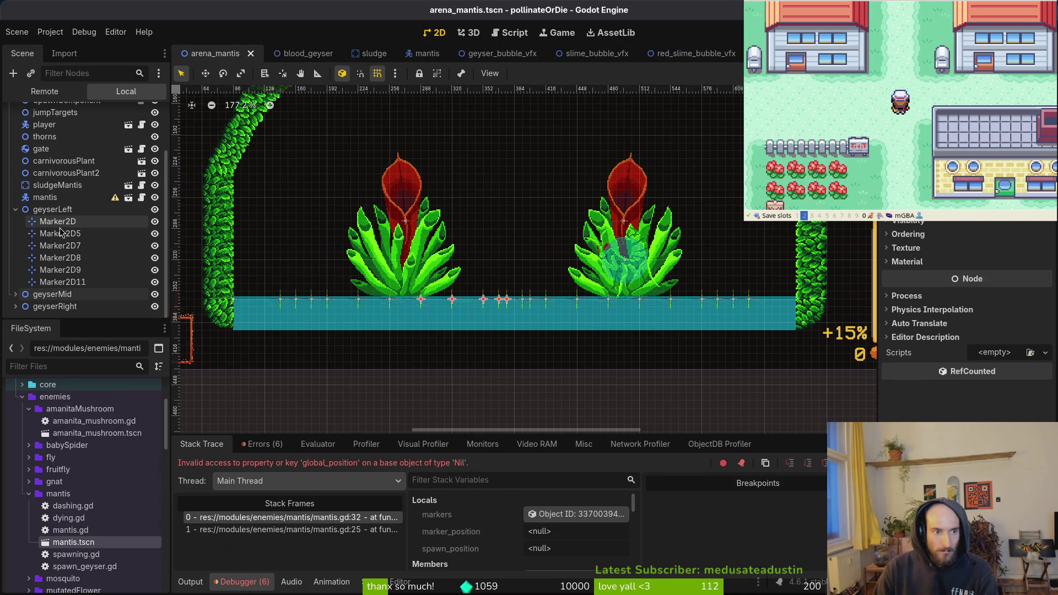
pyautogui.keyDown('shift'); pyautogui.click(88, 282); pyautogui.keyUp('shift')
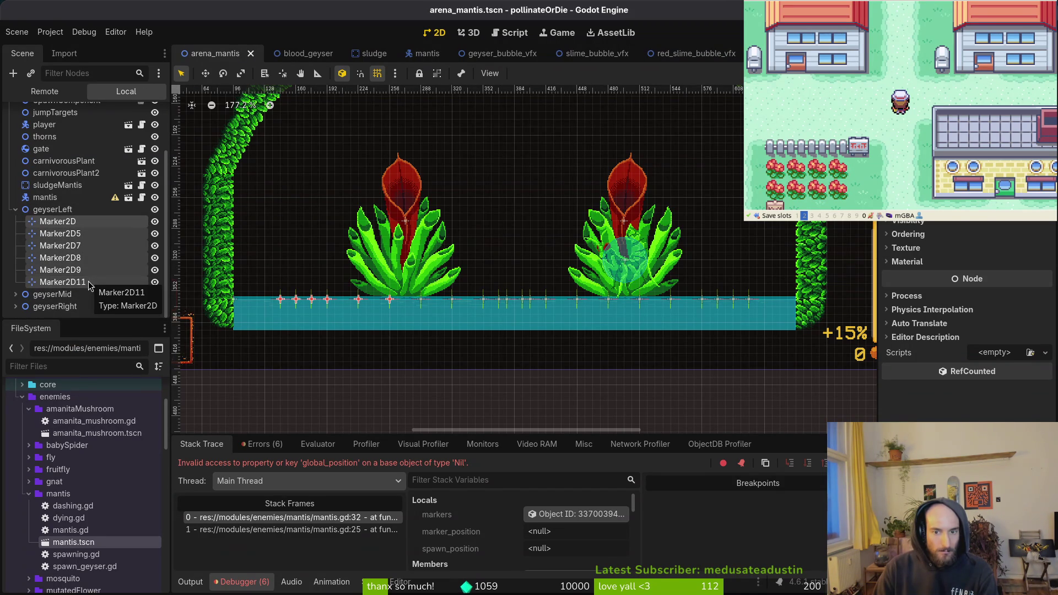
pyautogui.click(15, 306)
pyautogui.scroll(-3, 38, 298)
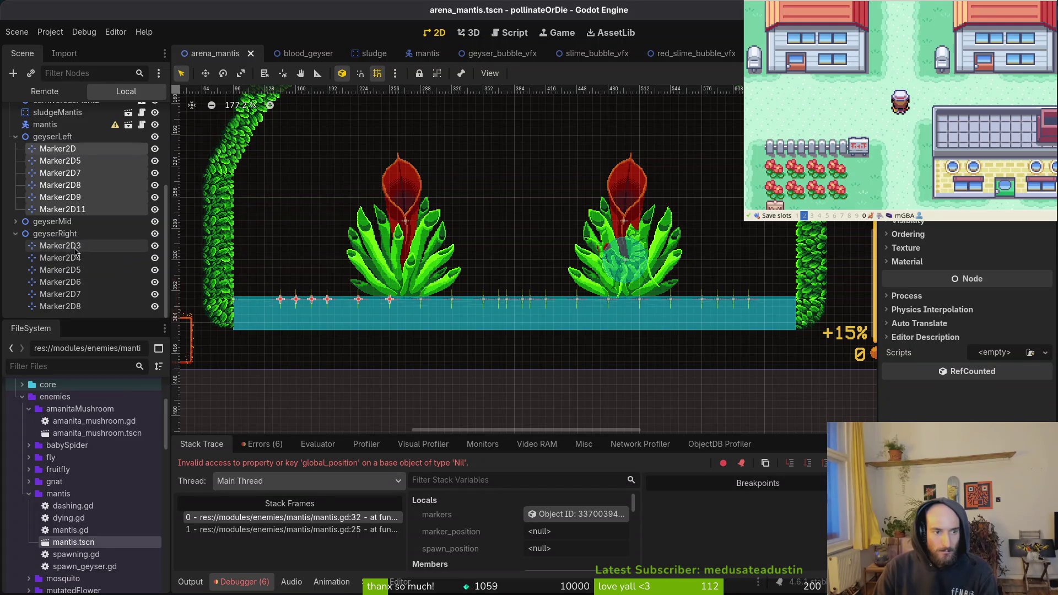
pyautogui.keyDown('shift'); pyautogui.click(76, 252); pyautogui.keyUp('shift')
pyautogui.keyDown('shift'); pyautogui.click(72, 311); pyautogui.keyUp('shift')
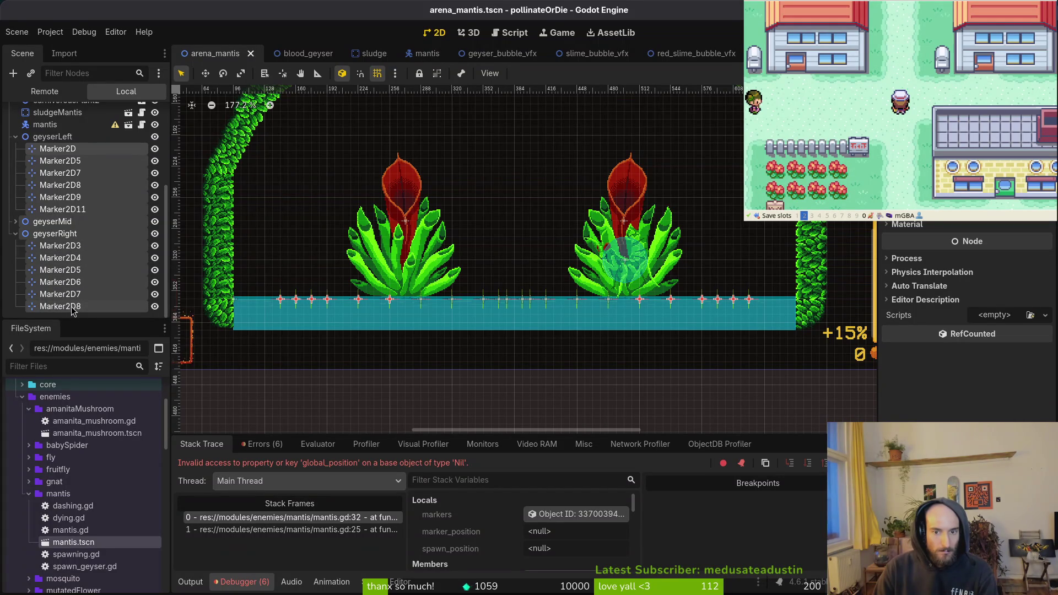
pyautogui.press('F8')
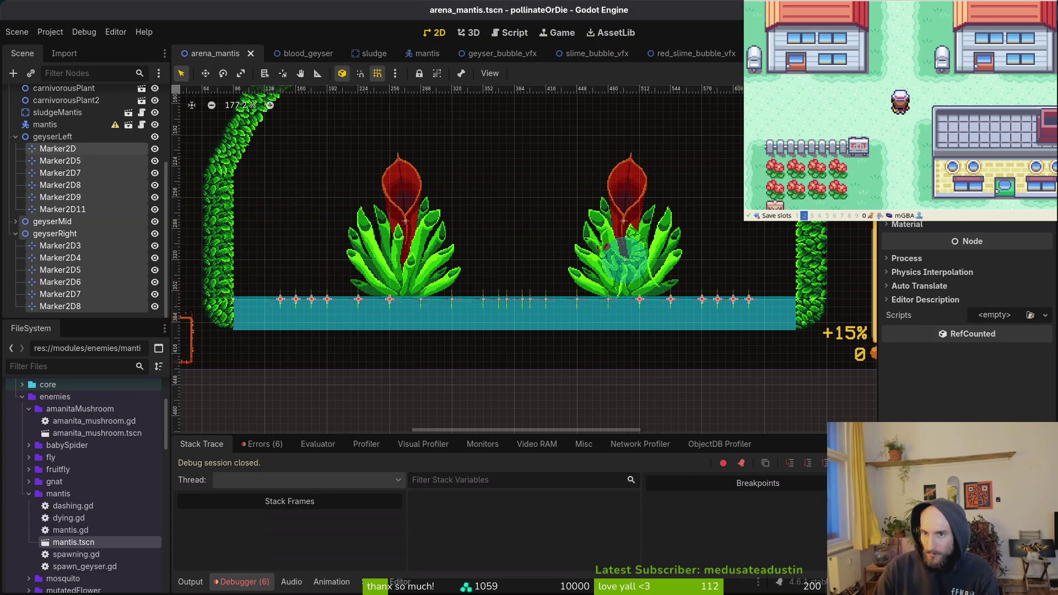
# Run the game, load the mantis boss level from debug level select, and play until returning to the menu
pyautogui.press('F5')
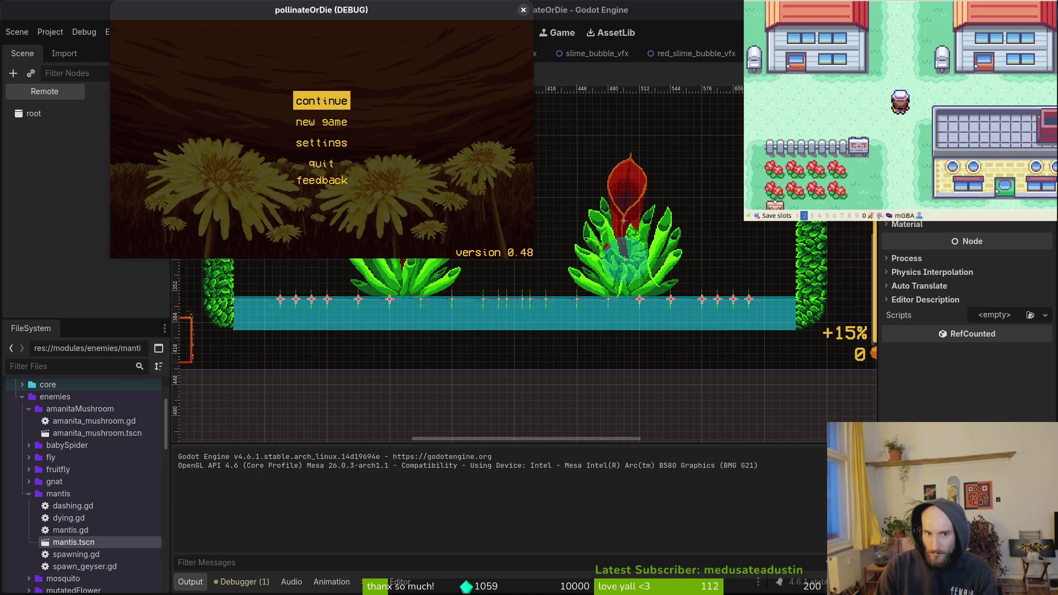
pyautogui.press('Return')
pyautogui.press('Escape')
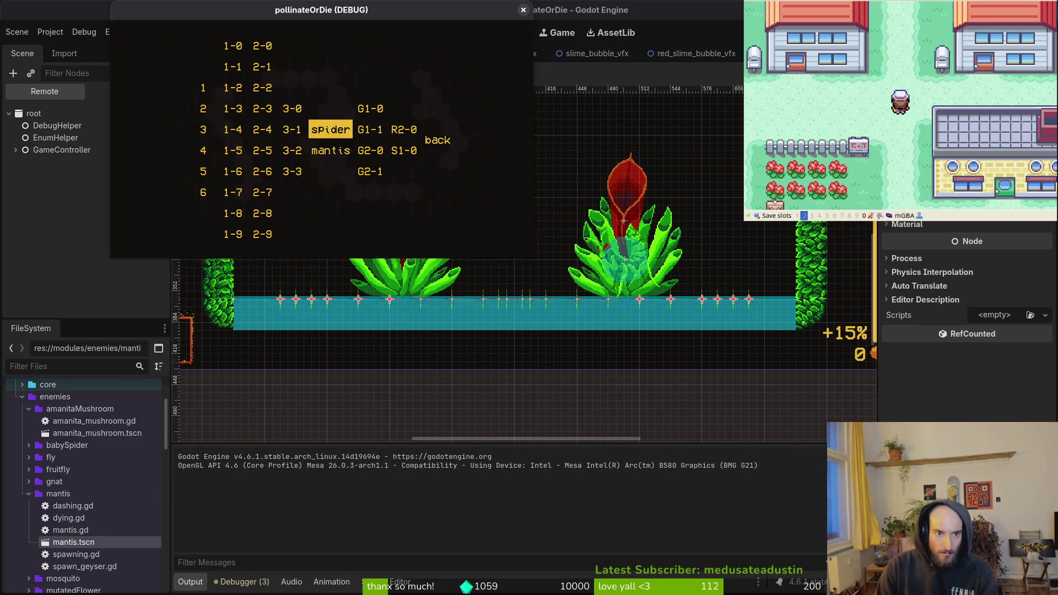
pyautogui.press('Down')
pyautogui.press('Return')
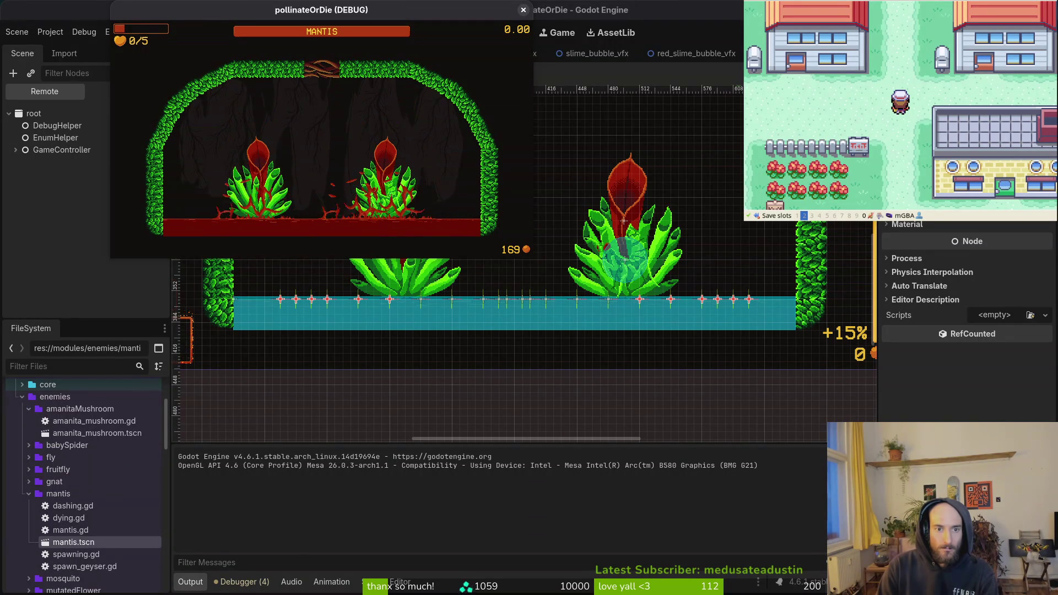
pyautogui.press('Escape')
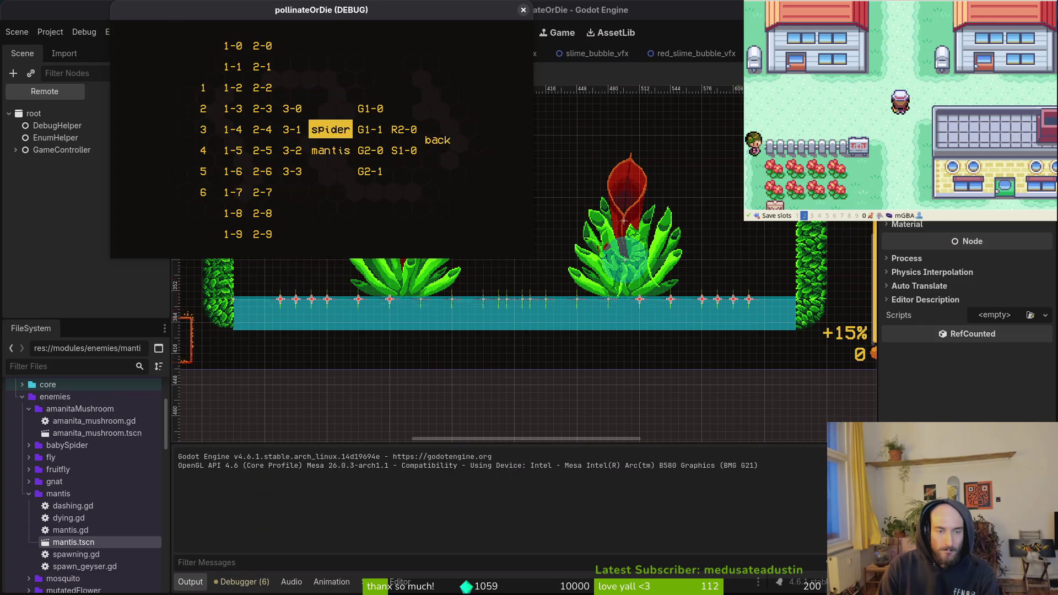
# Reload the mantis boss fight twice from level select to watch the geysers erupt
pyautogui.press('Down')
pyautogui.press('Return')
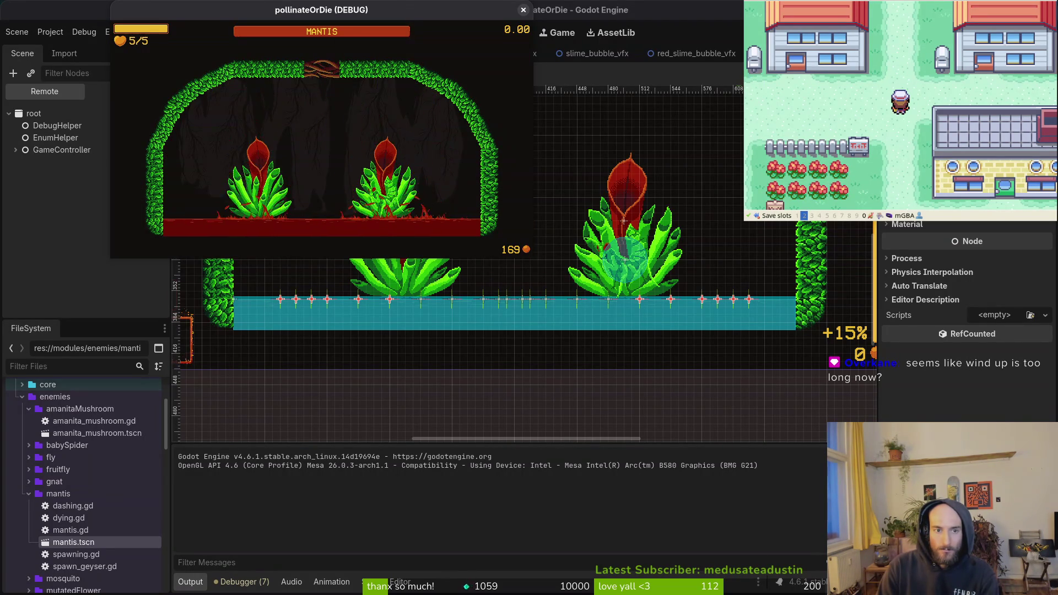
pyautogui.press('Down')
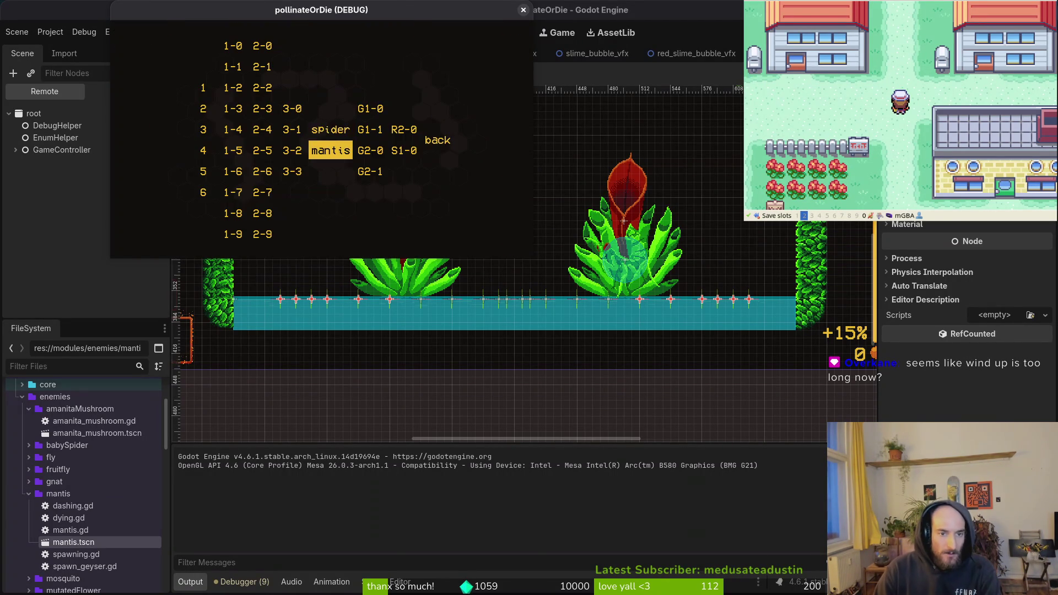
pyautogui.press('Return')
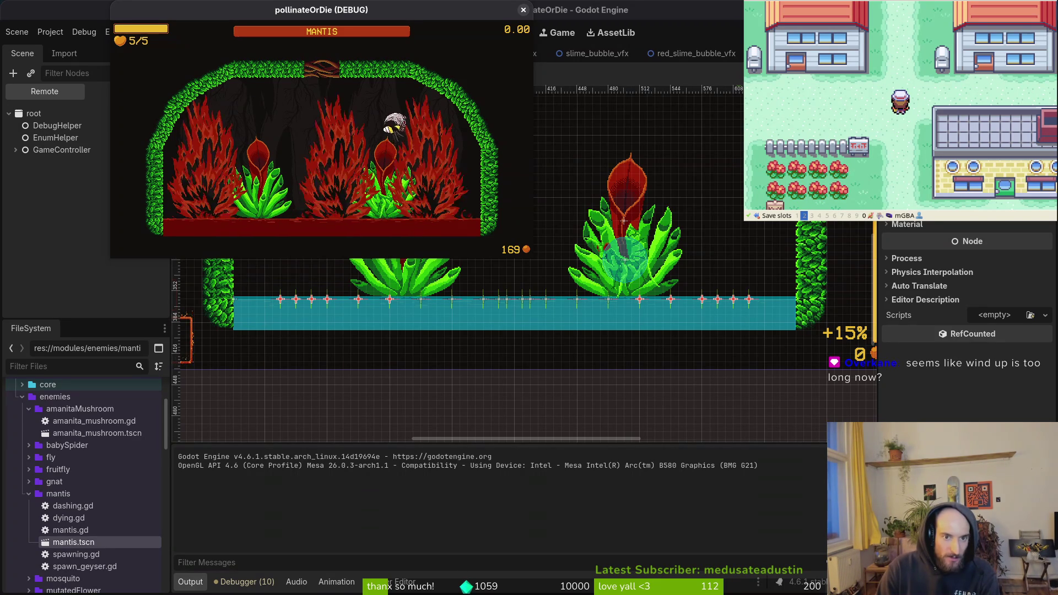
# Restart the mantis fight from the debug menu, play until the bee dies, then close the game
pyautogui.press('Escape')
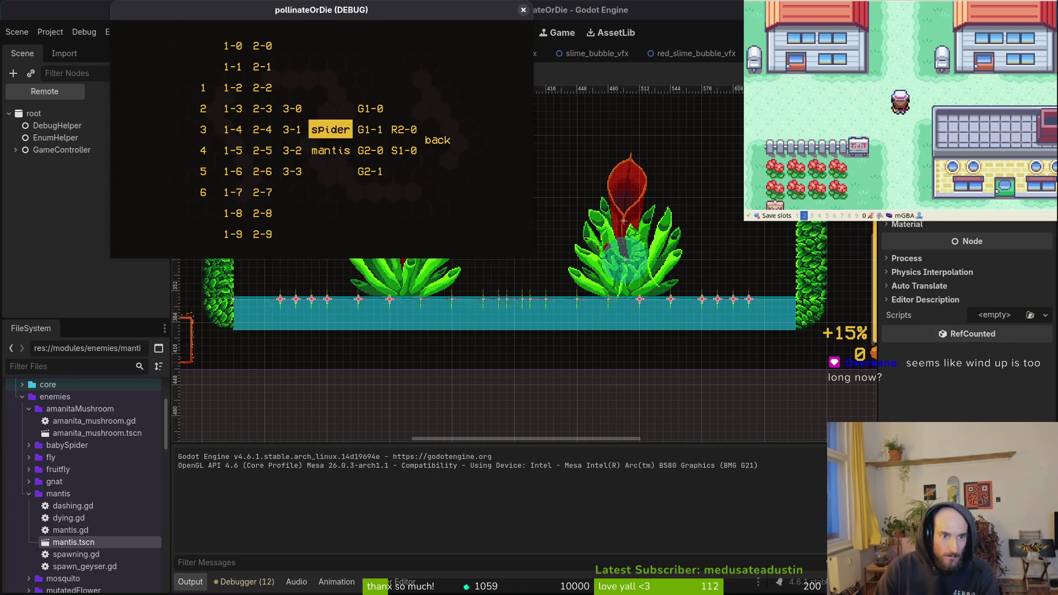
pyautogui.press('Down')
pyautogui.press('Return')
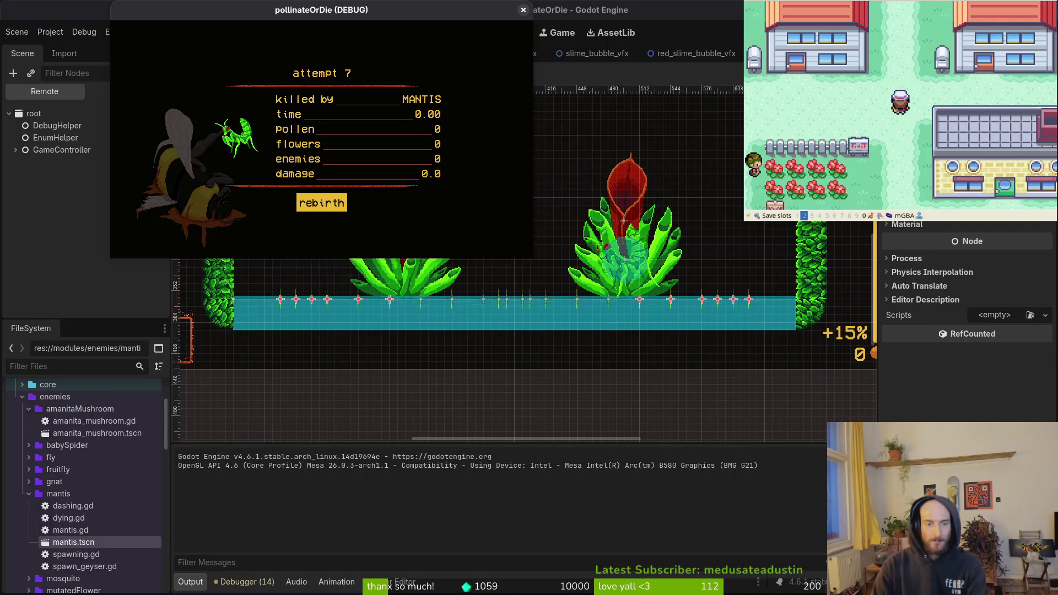
pyautogui.click(524, 10)
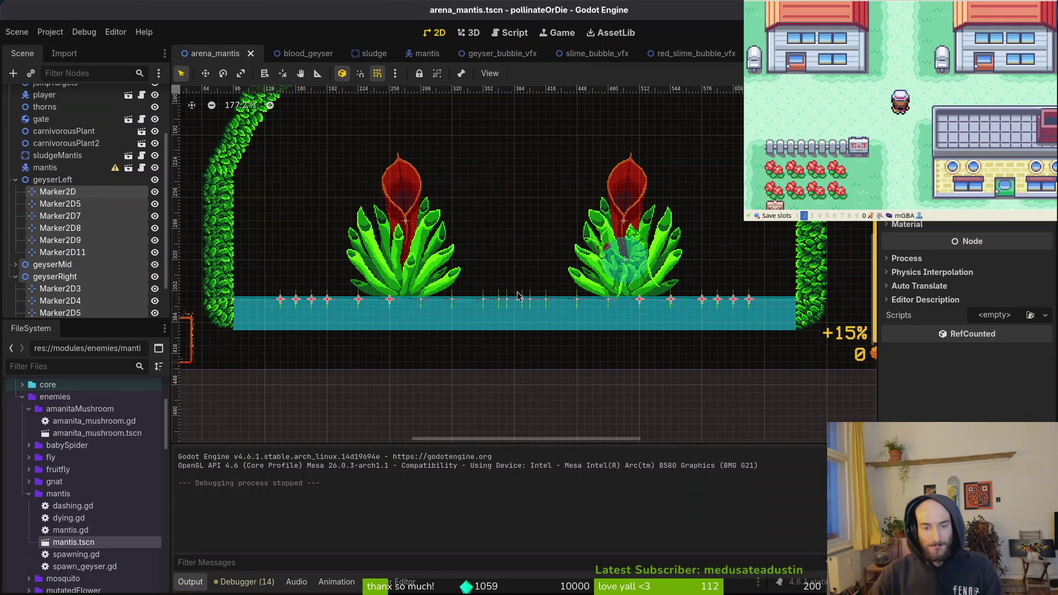
# Move geyserMid's Marker2D11 16 px to the right and save the scene
pyautogui.scroll(-5, 500, 309)
pyautogui.click(530, 384)
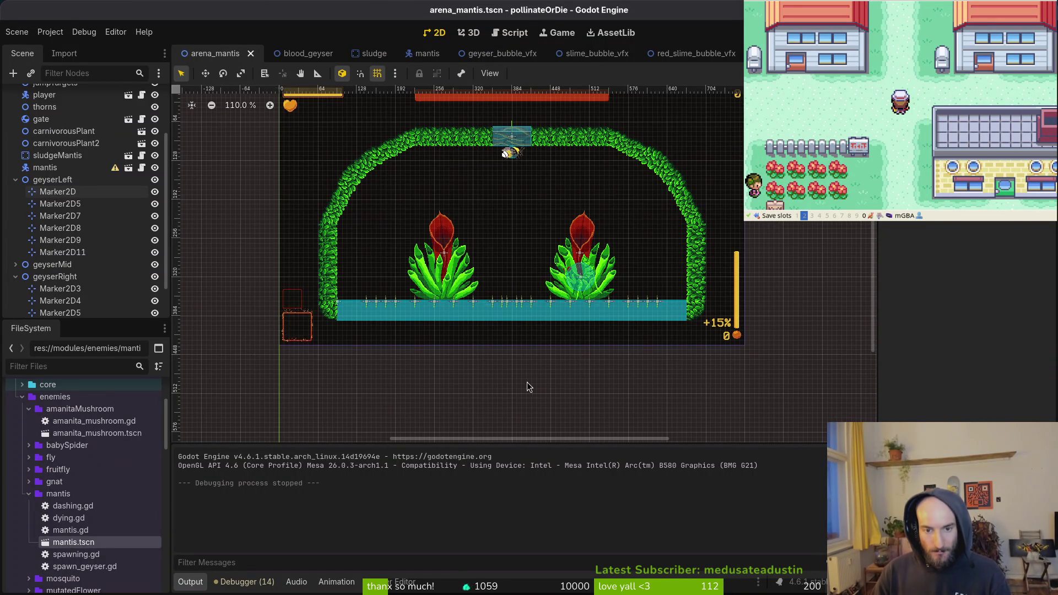
pyautogui.scroll(4, 532, 292)
pyautogui.scroll(3, 530, 308)
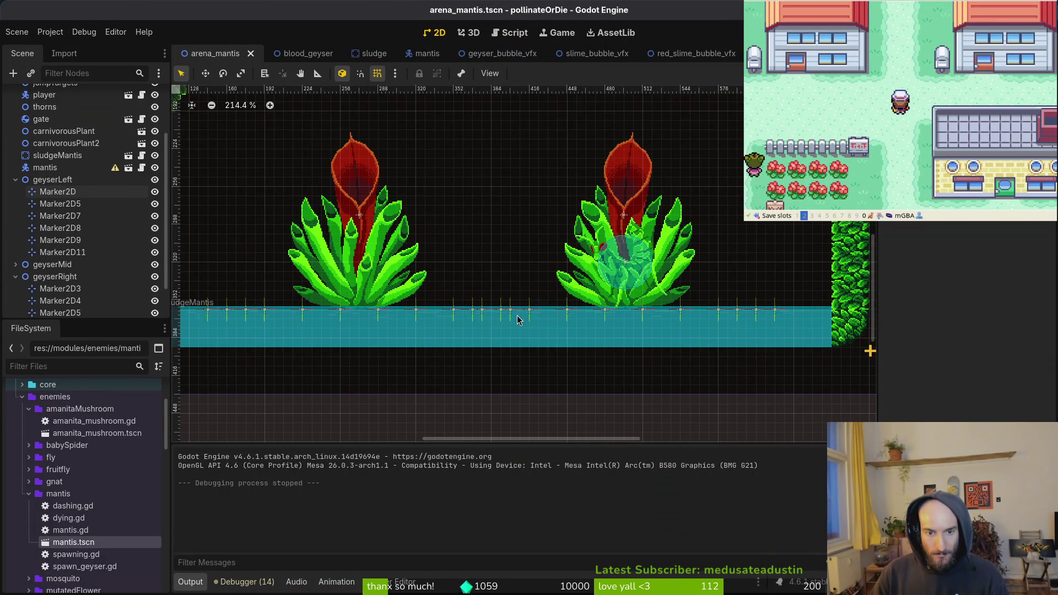
pyautogui.click(511, 312)
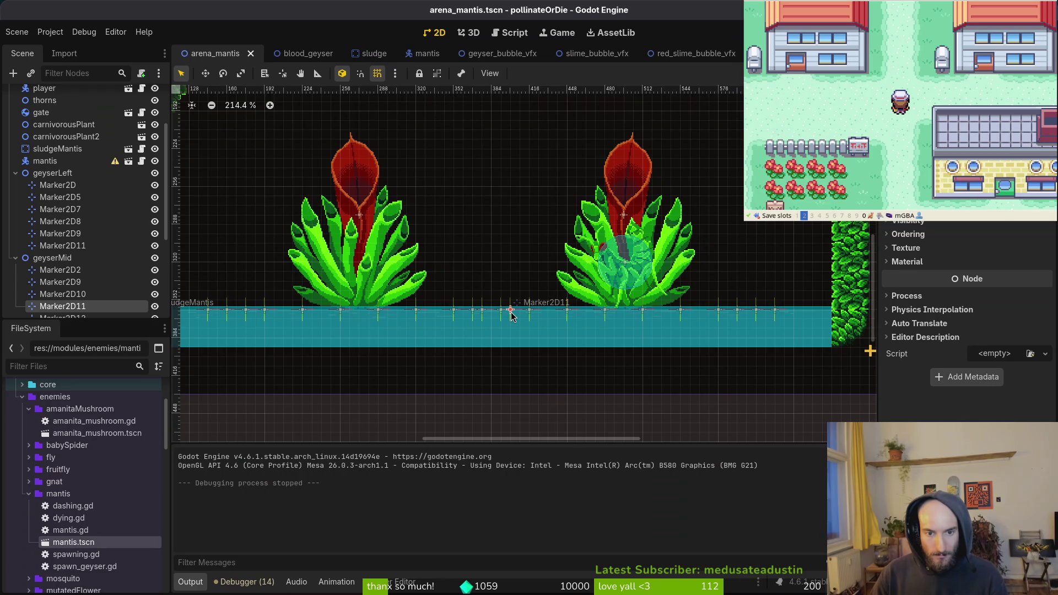
pyautogui.moveTo(515, 318)
pyautogui.mouseDown()
pyautogui.moveTo(585, 318)
pyautogui.moveTo(492, 315)
pyautogui.moveTo(514, 315)
pyautogui.mouseUp()
pyautogui.click(499, 353)
pyautogui.hotkey('ctrl', 's')
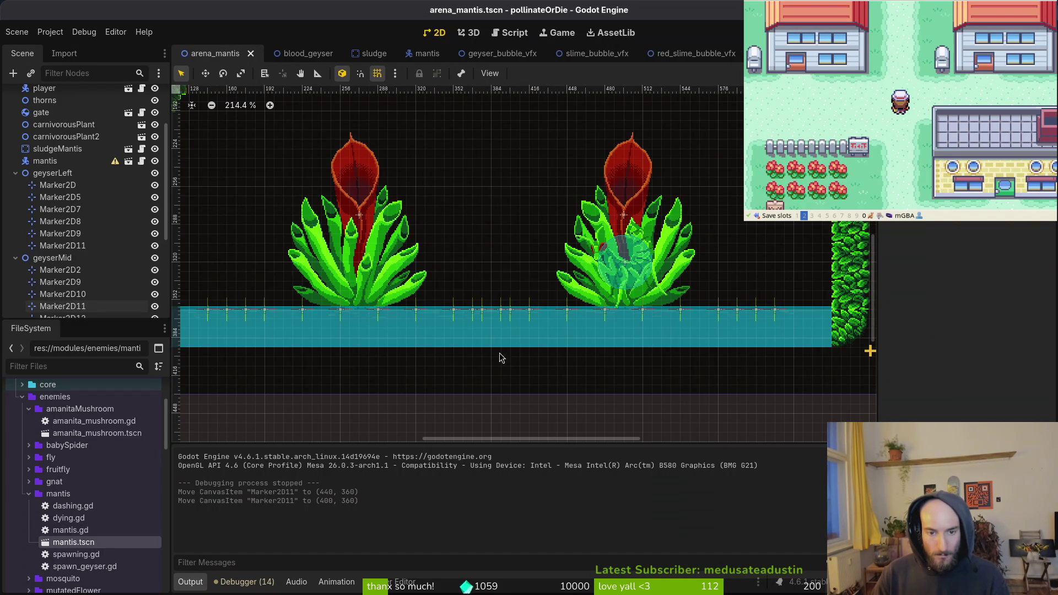
# Move Marker2D14 right to (384, 360), delete Marker2D12, and save arena_mantis
pyautogui.scroll(-2, 551, 341)
pyautogui.scroll(4, 646, 321)
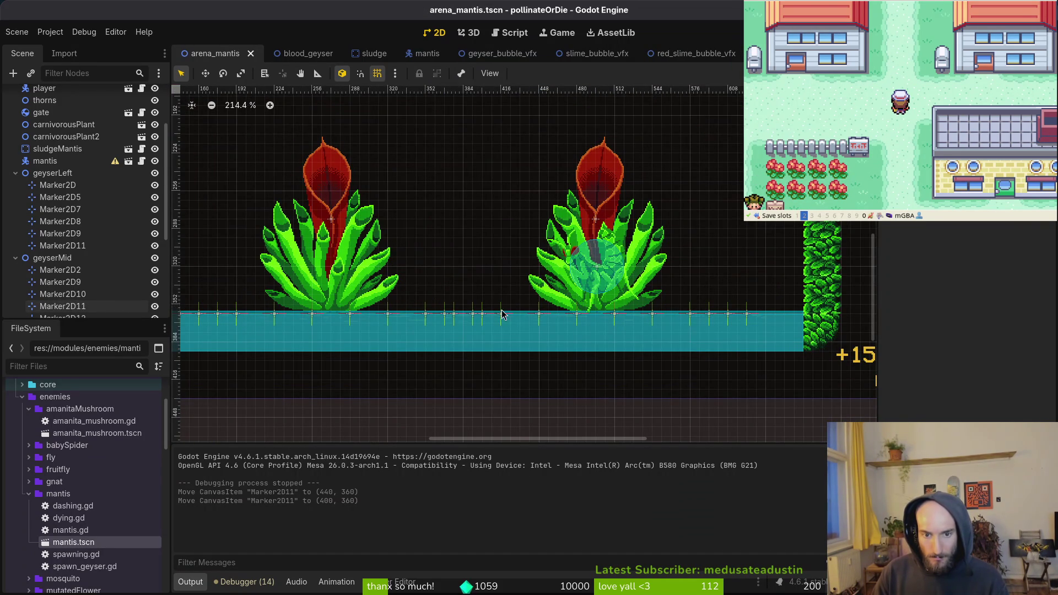
pyautogui.scroll(-5, 502, 314)
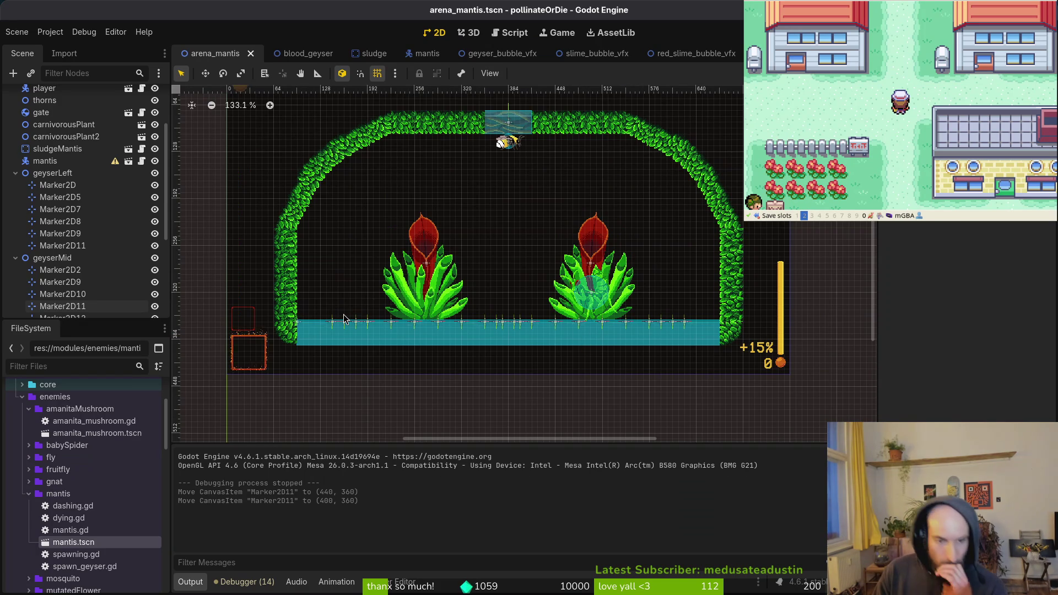
pyautogui.scroll(4, 503, 330)
pyautogui.scroll(4, 503, 330)
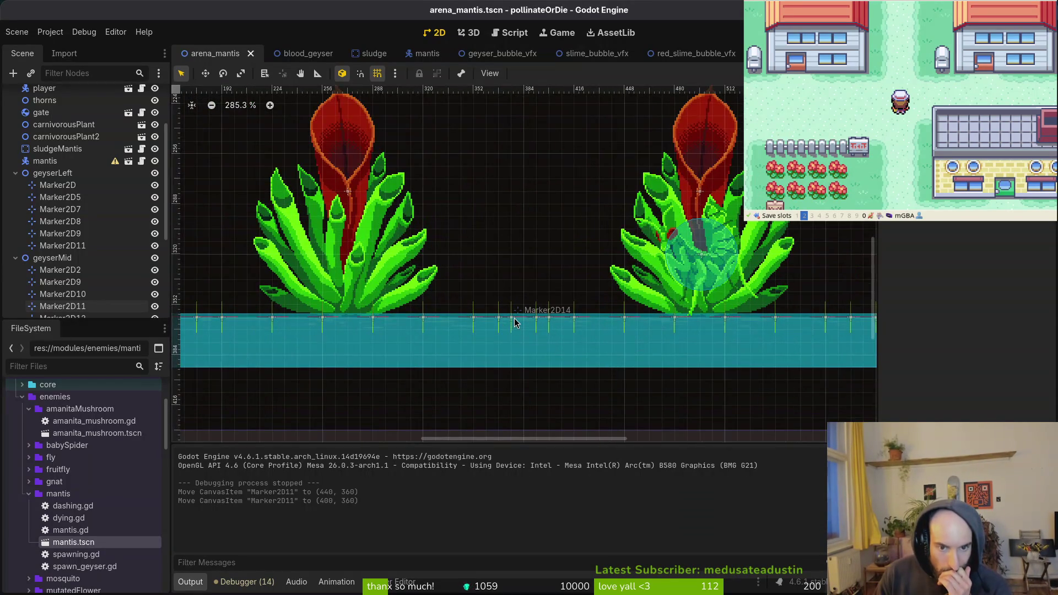
pyautogui.moveTo(511, 323); pyautogui.dragTo(524, 323)
pyautogui.click(538, 323)
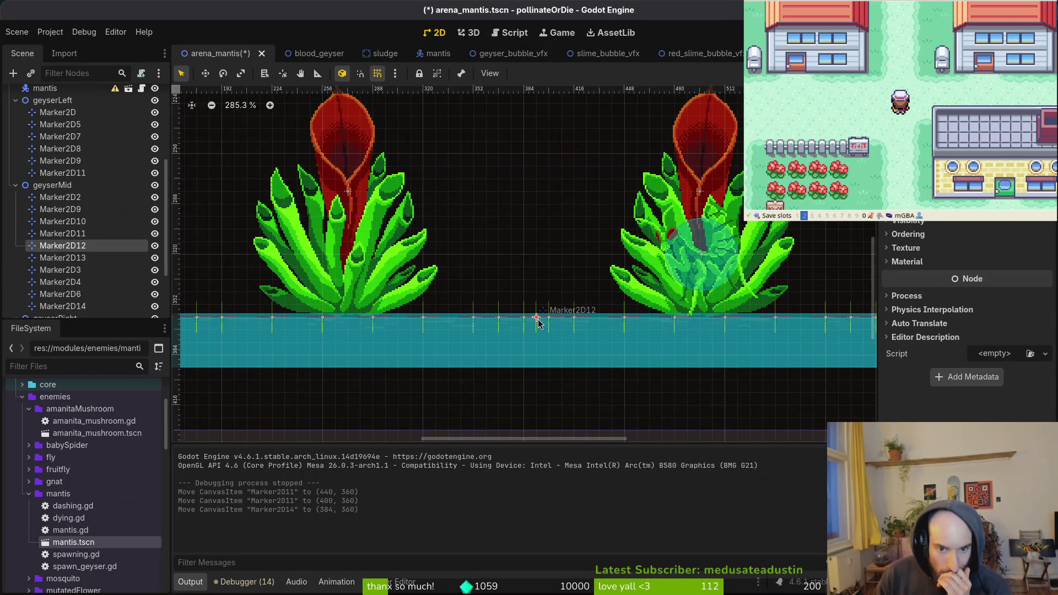
pyautogui.press('Delete')
pyautogui.press('Return')
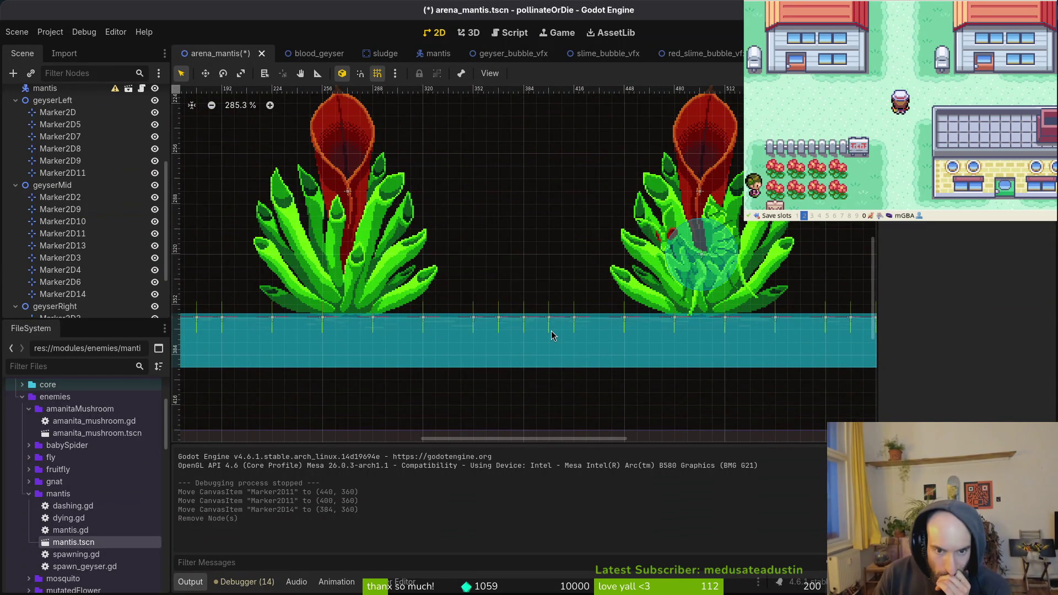
pyautogui.scroll(-6, 507, 279)
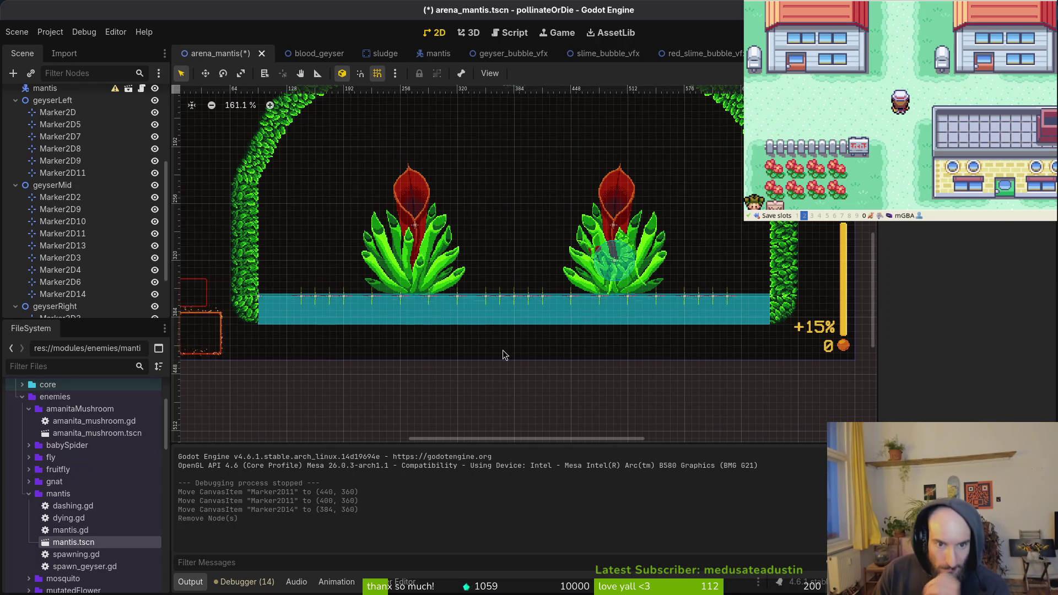
pyautogui.hotkey('ctrl', 's')
# Launch the game and load the mantis boss level from the debug level select
pyautogui.press('F5')
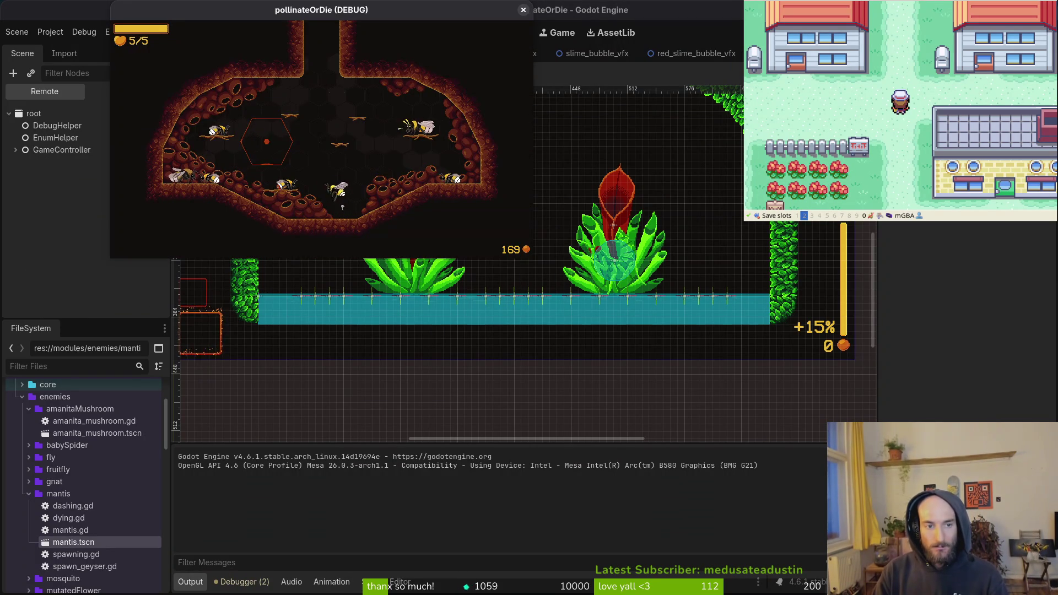
pyautogui.press('Escape')
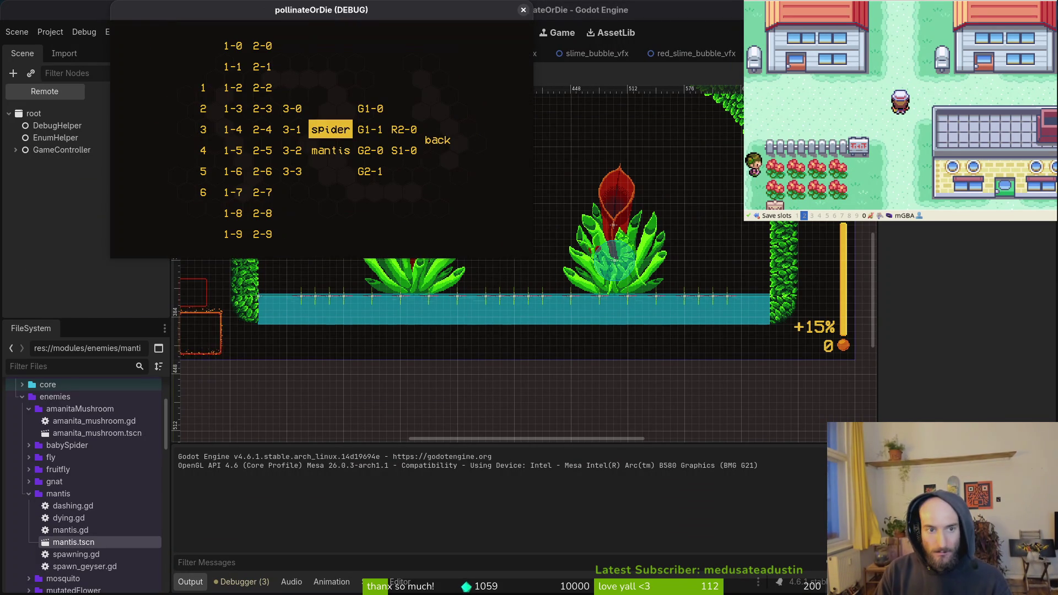
pyautogui.press('Down')
pyautogui.press('Return')
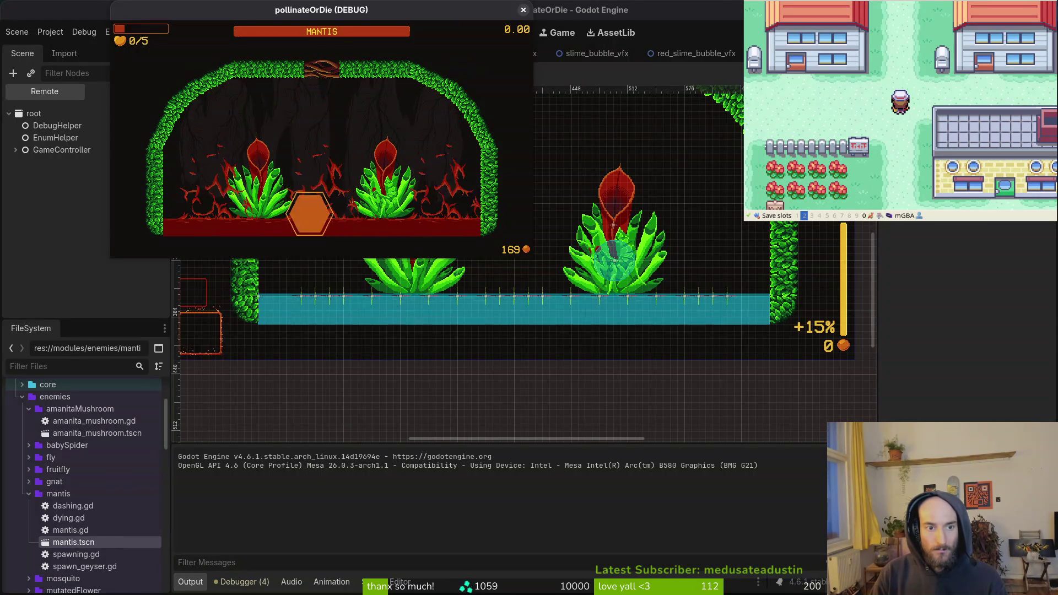
pyautogui.press('Escape')
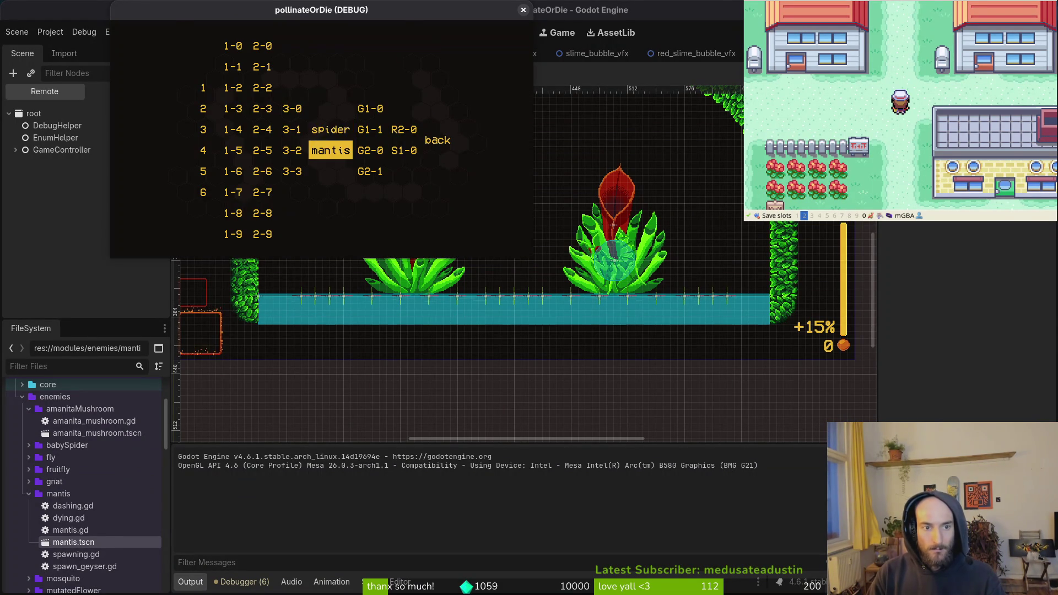
pyautogui.press('Return')
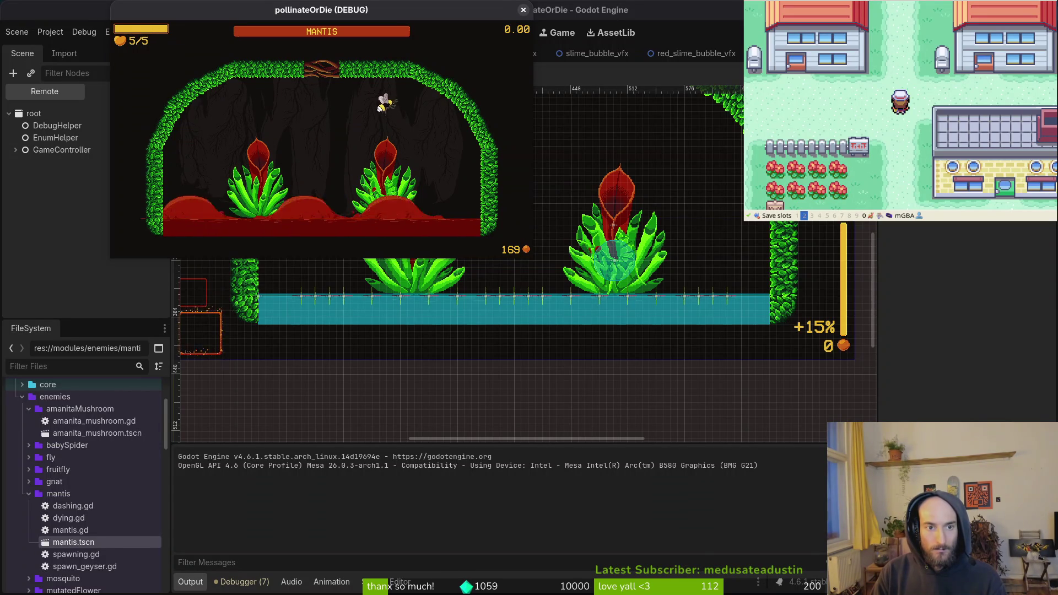
# Fly the bee briefly, then reload the mantis level from the debug menu
pyautogui.press('a')
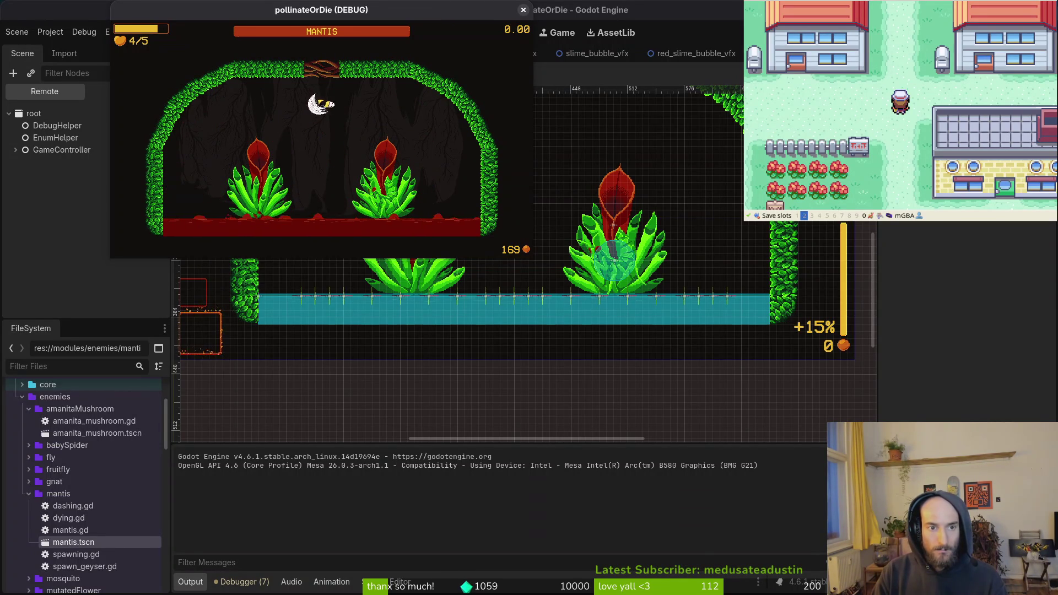
pyautogui.press('d')
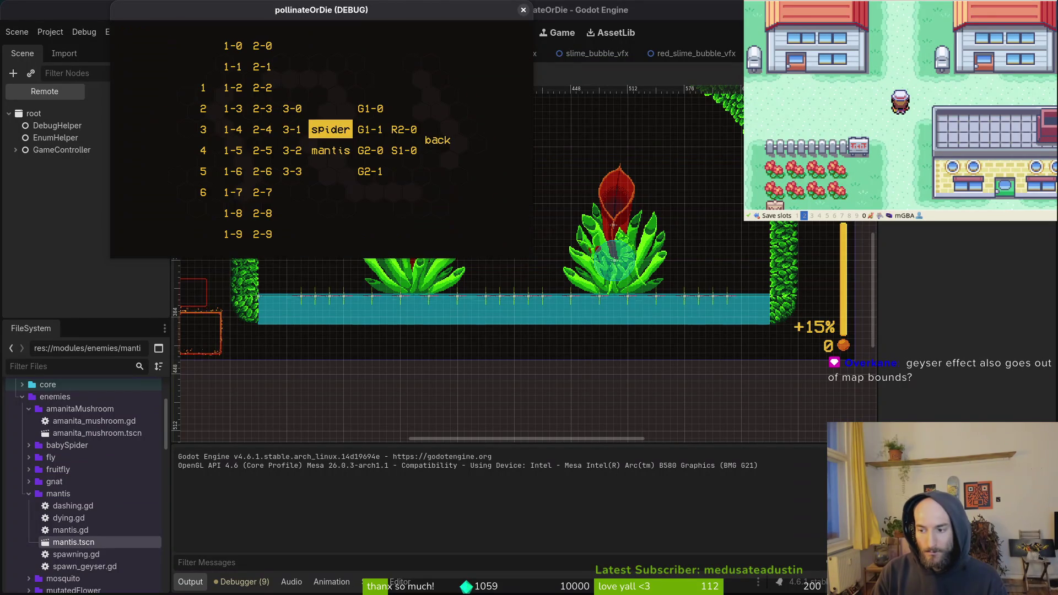
pyautogui.press('Return')
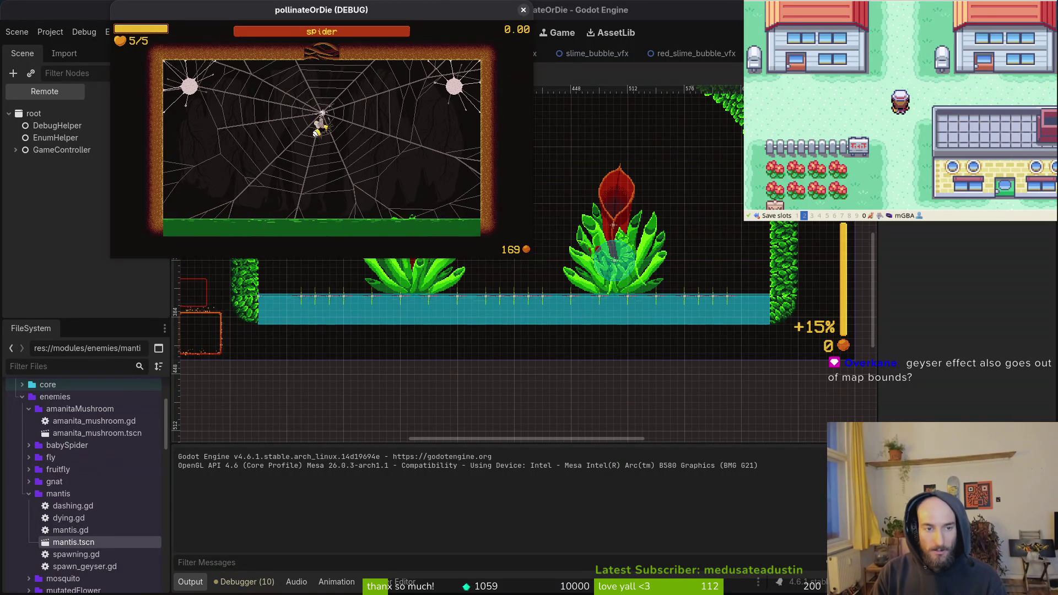
pyautogui.press('Down')
pyautogui.press('Return')
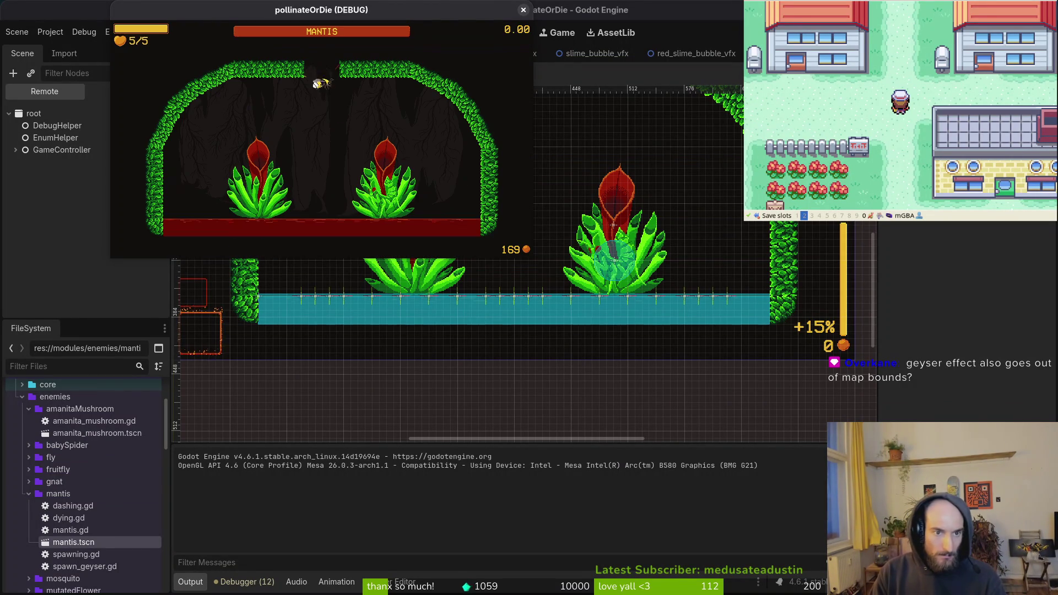
# Fly the bee up, across the ceiling and down, attacking while dodging the geysers
pyautogui.press('Up')
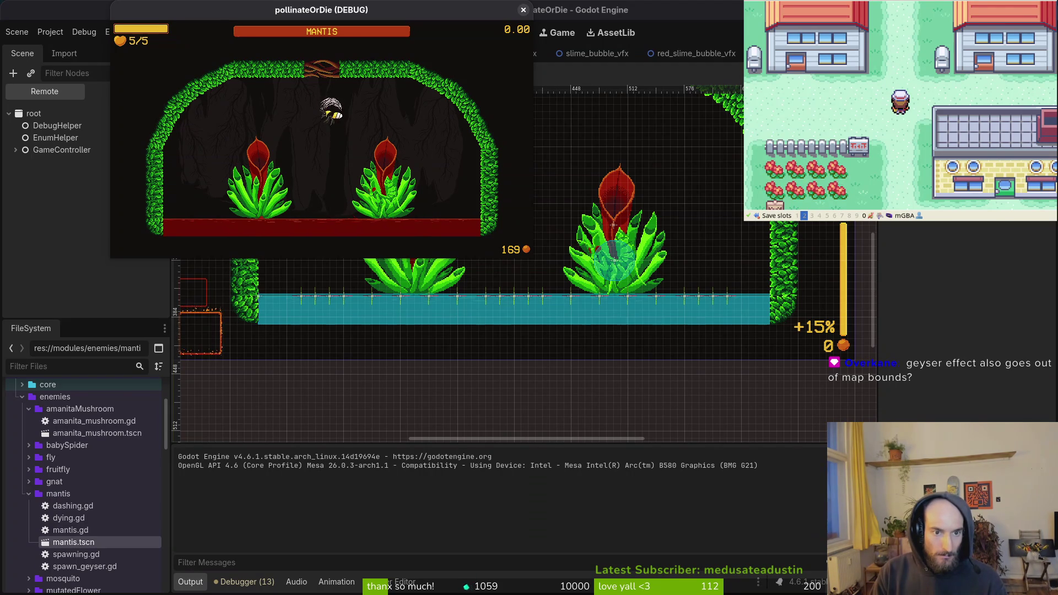
pyautogui.press('Right')
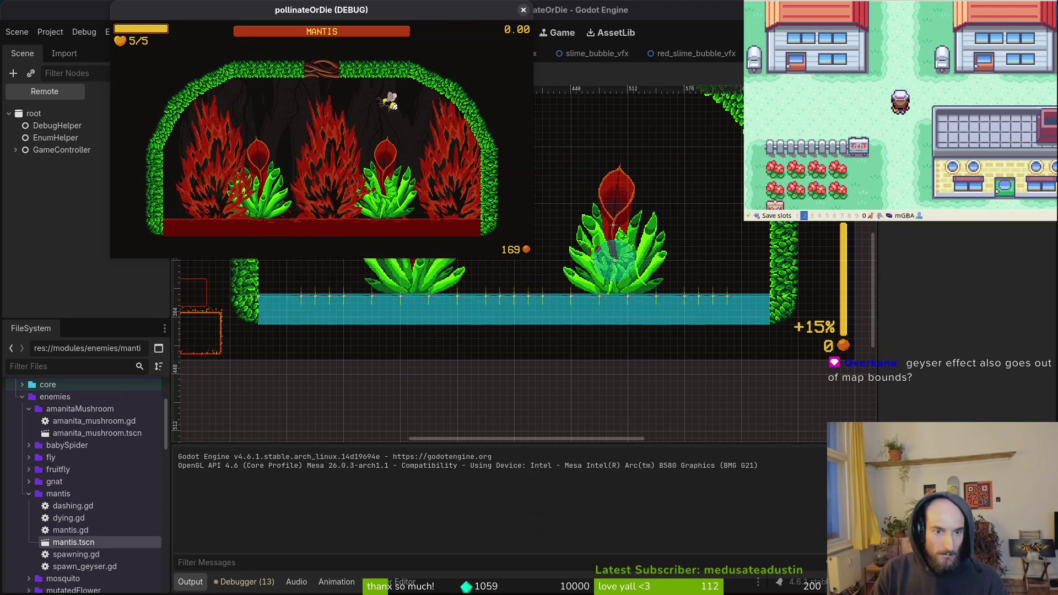
pyautogui.press('Left')
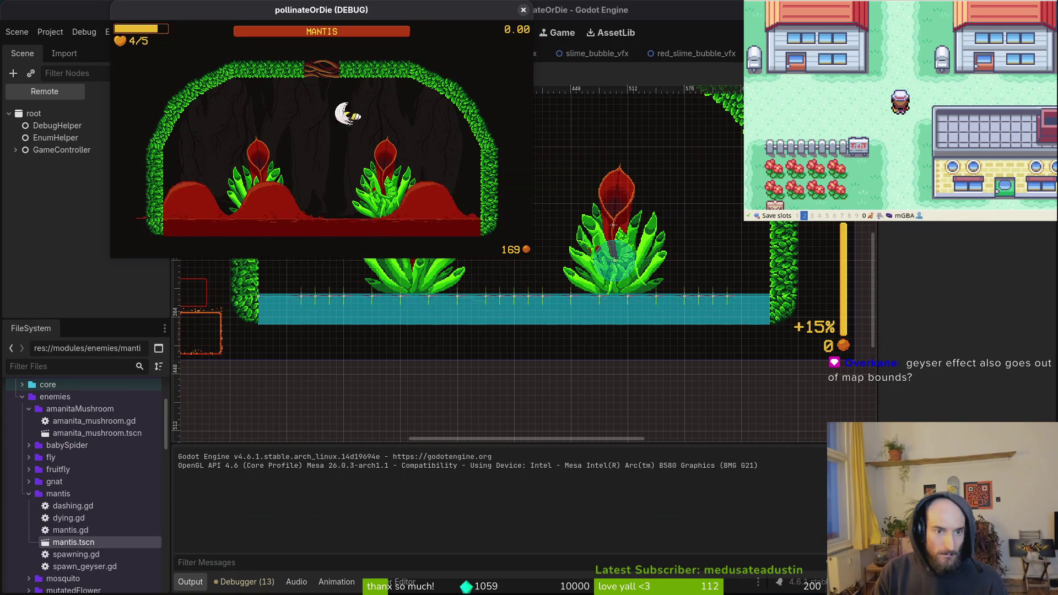
pyautogui.press('Down')
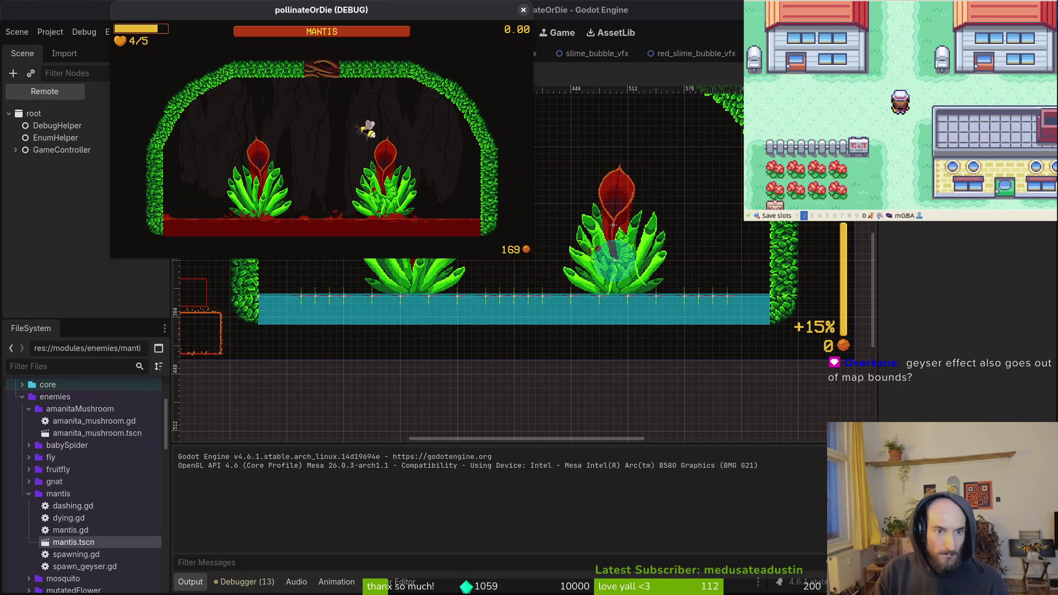
pyautogui.press('Down')
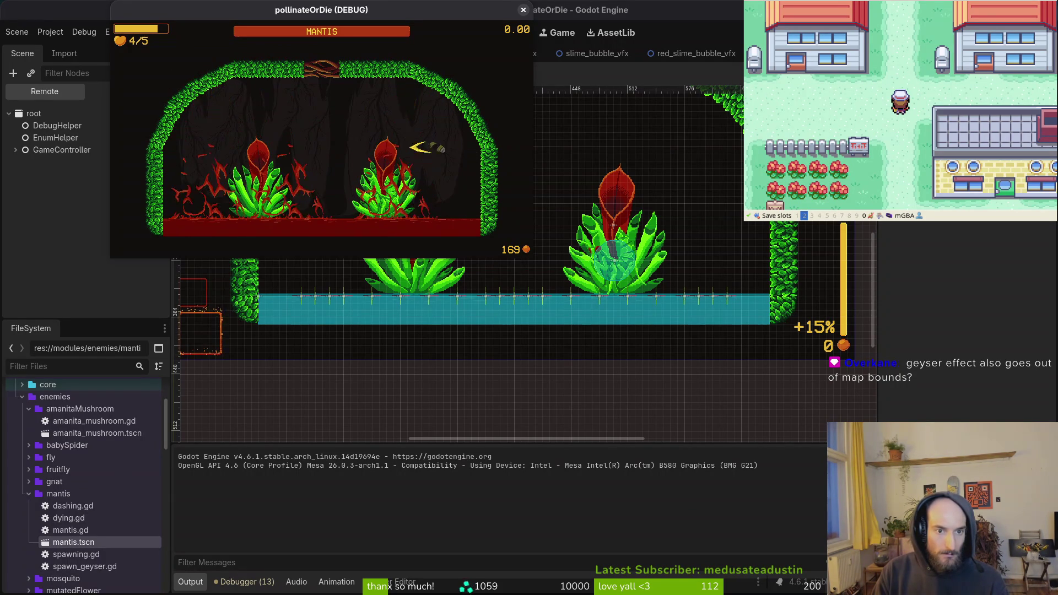
pyautogui.press('Up')
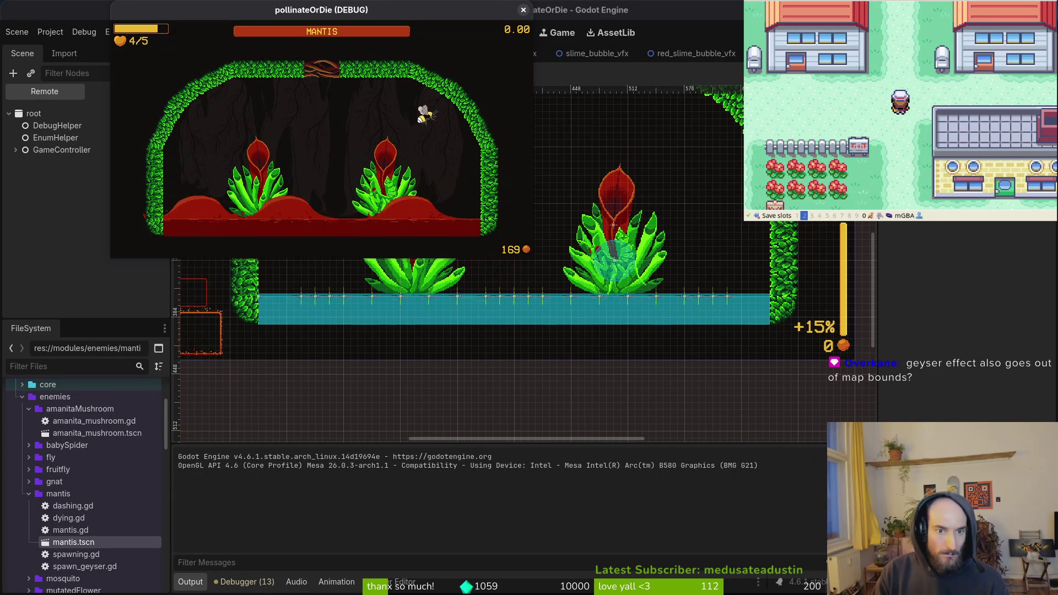
pyautogui.press('Left')
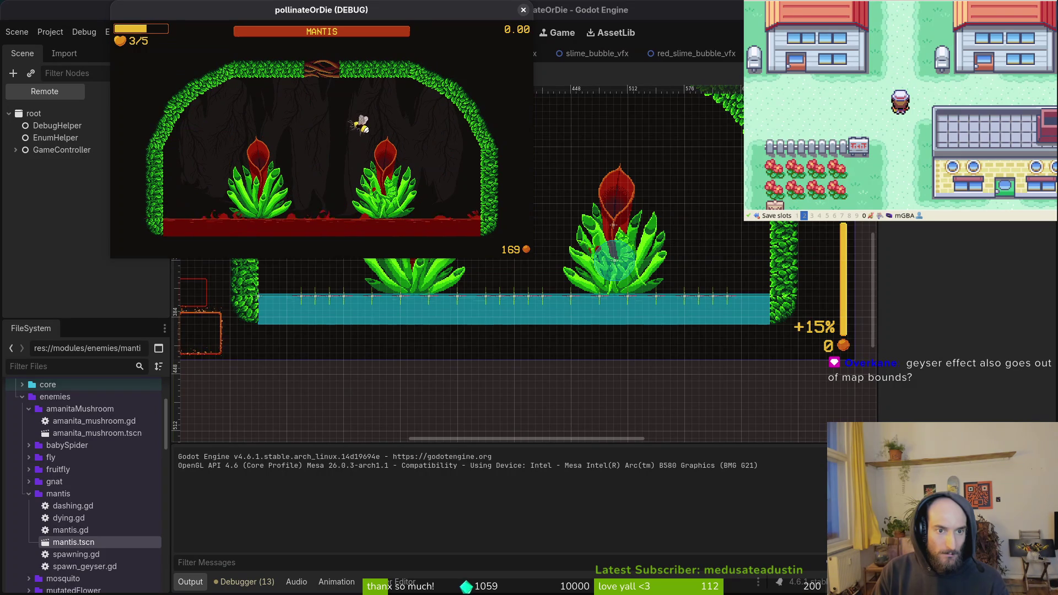
pyautogui.press('Right')
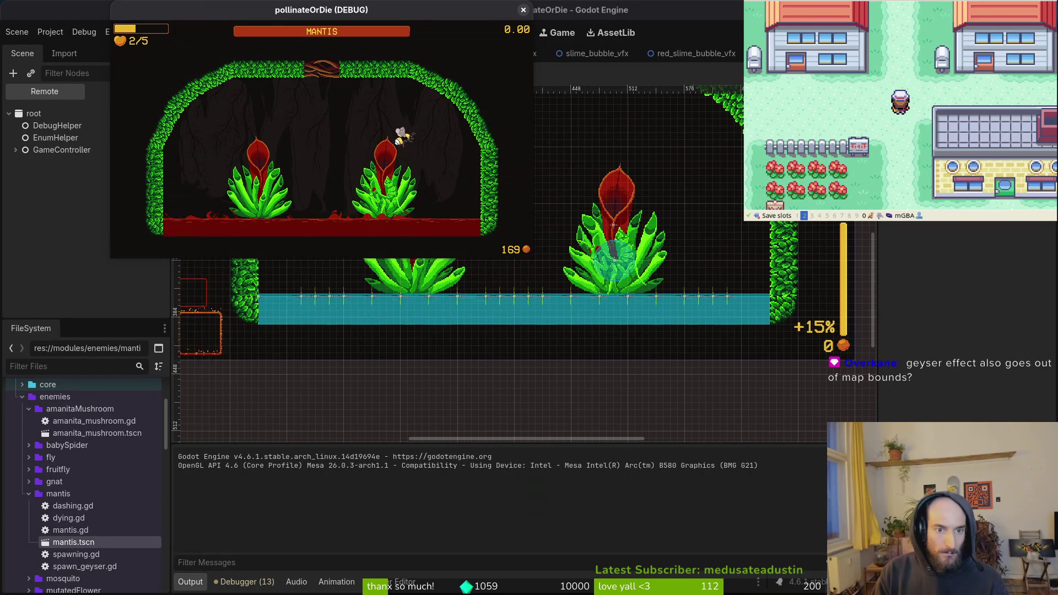
pyautogui.press('Left')
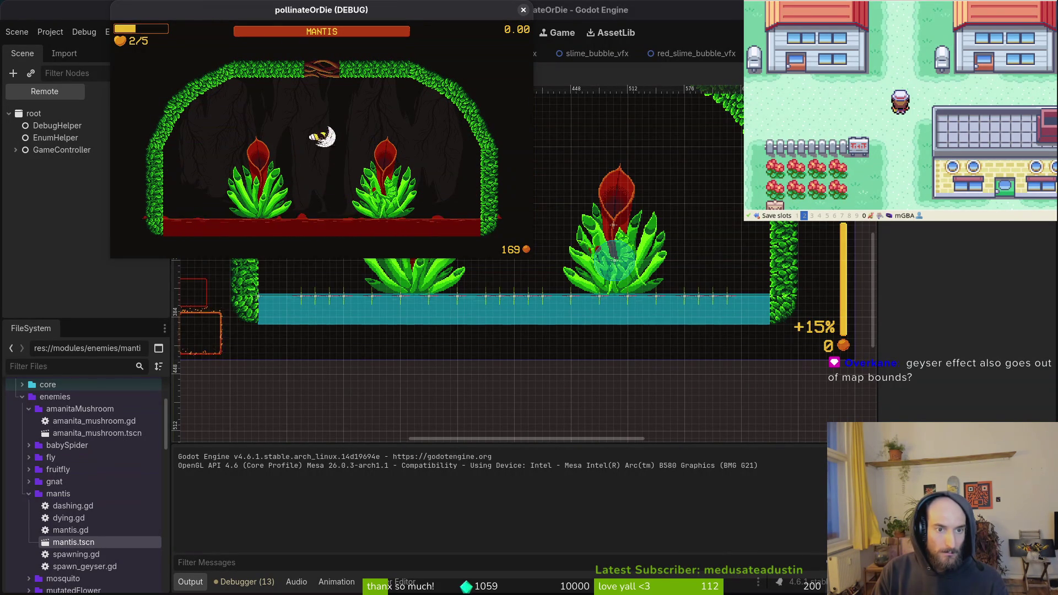
pyautogui.press('Left')
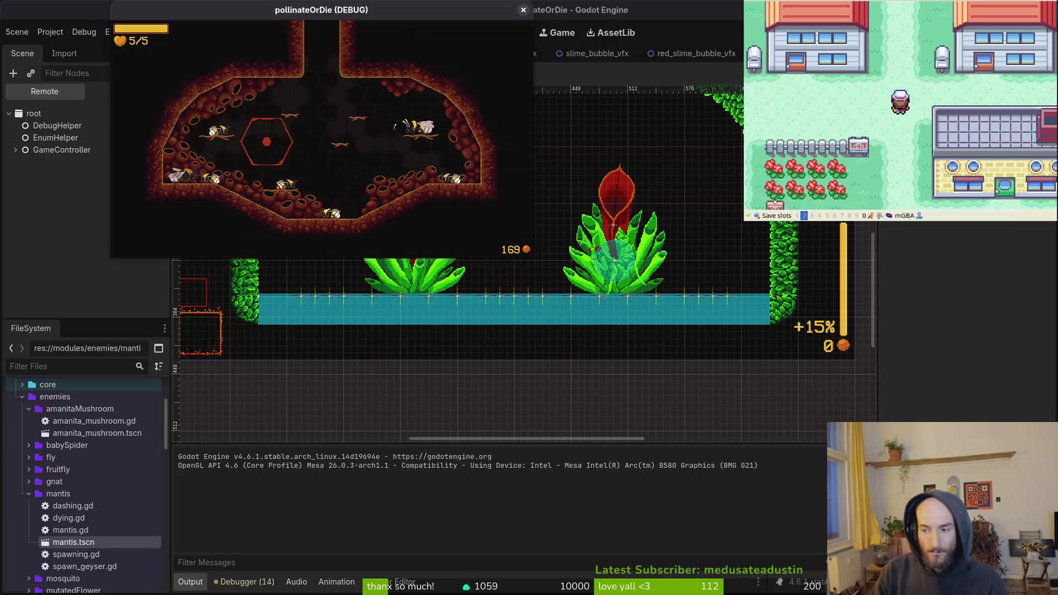
# Load the mantis level again and play until the attempt 9 death screen
pyautogui.press('Return')
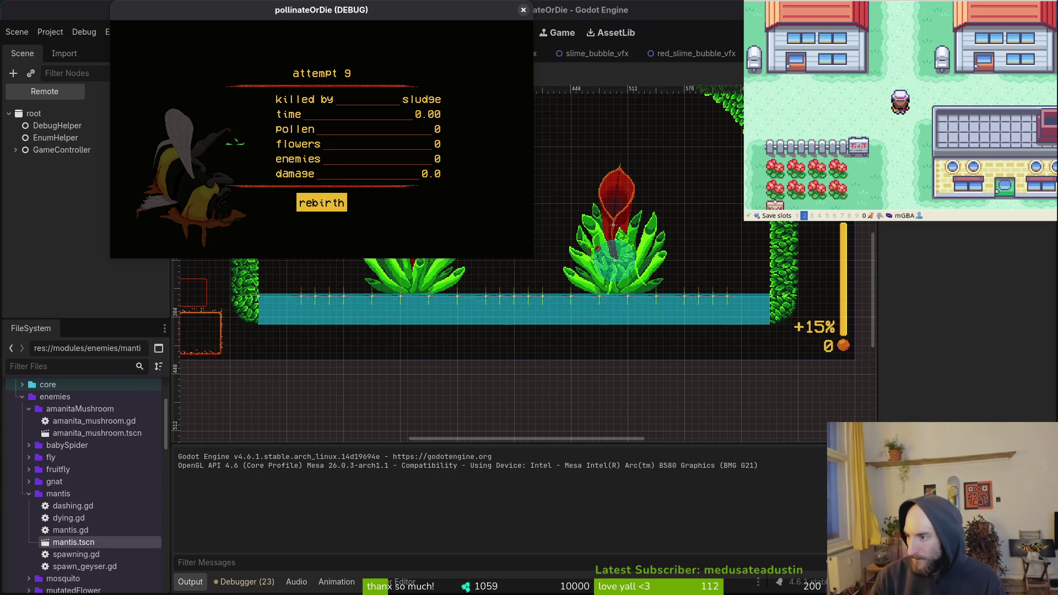
# Switch to Aseprite's bloodGeyser sprite, step back to the early blood mound frame, and preview it
pyautogui.hotkey('alt', 'Tab')
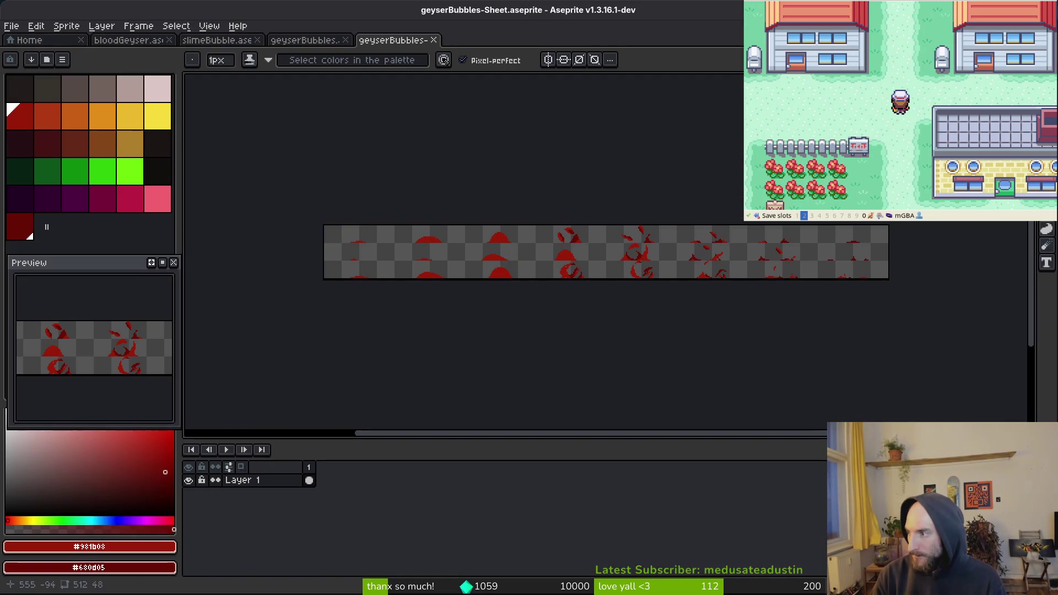
pyautogui.click(140, 40)
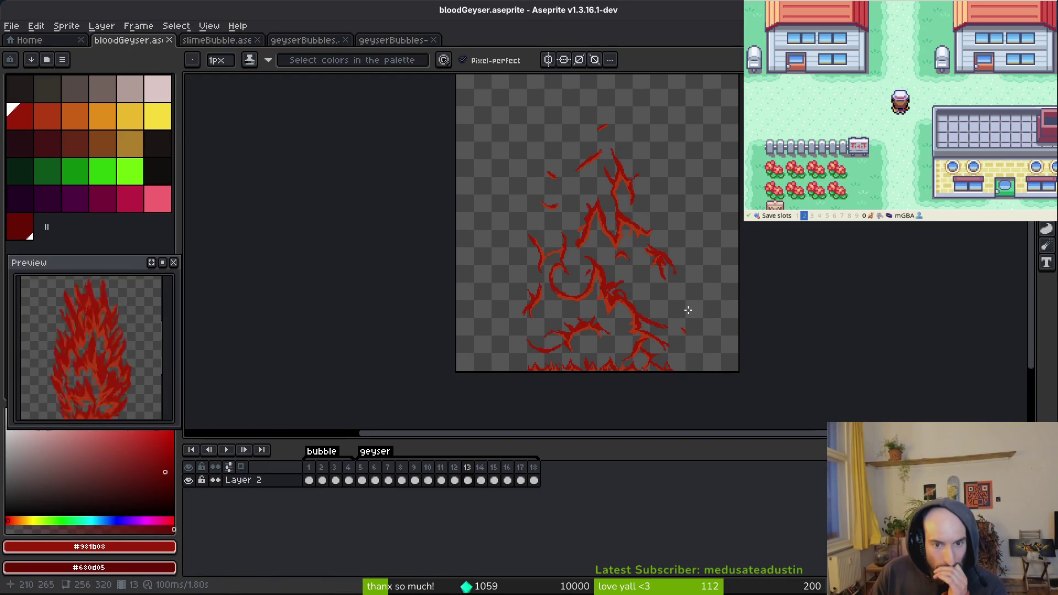
pyautogui.press('Left')
pyautogui.press('Left')
pyautogui.press('i')
pyautogui.press('Left')
pyautogui.press('Left')
pyautogui.press('Left')
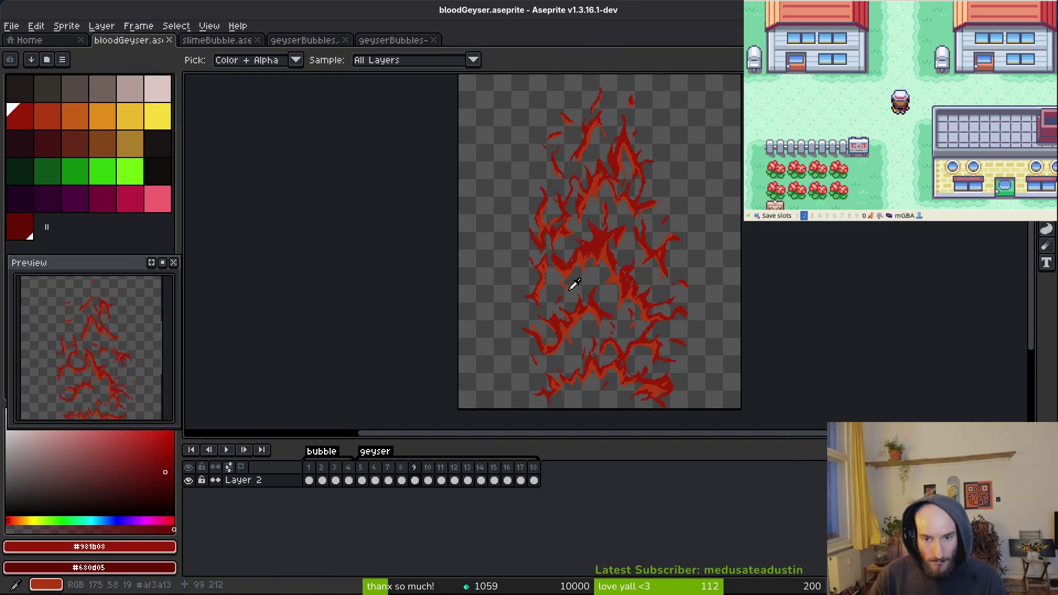
pyautogui.press('Return')
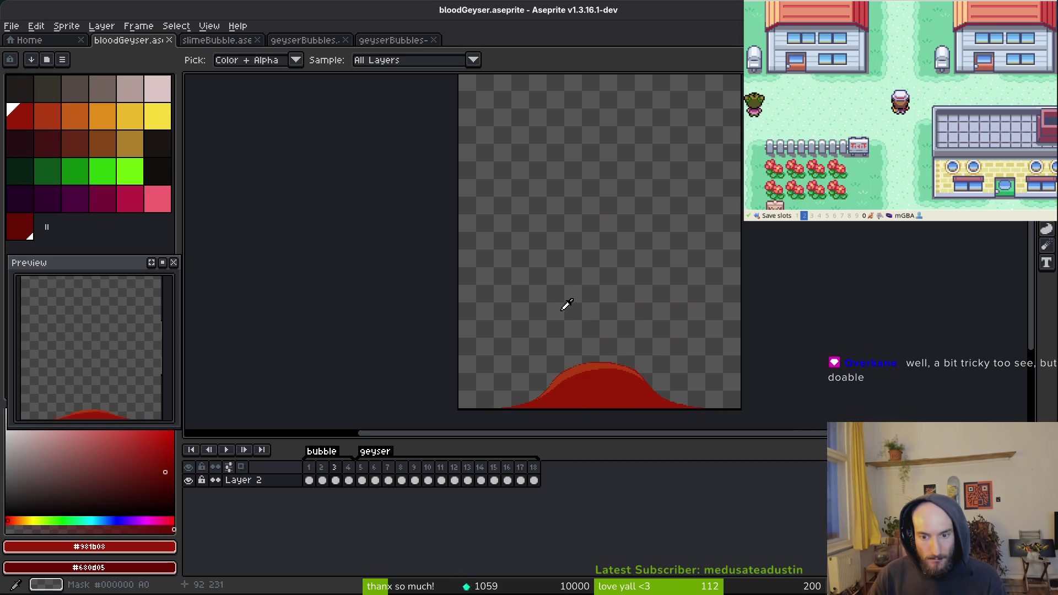
# Erase the stray stair-step pixels along the blood mound's right slope and save
pyautogui.scroll(8, 568, 346)
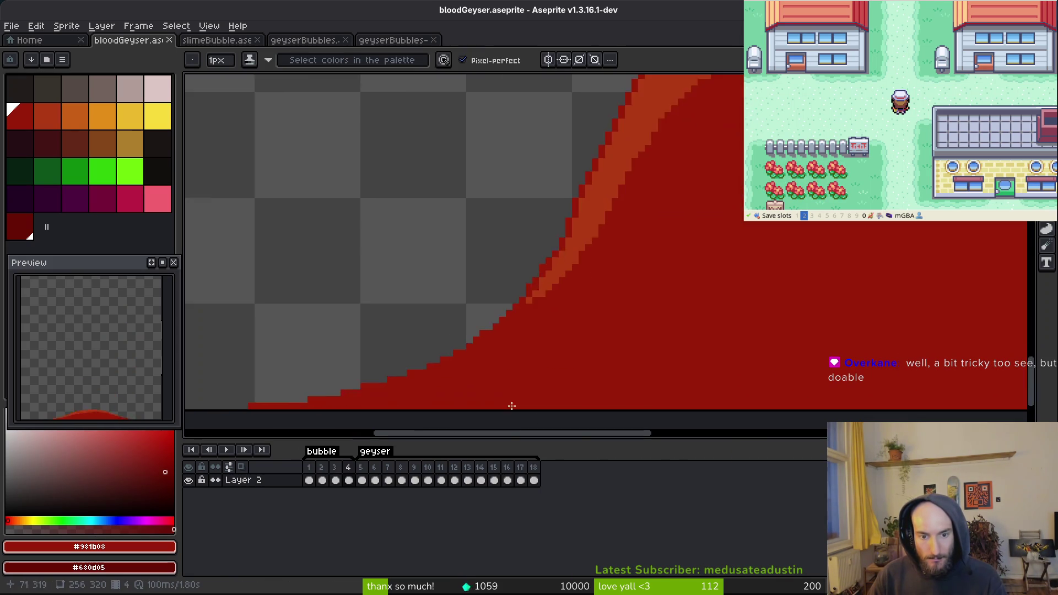
pyautogui.scroll(-4, 433, 388)
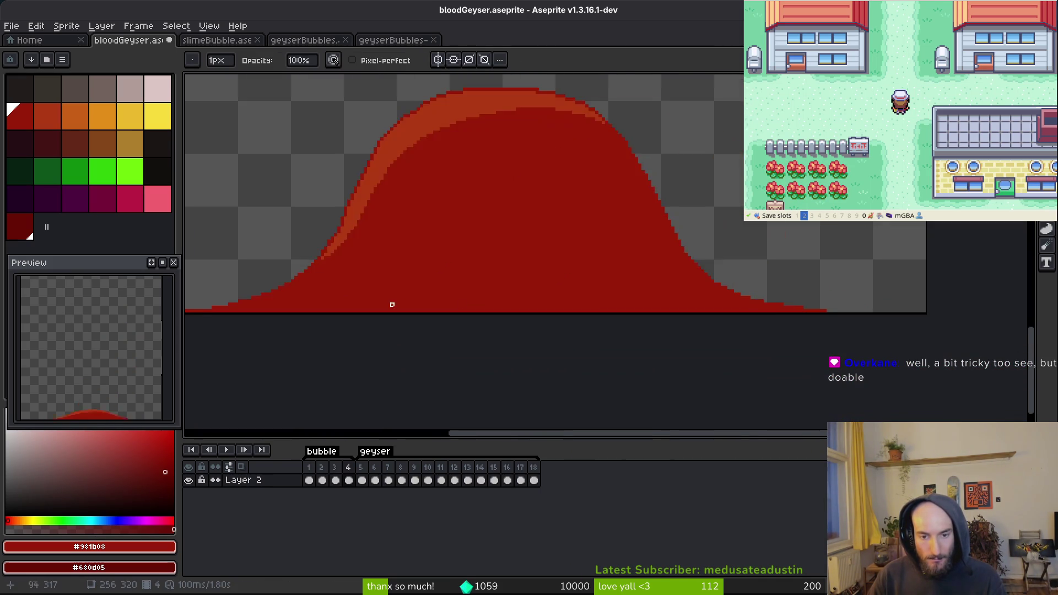
pyautogui.scroll(3, 919, 321)
pyautogui.rightClick(858, 331)
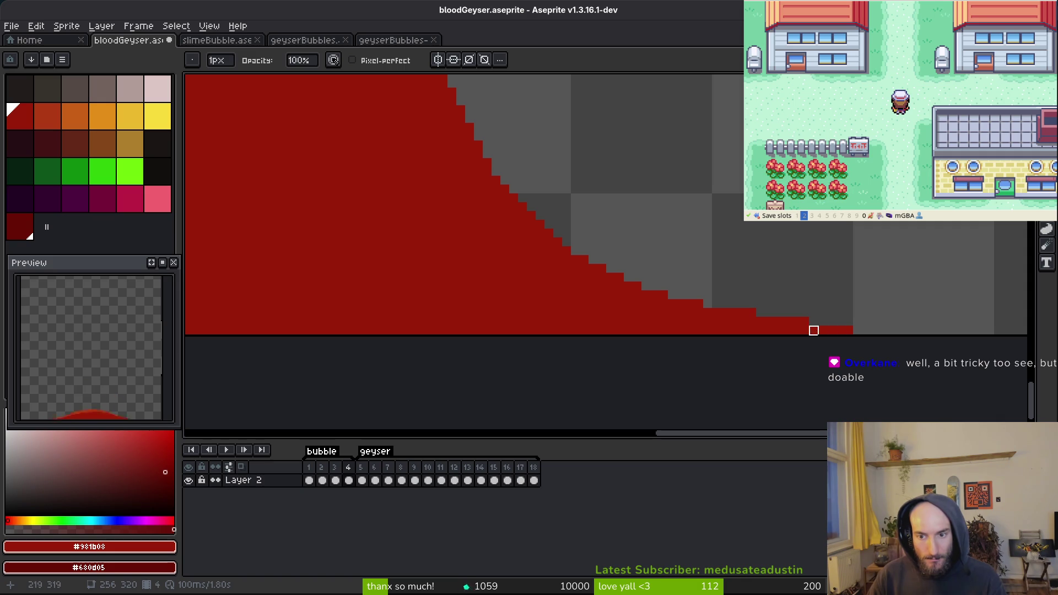
pyautogui.rightClick(752, 313)
pyautogui.rightClick(698, 303)
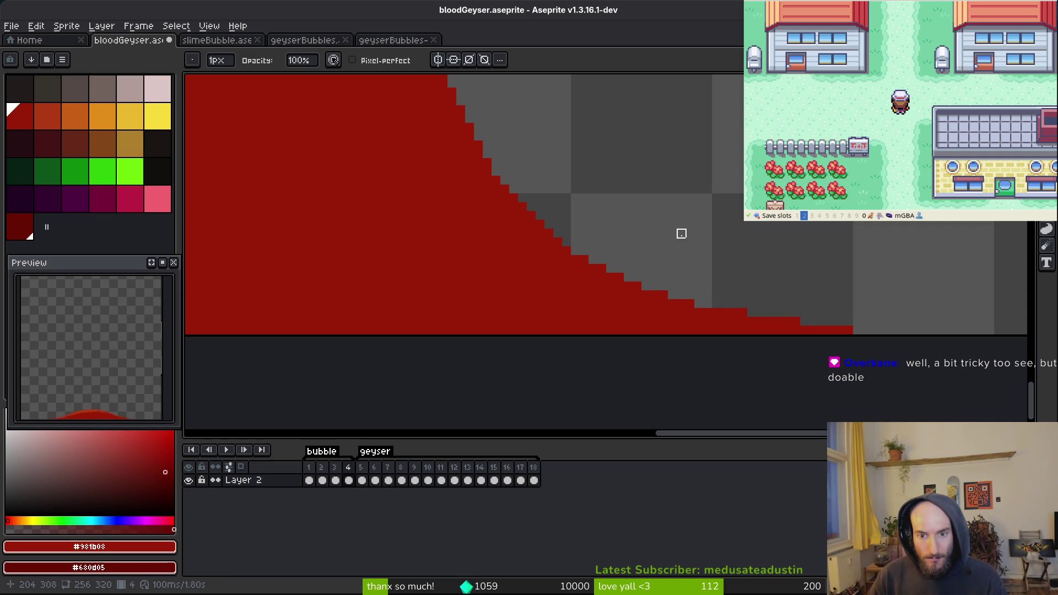
pyautogui.hotkey('ctrl', 's')
# Save bloodGeyser again and play the 18-frame geyser animation to check it
pyautogui.scroll(-4, 661, 243)
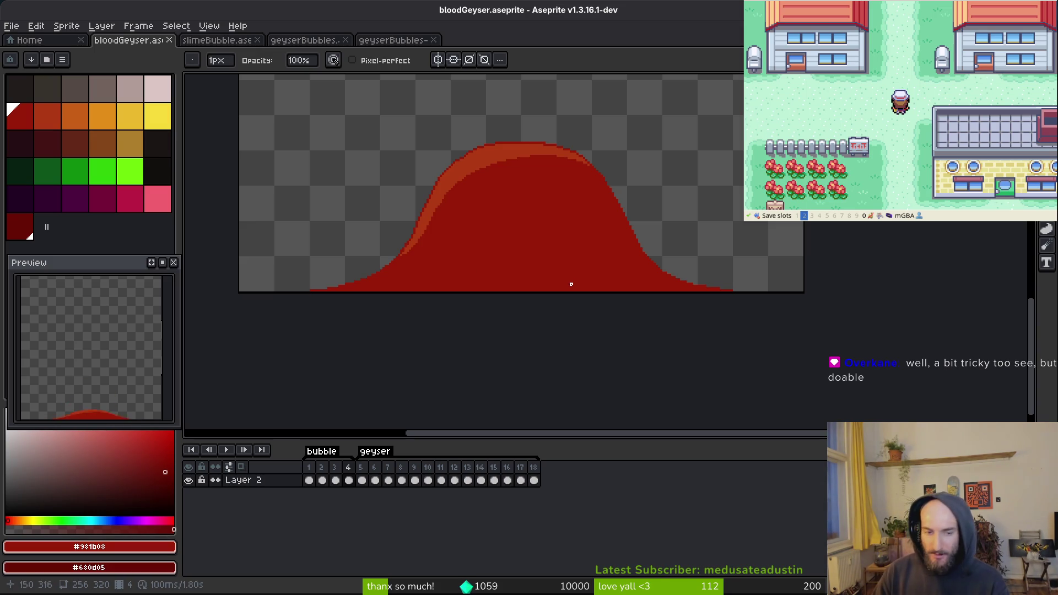
pyautogui.hotkey('ctrl', 's')
pyautogui.scroll(-5, 558, 273)
pyautogui.press('Return')
pyautogui.press('i')
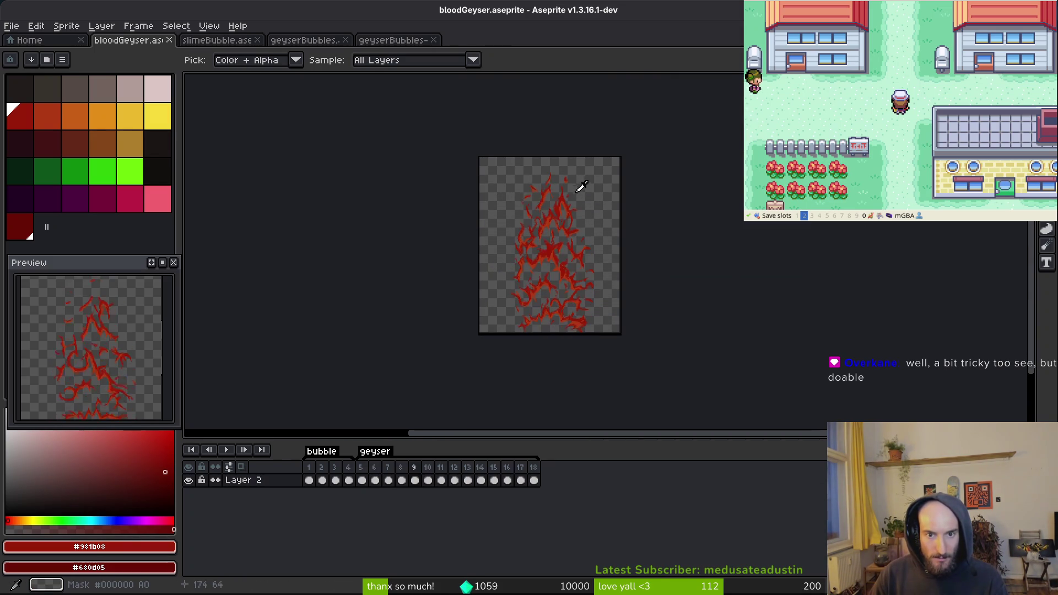
# Select the stray red flame blob and shift it slightly down
pyautogui.press('m')
pyautogui.scroll(5, 567, 187)
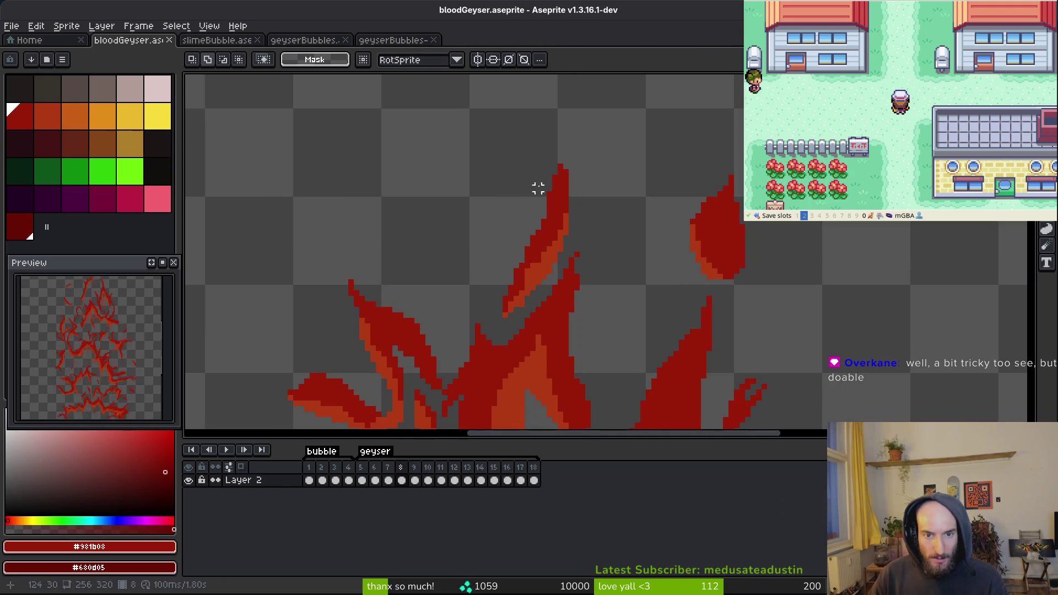
pyautogui.press('b')
pyautogui.scroll(2, 540, 190)
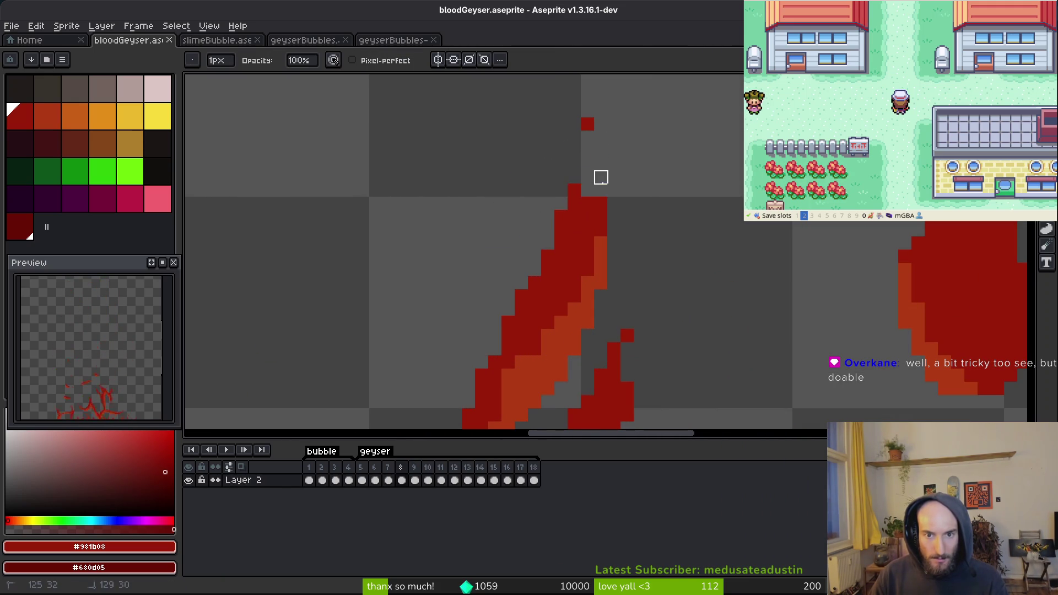
pyautogui.hscroll(3, 666, 243)
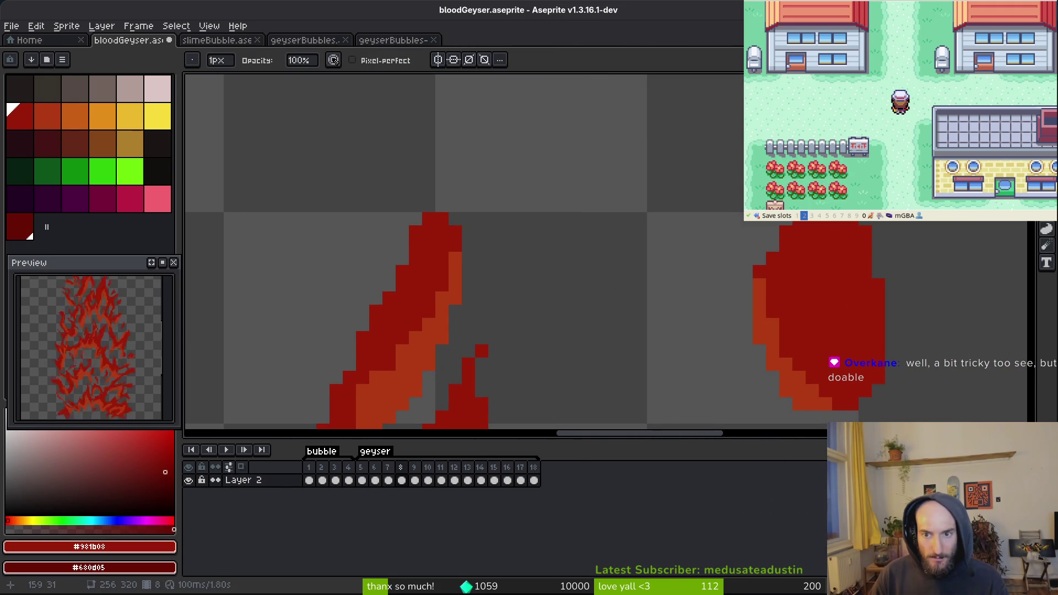
pyautogui.scroll(-2, 799, 232)
pyautogui.press('m')
pyautogui.moveTo(722, 141)
pyautogui.mouseDown()
pyautogui.moveTo(840, 308)
pyautogui.moveTo(895, 358)
pyautogui.mouseUp()
pyautogui.moveTo(855, 329); pyautogui.dragTo(858, 338)
pyautogui.press('b')
pyautogui.scroll(2, 854, 243)
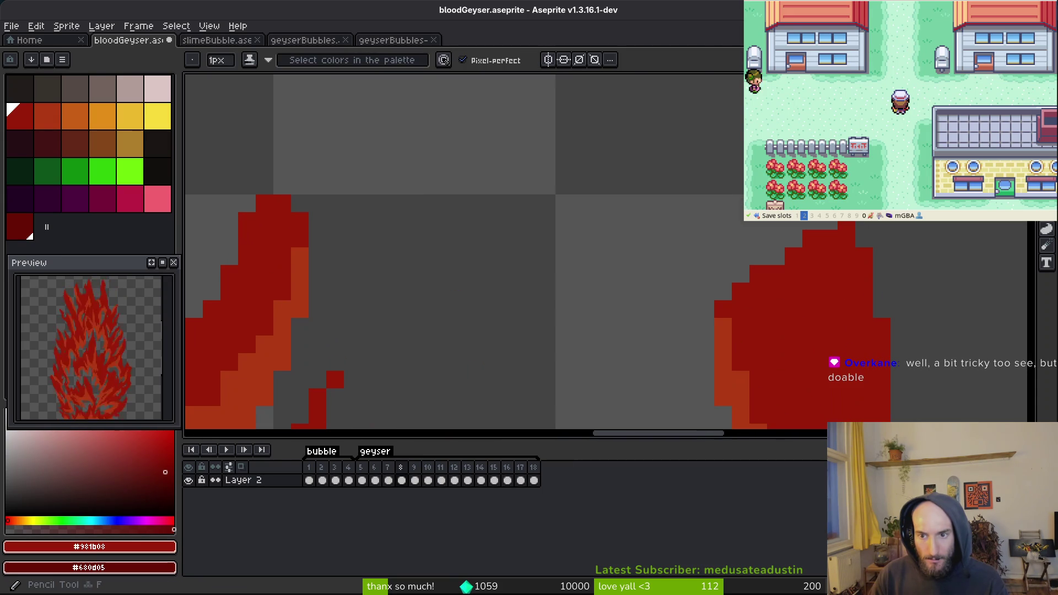
pyautogui.scroll(-2, 865, 260)
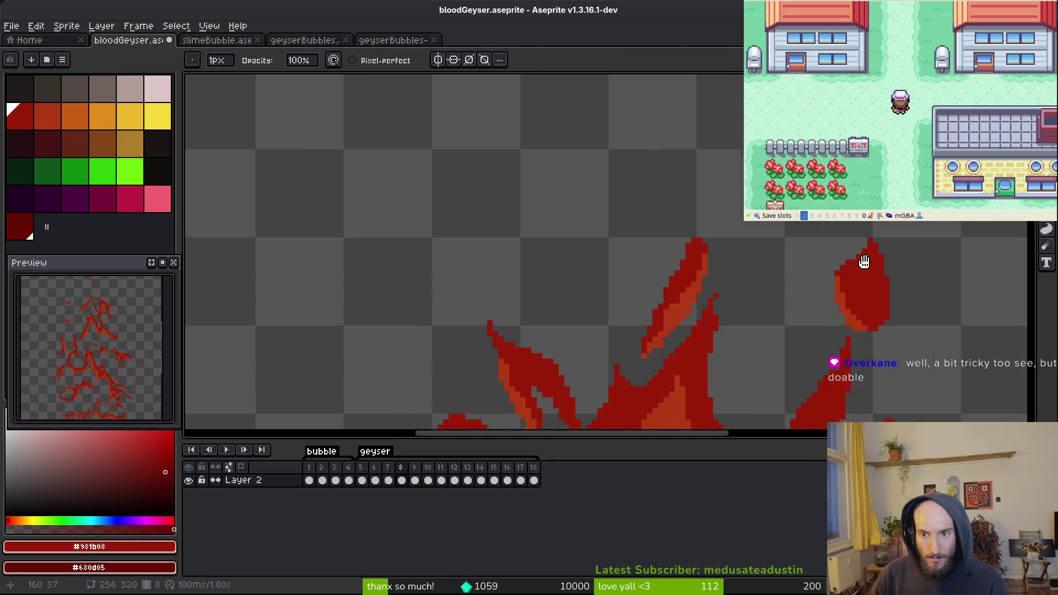
pyautogui.press('Return')
# Save, then nudge the upper flame tongue and the piece beside the gap down
pyautogui.hotkey('ctrl', 's')
pyautogui.scroll(2, 647, 207)
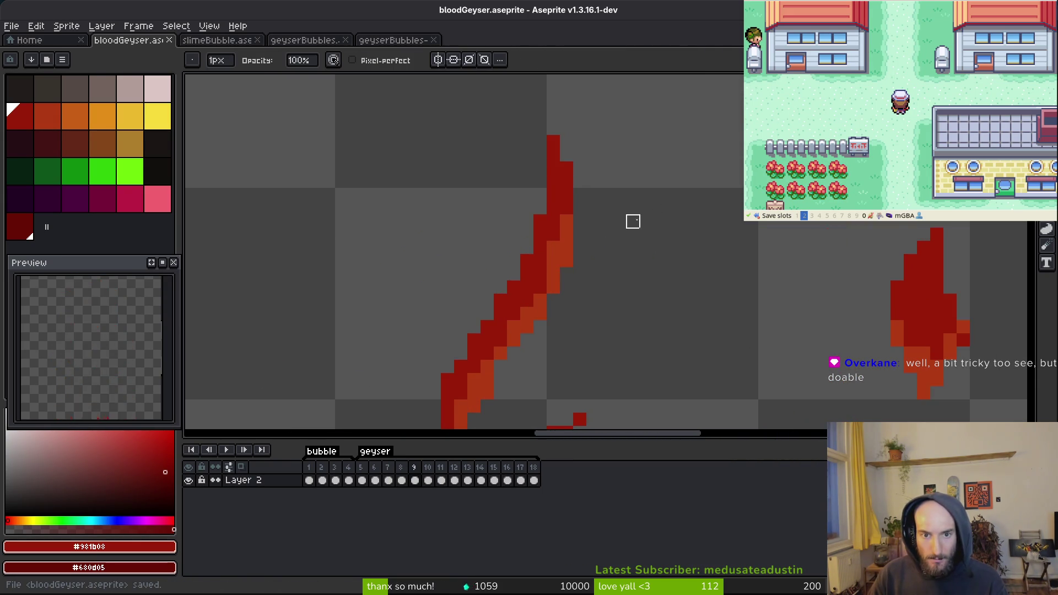
pyautogui.scroll(-2, 632, 220)
pyautogui.press('m')
pyautogui.moveTo(490, 143); pyautogui.dragTo(675, 259)
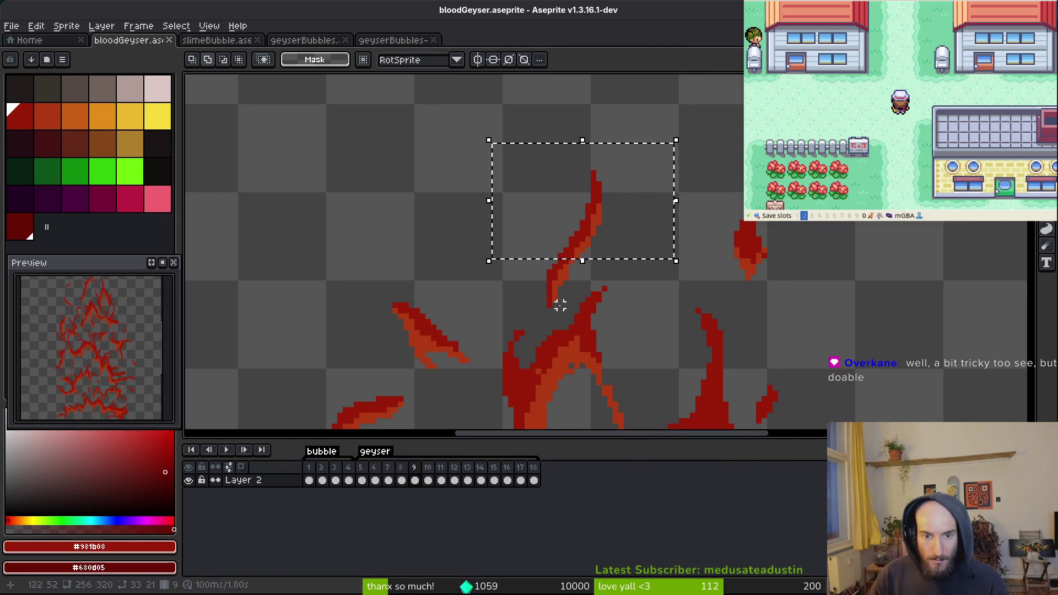
pyautogui.moveTo(555, 254); pyautogui.dragTo(555, 259)
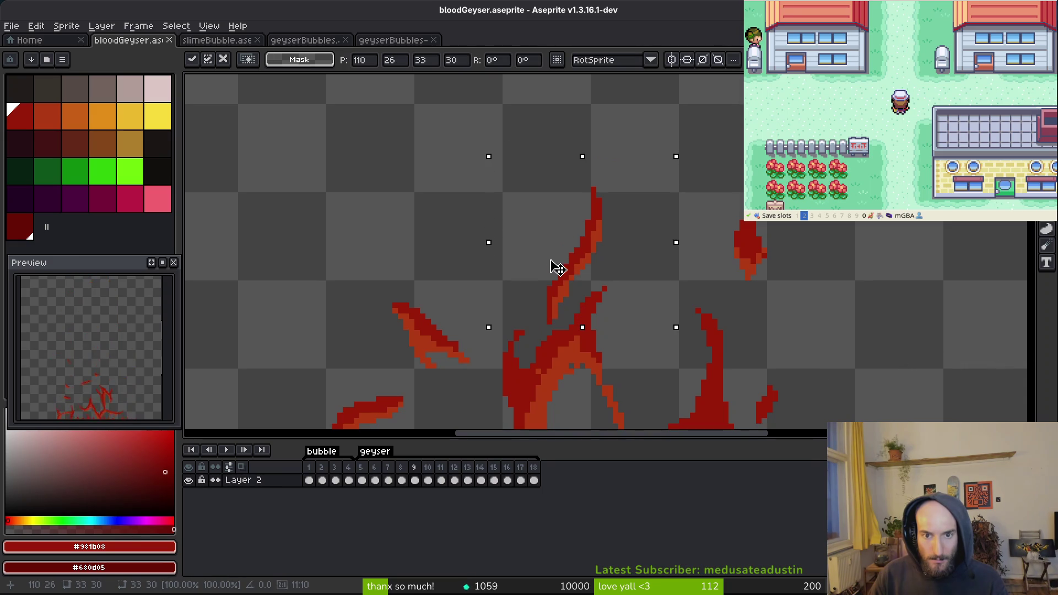
pyautogui.press('Return')
pyautogui.scroll(-3, 558, 271)
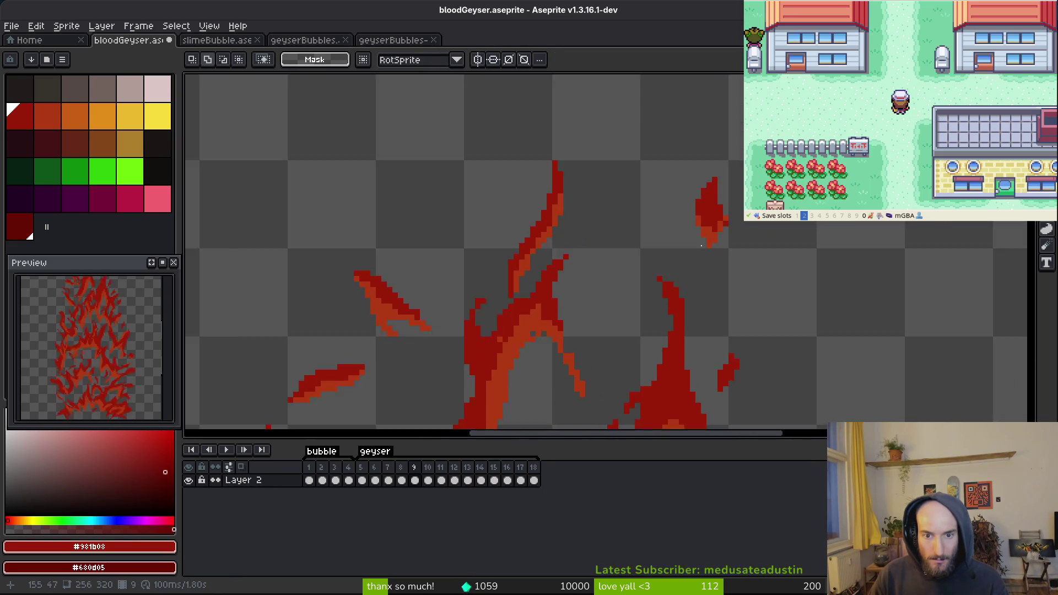
pyautogui.scroll(5, 684, 273)
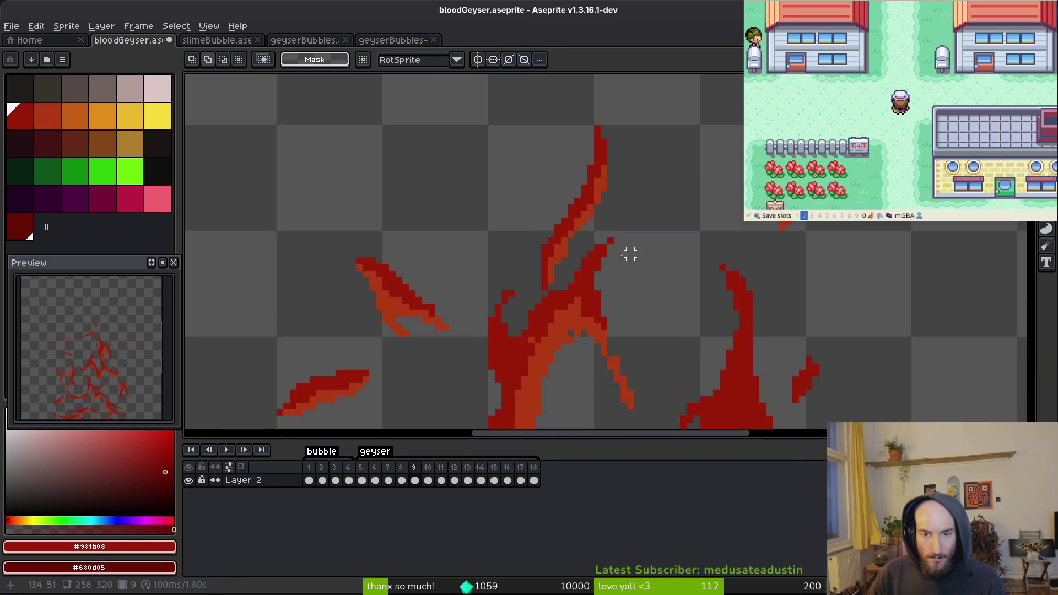
pyautogui.moveTo(621, 178)
pyautogui.mouseDown()
pyautogui.moveTo(540, 325)
pyautogui.moveTo(573, 240)
pyautogui.moveTo(588, 238)
pyautogui.mouseUp()
pyautogui.press('Return')
pyautogui.scroll(-4, 689, 245)
pyautogui.scroll(1, 702, 259)
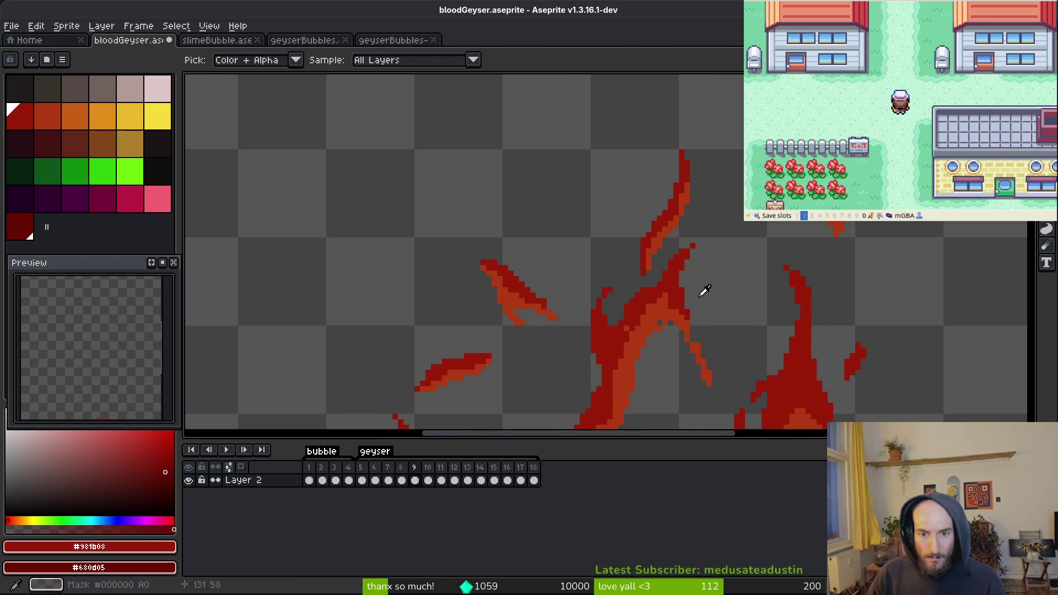
# On the next frame, add a dark-red edge pixel and paint orange into the flame tongue
pyautogui.press('.')
pyautogui.scroll(3, 672, 220)
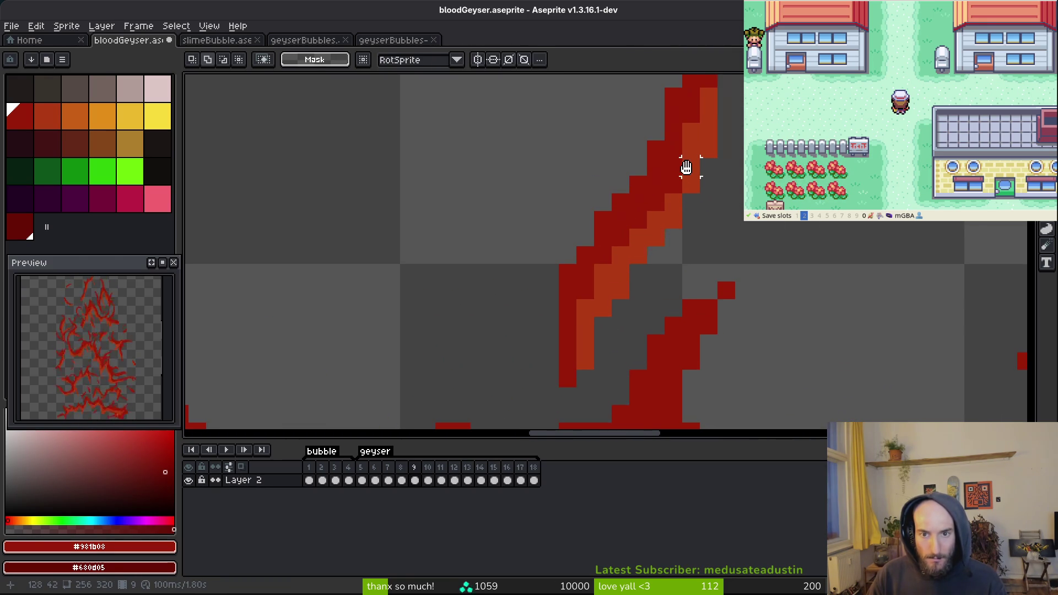
pyautogui.moveTo(686, 167); pyautogui.dragTo(700, 190)
pyautogui.press('b')
pyautogui.moveTo(669, 138); pyautogui.dragTo(609, 239)
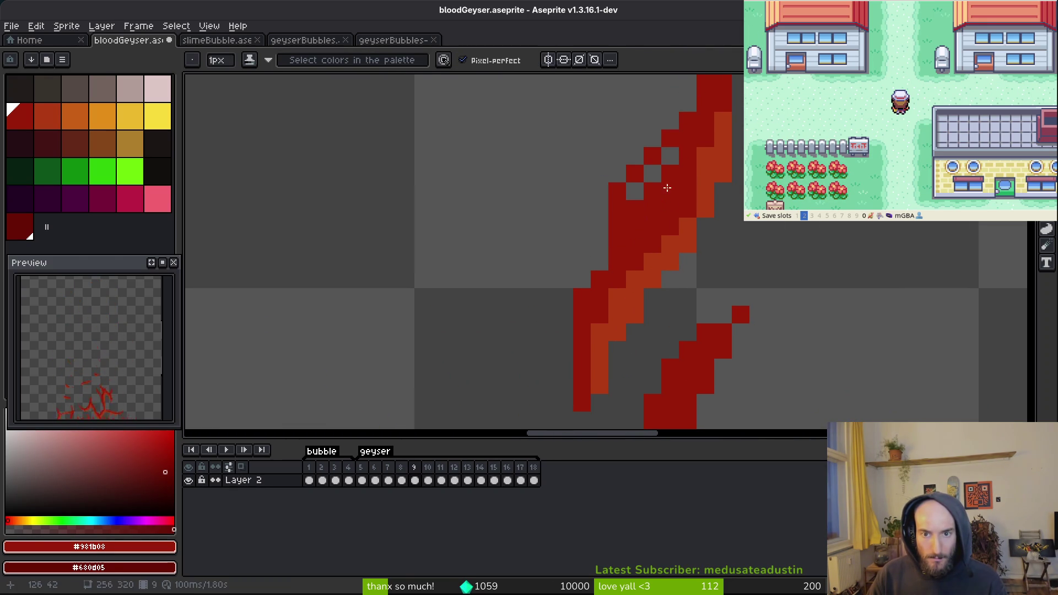
pyautogui.hotkey('ctrl', 'z')
pyautogui.click(684, 130)
pyautogui.scroll(-2, 634, 237)
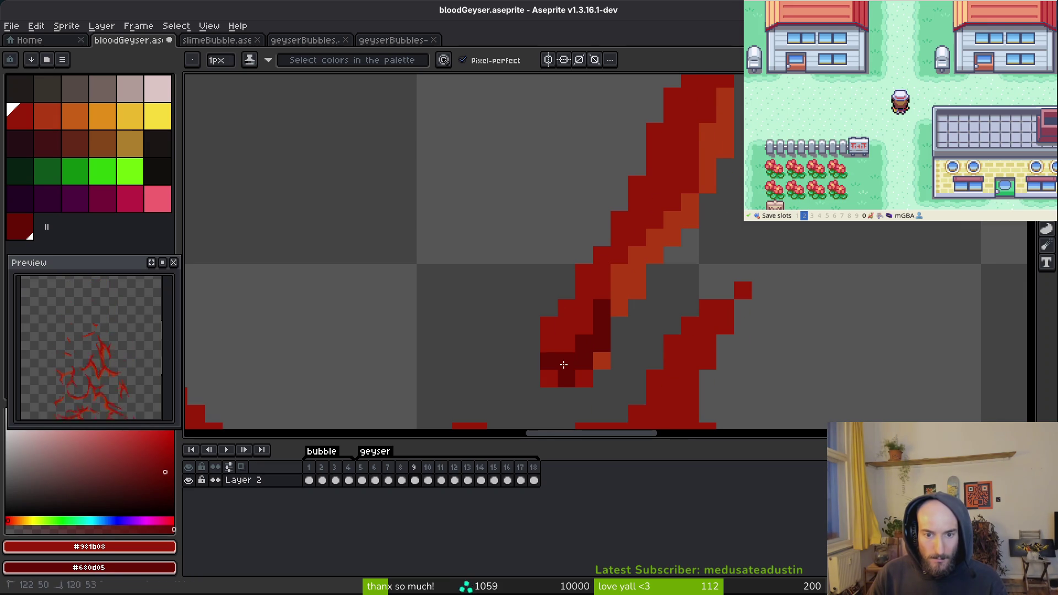
pyautogui.keyDown('alt'); pyautogui.click(626, 283); pyautogui.keyUp('alt')
pyautogui.moveTo(601, 327)
pyautogui.mouseDown()
pyautogui.moveTo(576, 354)
pyautogui.moveTo(566, 397)
pyautogui.mouseUp()
# Inspect the whole geyser and undo the last orange pencil stroke
pyautogui.press('e')
pyautogui.press('e')
pyautogui.scroll(-5, 549, 361)
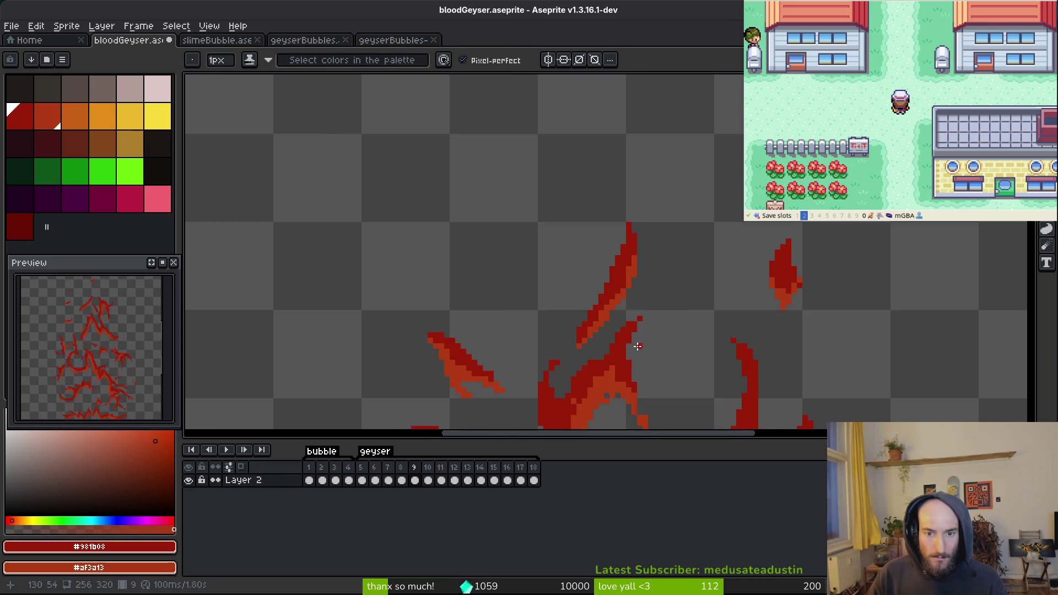
pyautogui.moveTo(640, 359); pyautogui.dragTo(651, 326)
pyautogui.scroll(-2, 653, 309)
pyautogui.press('alt')
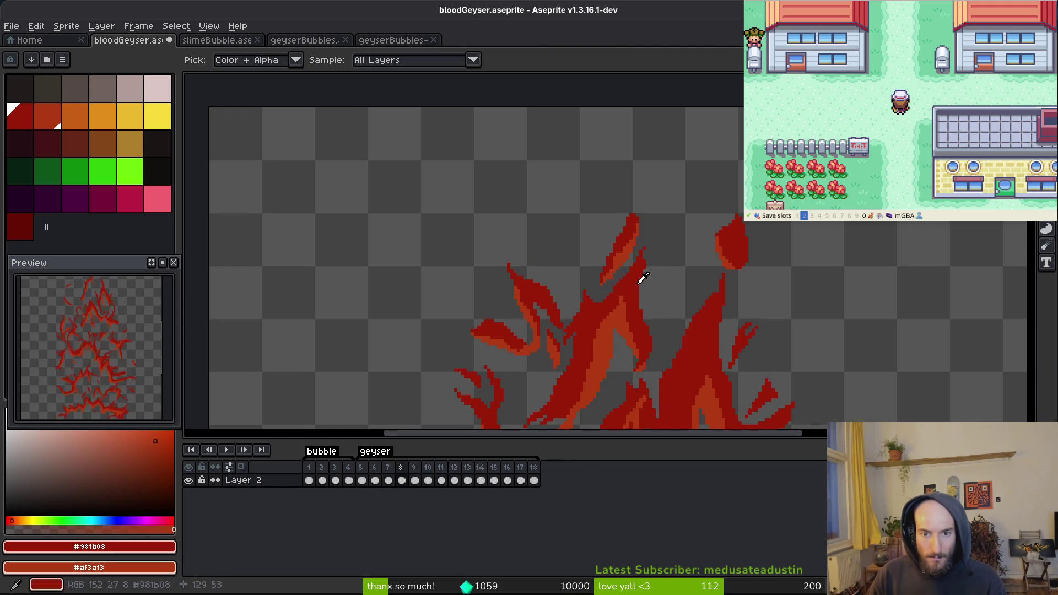
pyautogui.scroll(-5, 666, 256)
pyautogui.scroll(5, 685, 264)
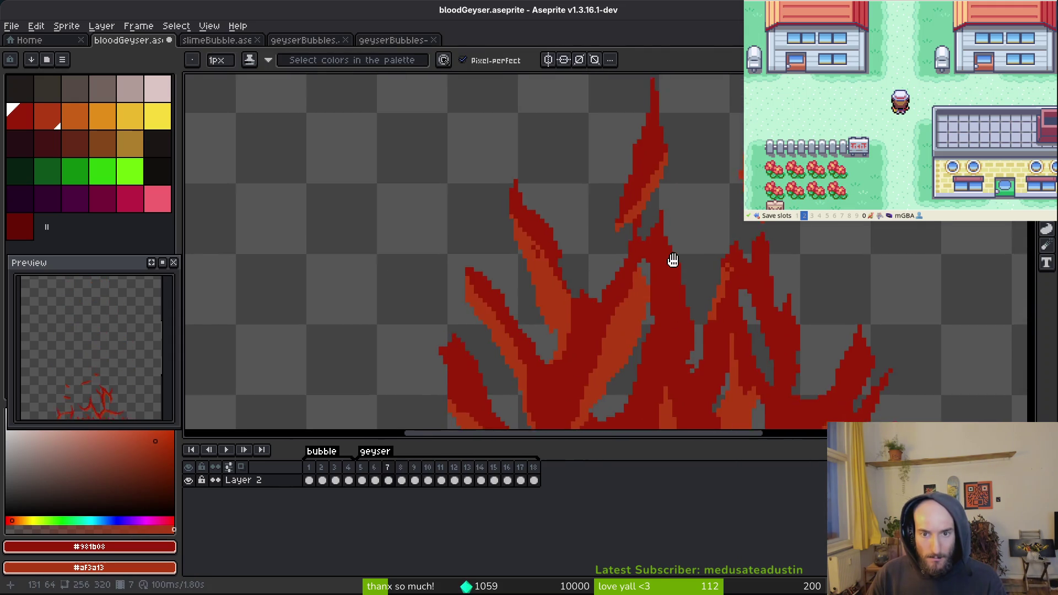
pyautogui.scroll(-1, 681, 235)
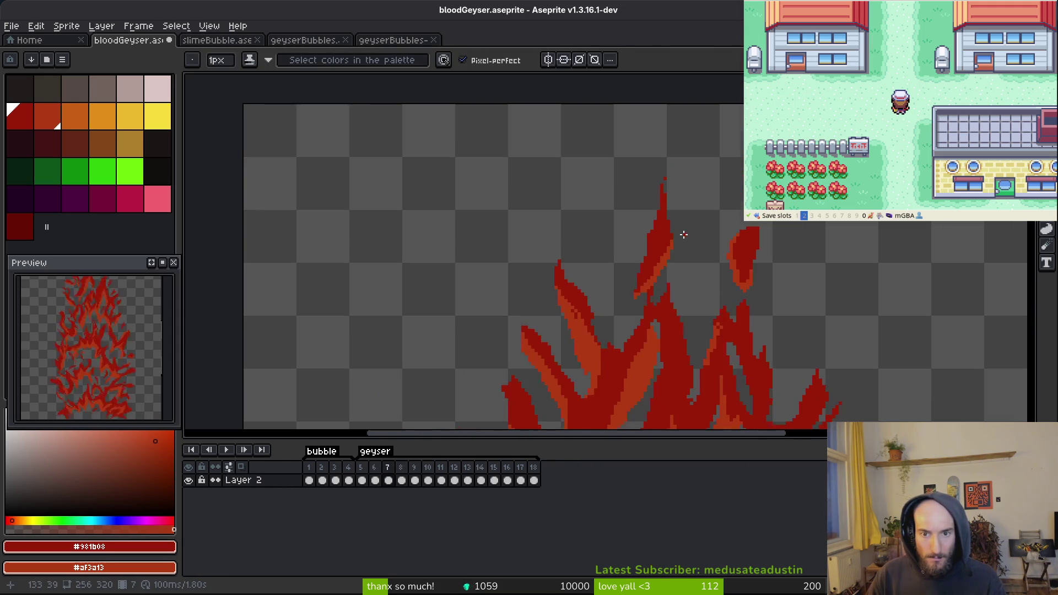
pyautogui.hotkey('ctrl', 'z')
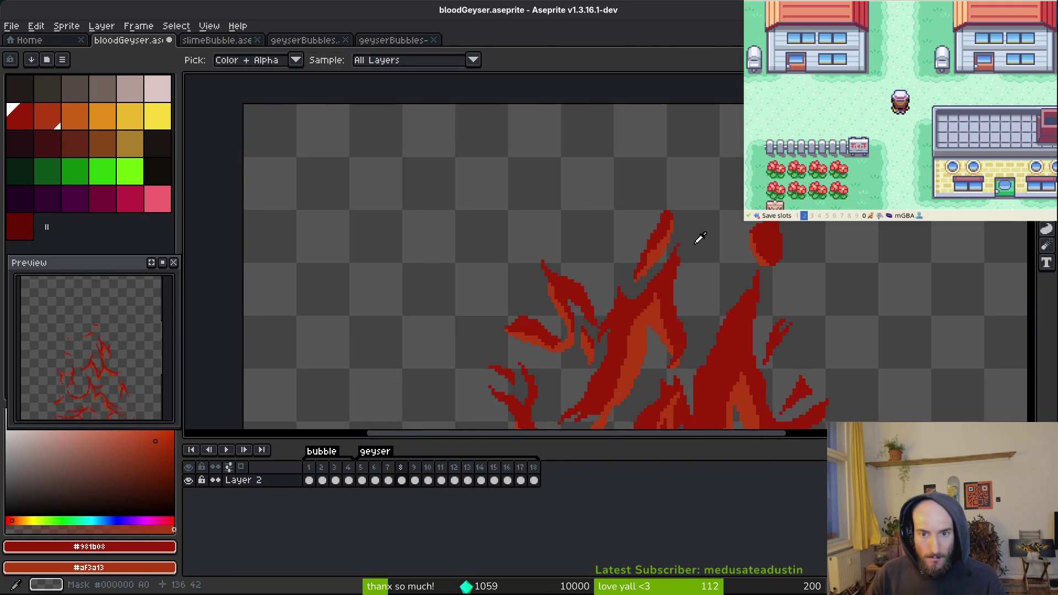
pyautogui.scroll(1, 675, 223)
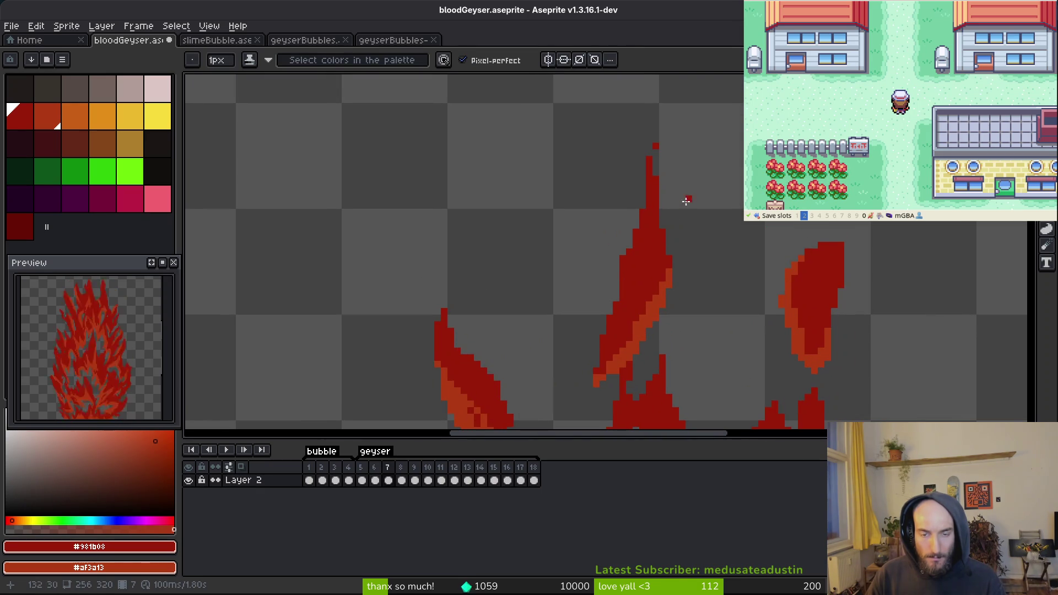
pyautogui.scroll(-1, 684, 203)
# Select the tall flame tip, lower it, and clear the selection
pyautogui.press('v')
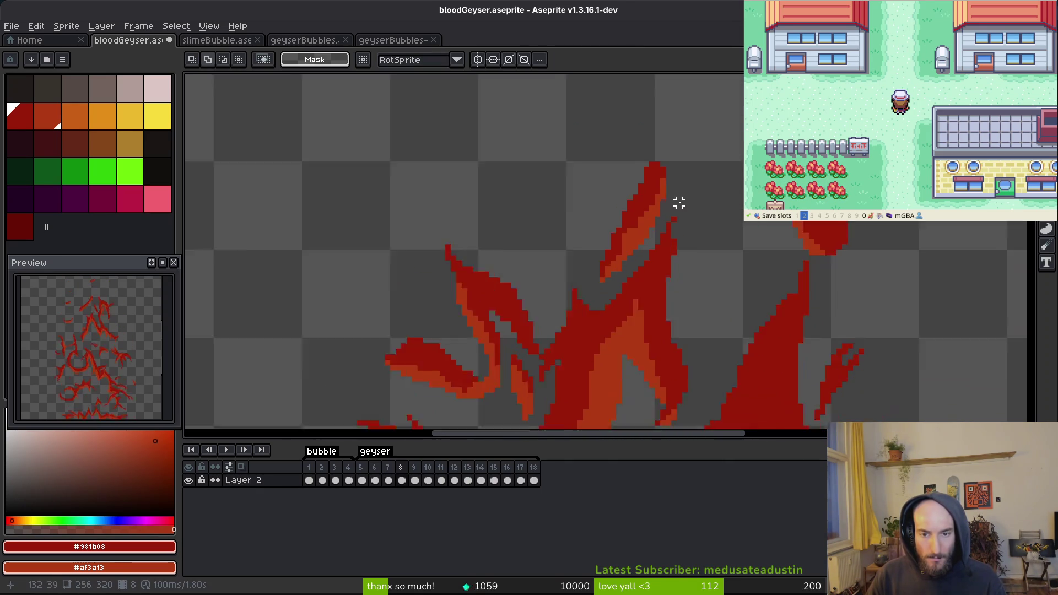
pyautogui.scroll(-1, 684, 207)
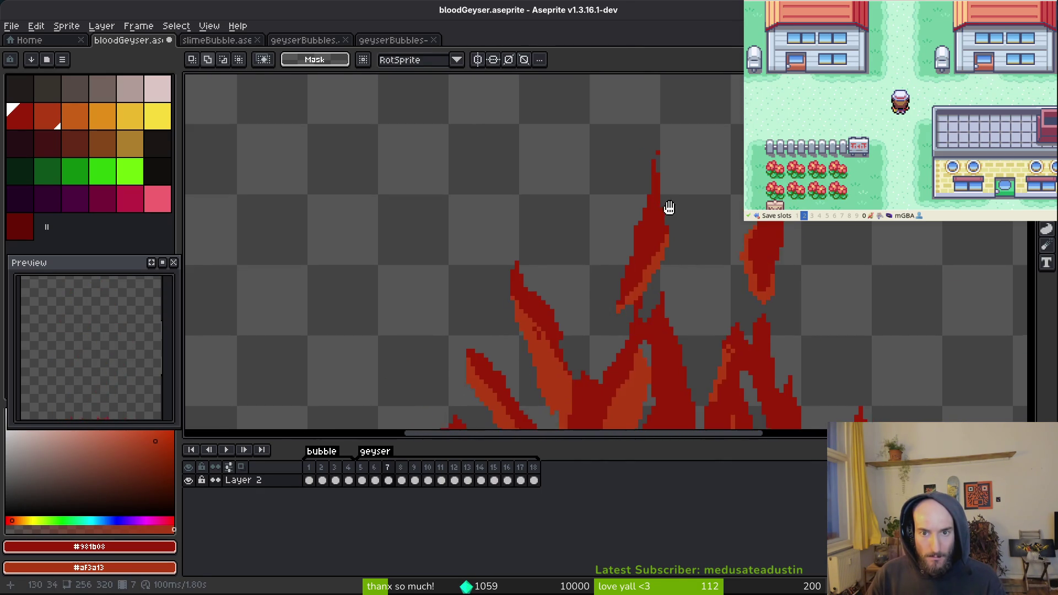
pyautogui.scroll(1, 663, 188)
pyautogui.moveTo(637, 169); pyautogui.dragTo(698, 264)
pyautogui.moveTo(645, 232); pyautogui.dragTo(645, 259)
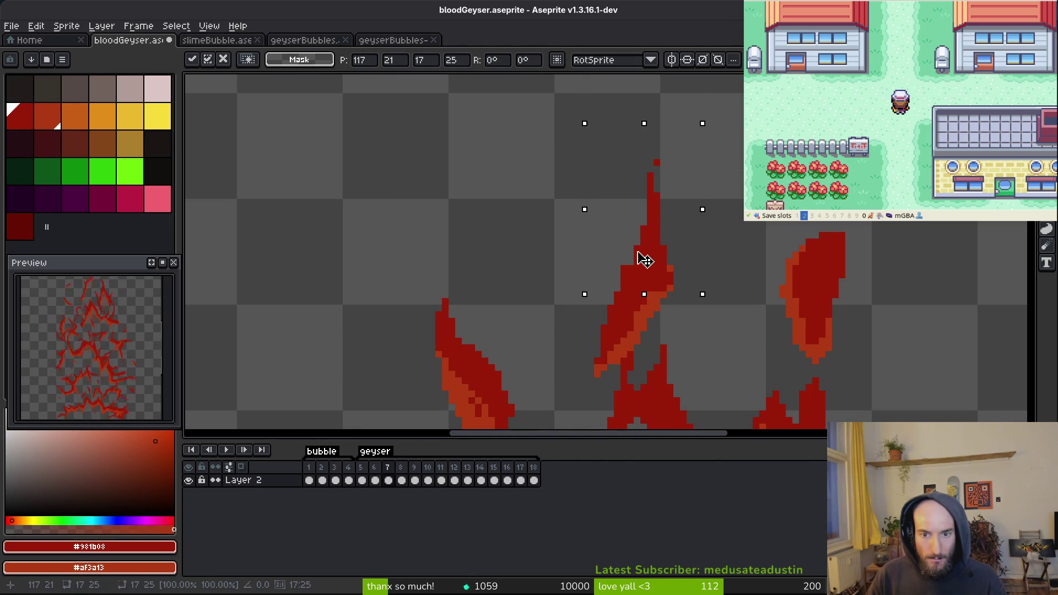
pyautogui.hotkey('ctrl', 'd')
pyautogui.moveTo(591, 107)
pyautogui.mouseDown()
pyautogui.moveTo(686, 217)
pyautogui.moveTo(674, 236)
pyautogui.mouseUp()
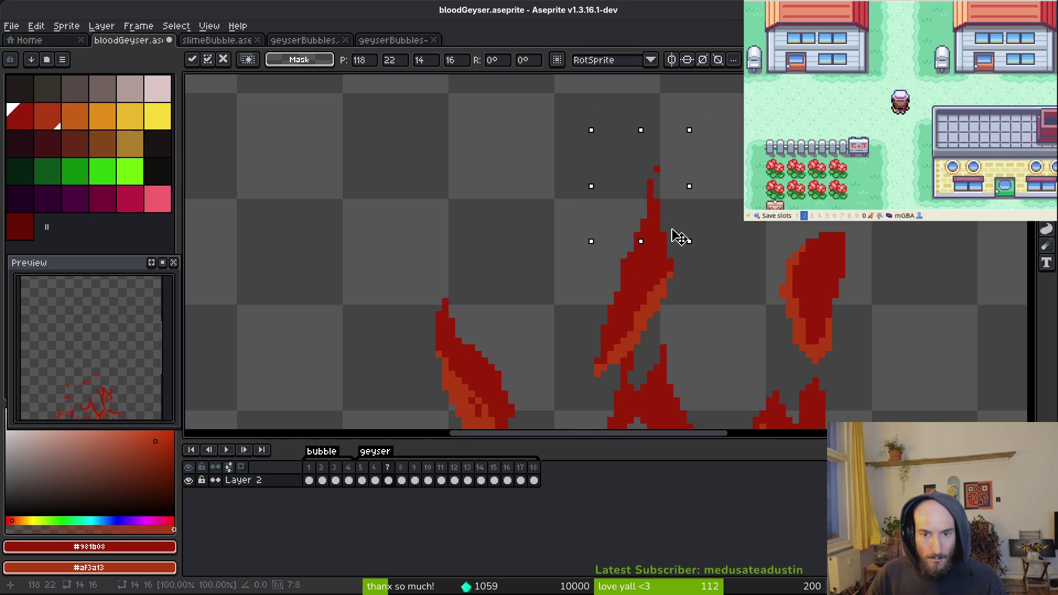
pyautogui.click(577, 242)
pyautogui.moveTo(576, 242)
pyautogui.mouseDown()
pyautogui.moveTo(643, 274)
pyautogui.moveTo(650, 291)
pyautogui.mouseUp()
pyautogui.moveTo(619, 157); pyautogui.dragTo(729, 260)
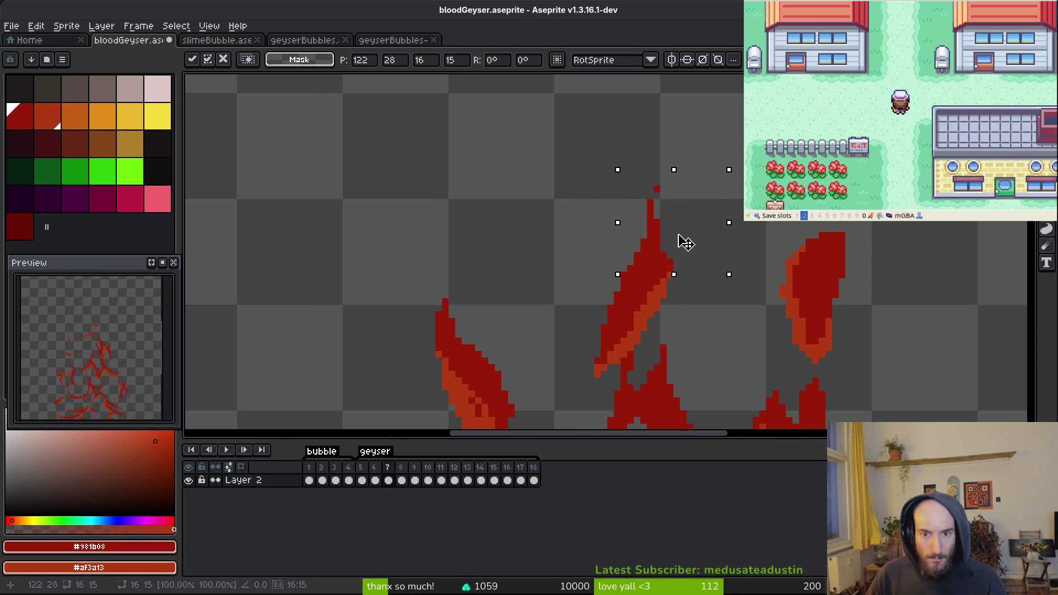
pyautogui.hotkey('ctrl', 'd')
# Shift the small patch by the flame tip one pixel left and down
pyautogui.scroll(1, 691, 285)
pyautogui.moveTo(664, 292); pyautogui.dragTo(639, 307)
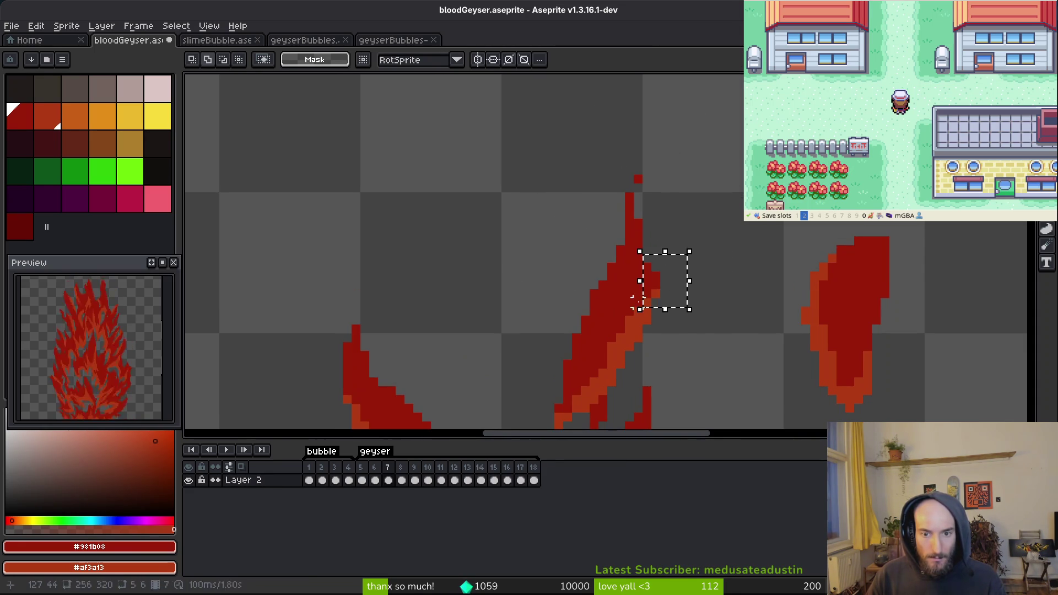
pyautogui.click(650, 298)
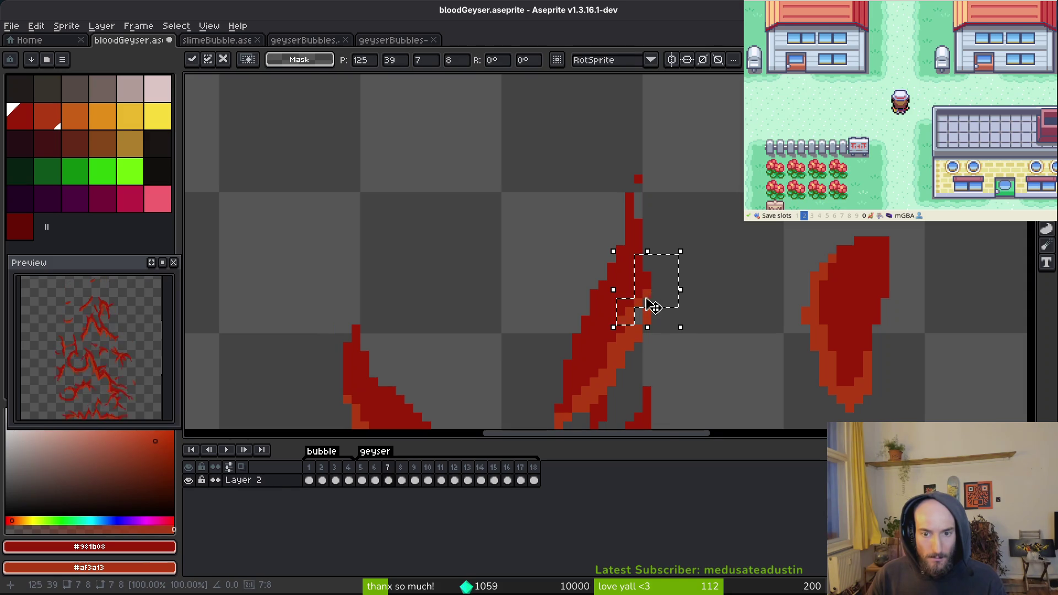
pyautogui.hotkey('ctrl', 'd')
pyautogui.scroll(4, 653, 308)
pyautogui.scroll(-3, 665, 232)
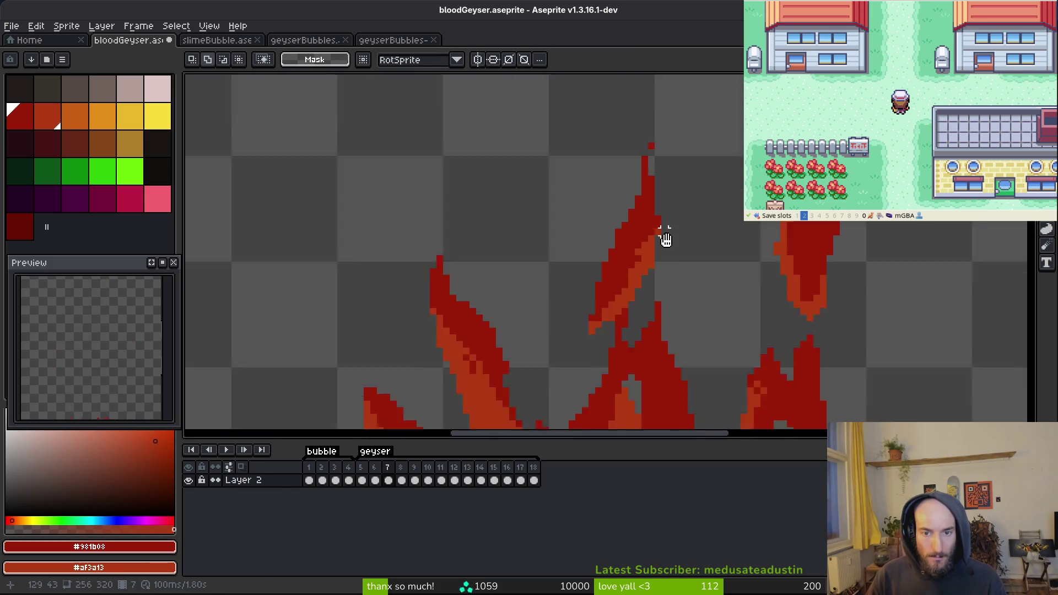
pyautogui.scroll(2, 626, 189)
pyautogui.click(665, 230)
pyautogui.moveTo(665, 229); pyautogui.dragTo(660, 240)
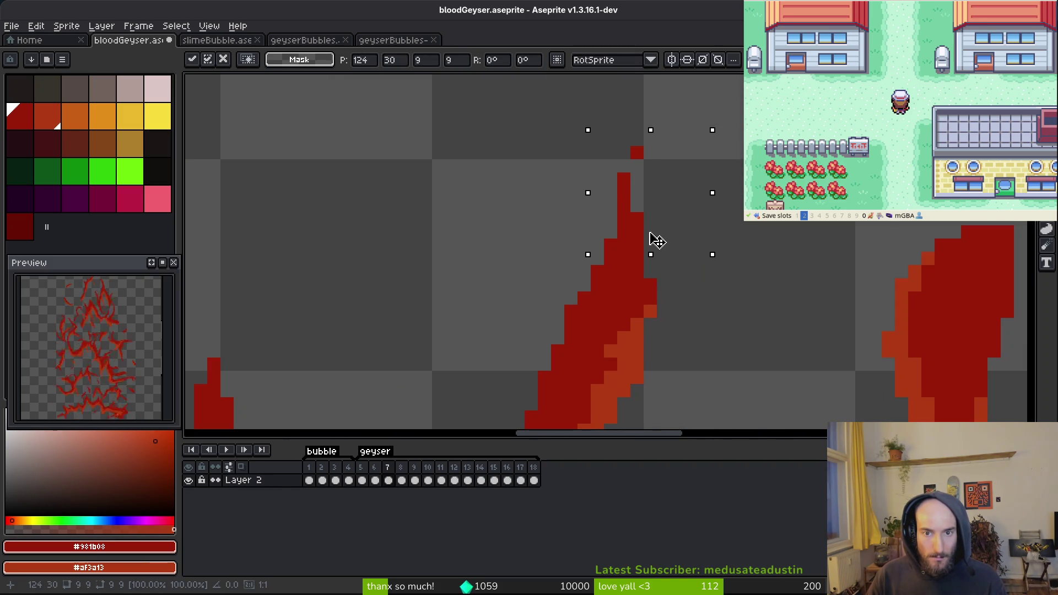
pyautogui.press('Return')
pyautogui.scroll(-3, 661, 248)
# Advance to the next frame with the Eraser and Pencil ready
pyautogui.press('i')
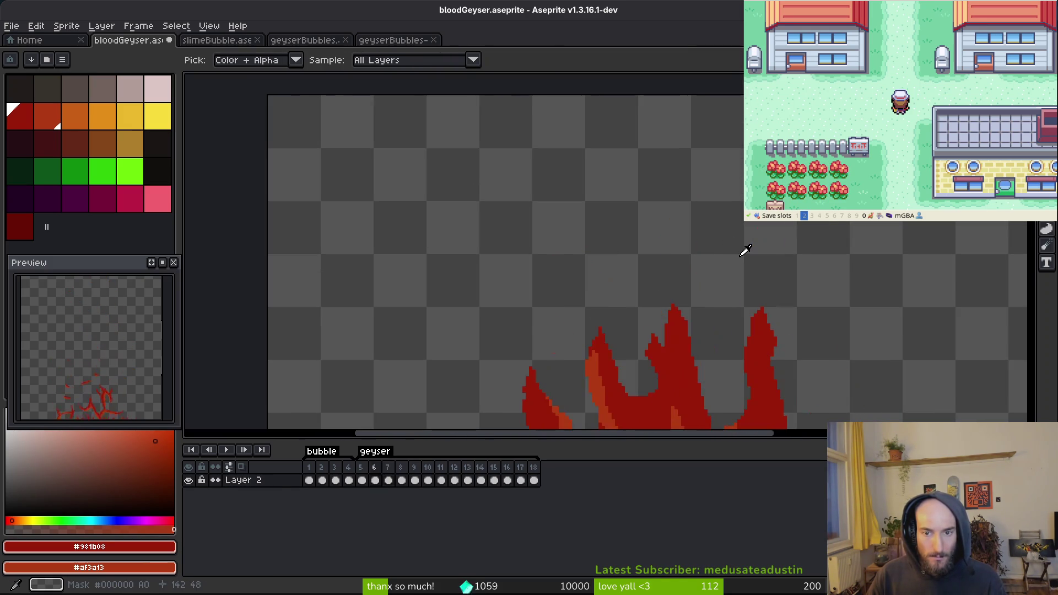
pyautogui.press('.')
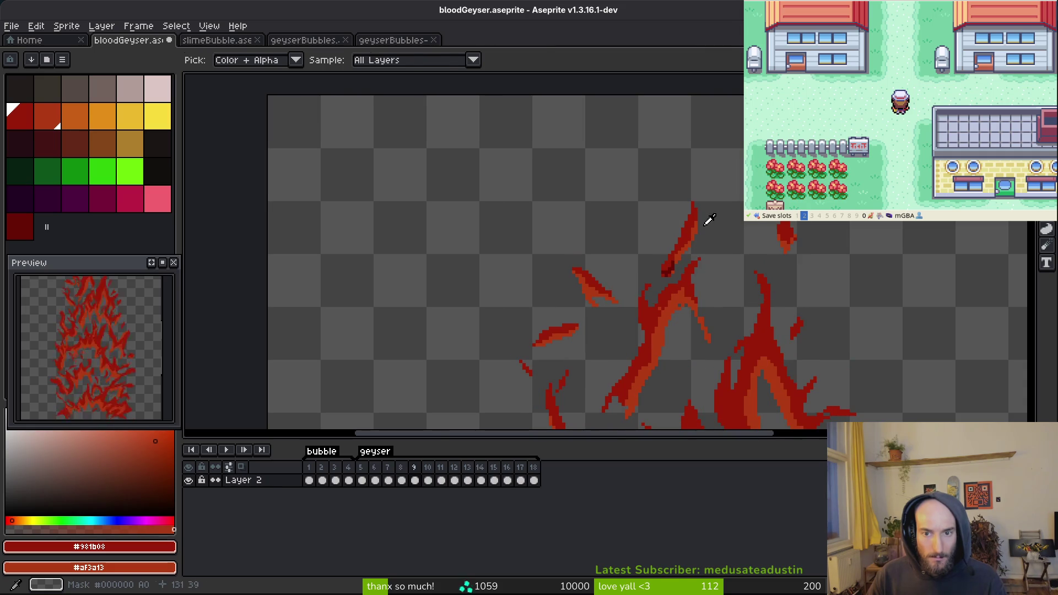
pyautogui.scroll(2, 699, 210)
pyautogui.press('e')
pyautogui.scroll(-2, 702, 155)
pyautogui.scroll(2, 704, 279)
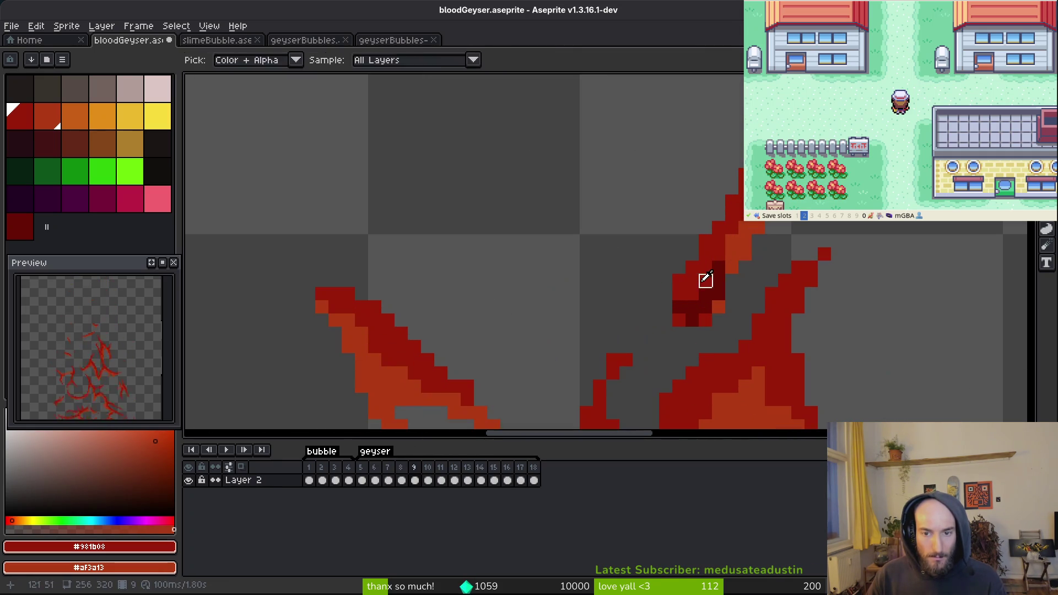
pyautogui.press('b')
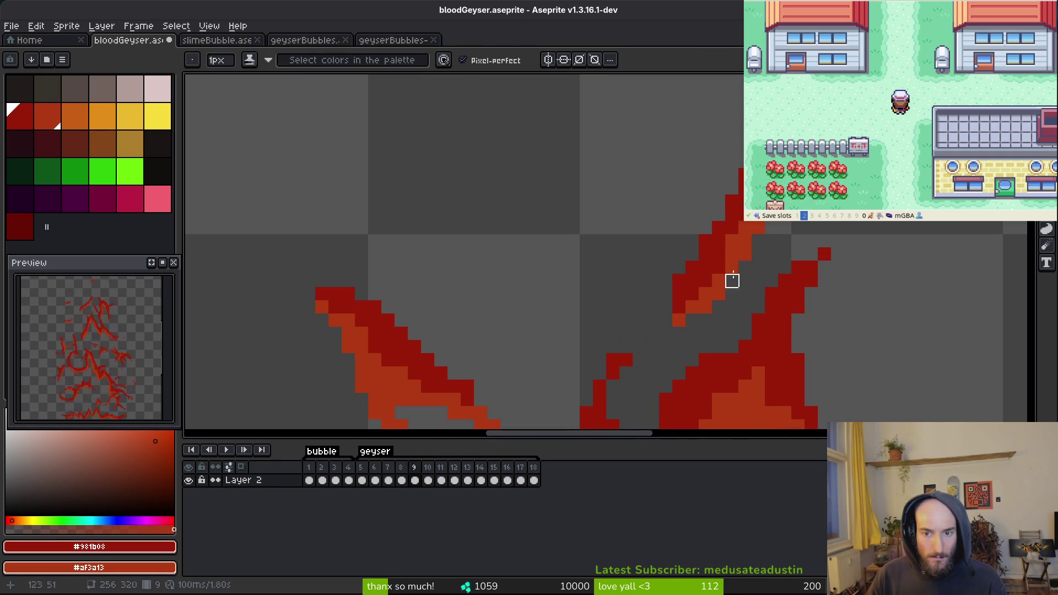
# Go to frame 10 and marquee-select the thin stray stroke there
pyautogui.scroll(-4, 771, 281)
pyautogui.press(',')
pyautogui.press('i')
pyautogui.press('.')
pyautogui.press('.')
pyautogui.press('b')
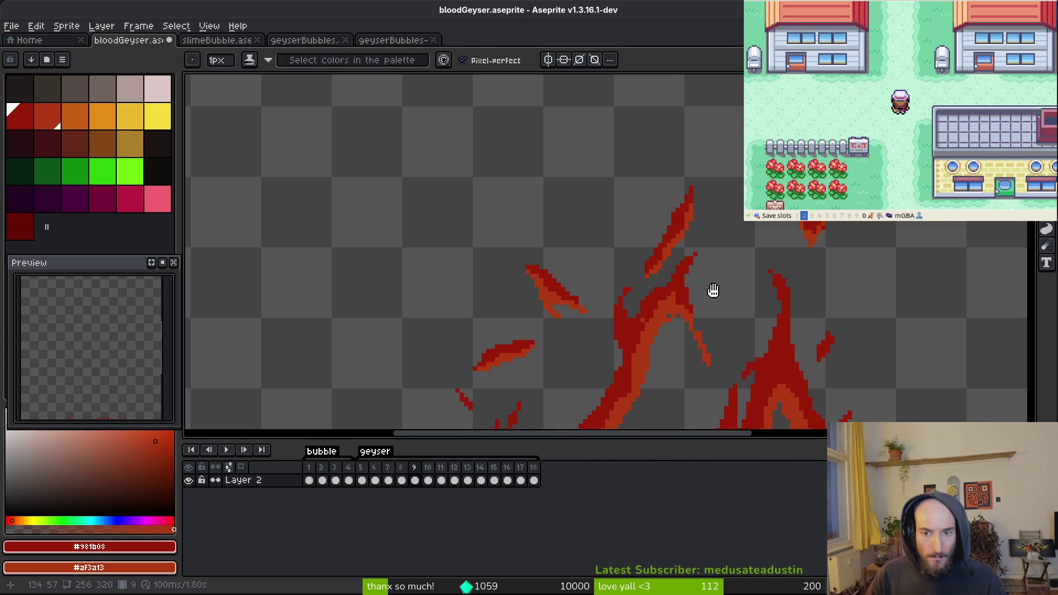
pyautogui.scroll(2, 702, 234)
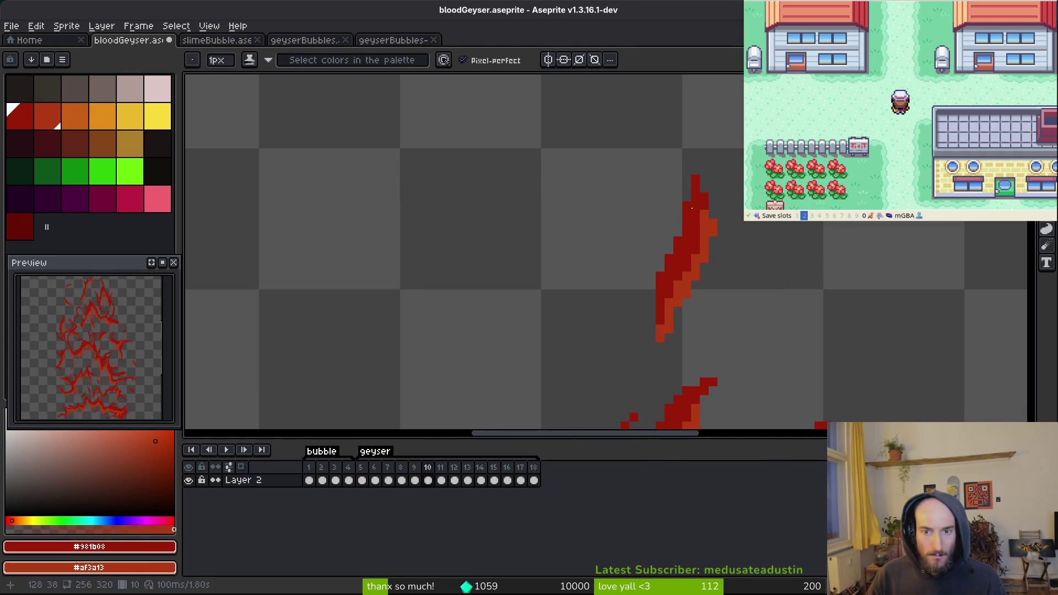
pyautogui.press('m')
pyautogui.moveTo(755, 145); pyautogui.dragTo(600, 380)
pyautogui.hotkey('ctrl', 'd')
pyautogui.scroll(-3, 763, 308)
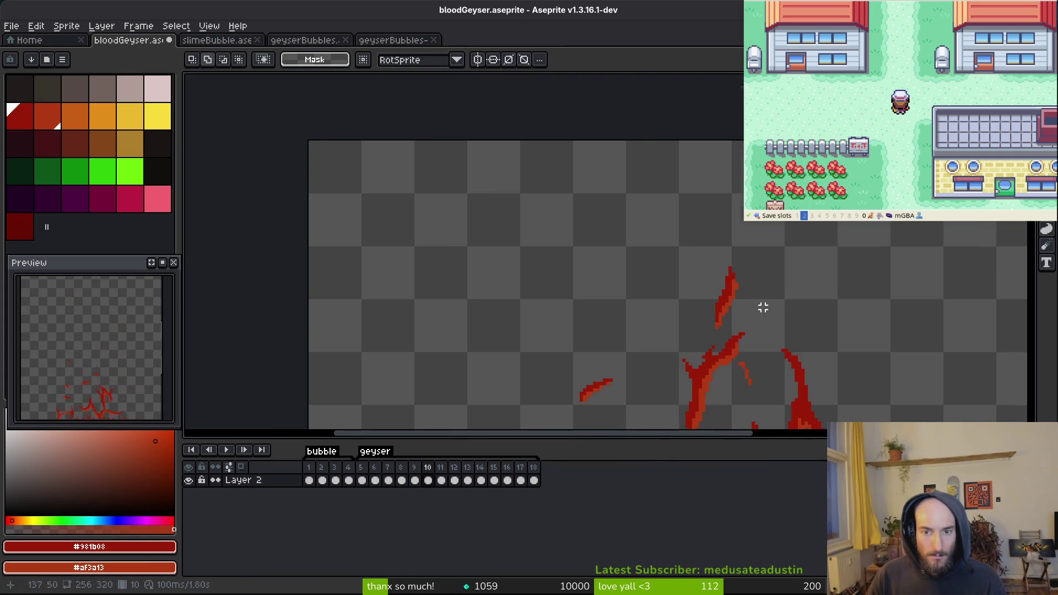
pyautogui.moveTo(763, 317)
pyautogui.mouseDown()
pyautogui.moveTo(729, 298)
pyautogui.moveTo(727, 283)
pyautogui.mouseUp()
# Step through frames 11 to 13, selecting the stray stroke on frame 12
pyautogui.press('.')
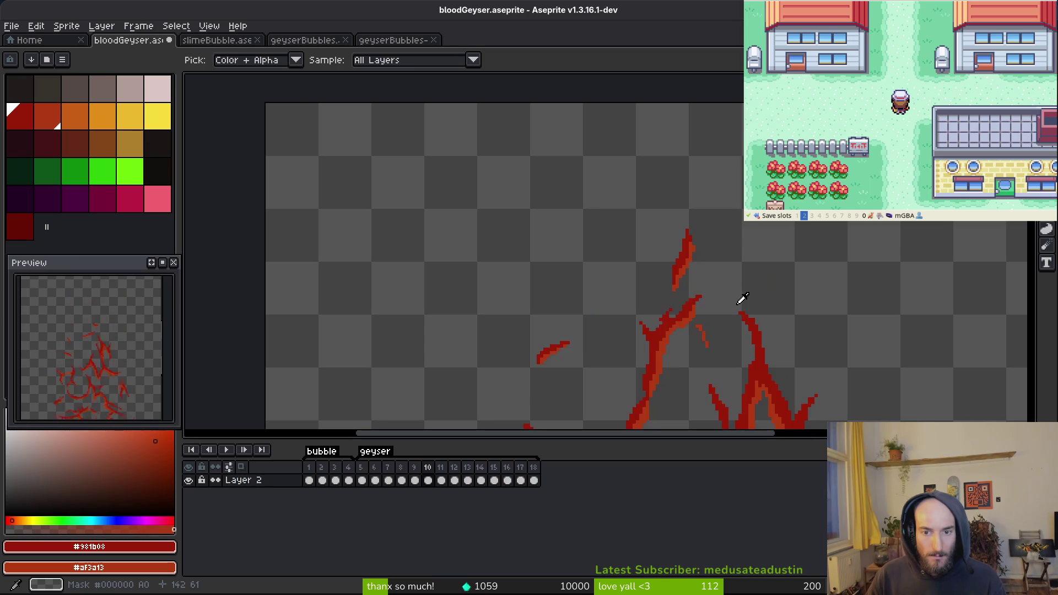
pyautogui.hotkey('ctrl', 'd')
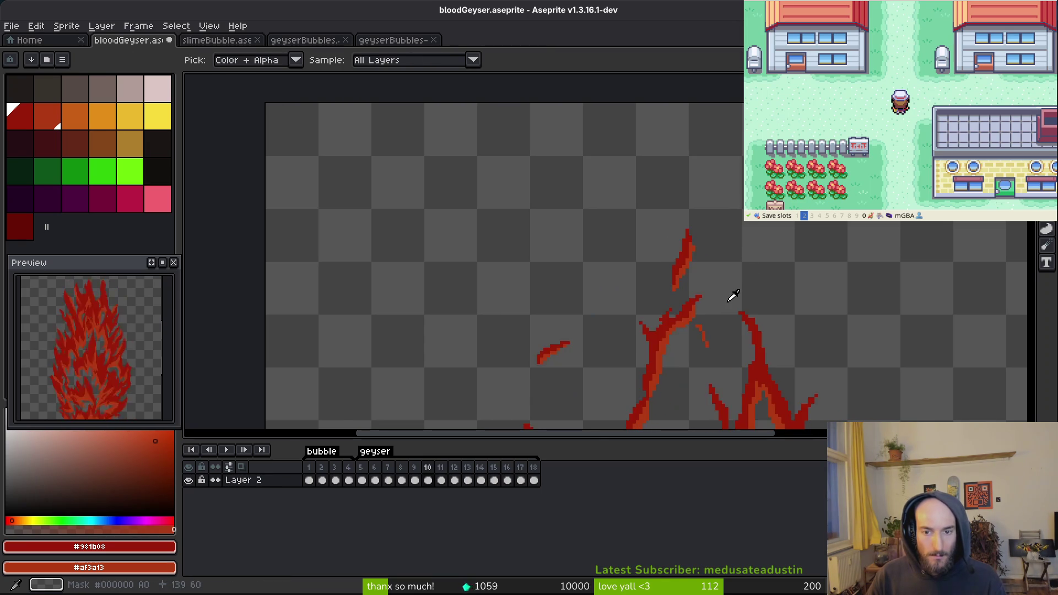
pyautogui.press('.')
pyautogui.moveTo(730, 297); pyautogui.dragTo(708, 281)
pyautogui.moveTo(614, 256)
pyautogui.mouseDown()
pyautogui.moveTo(719, 321)
pyautogui.moveTo(722, 276)
pyautogui.mouseUp()
pyautogui.hotkey('ctrl', 'd')
pyautogui.press('.')
pyautogui.moveTo(701, 314); pyautogui.dragTo(689, 225)
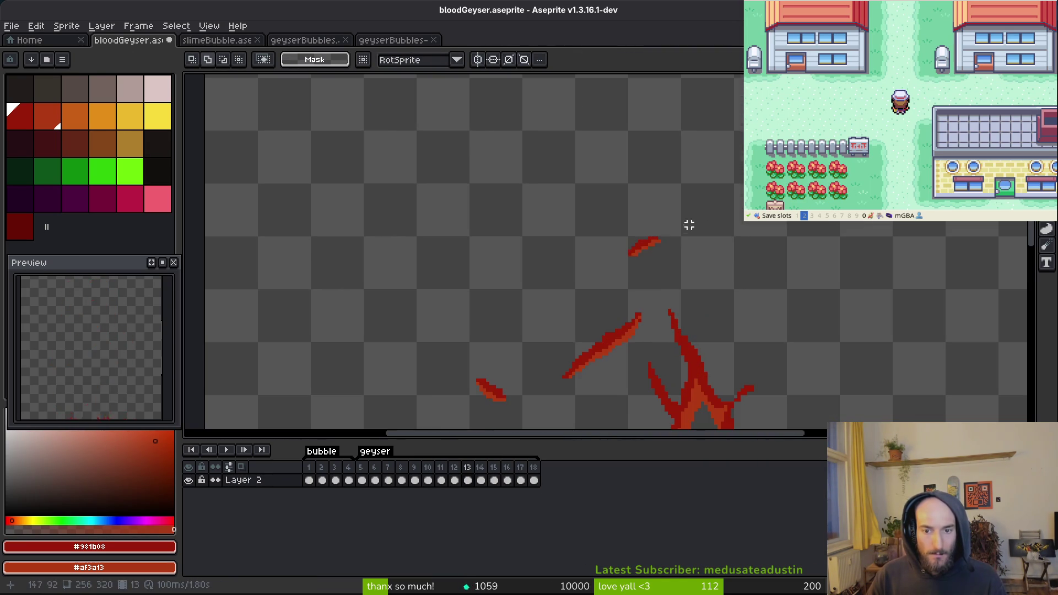
pyautogui.hotkey('ctrl', 'd')
# On frame 14, move the top stroke slightly left and save bloodGeyser.aseprite
pyautogui.press('.')
pyautogui.moveTo(709, 290)
pyautogui.mouseDown()
pyautogui.moveTo(626, 349)
pyautogui.moveTo(645, 241)
pyautogui.moveTo(730, 309)
pyautogui.moveTo(665, 296)
pyautogui.mouseUp()
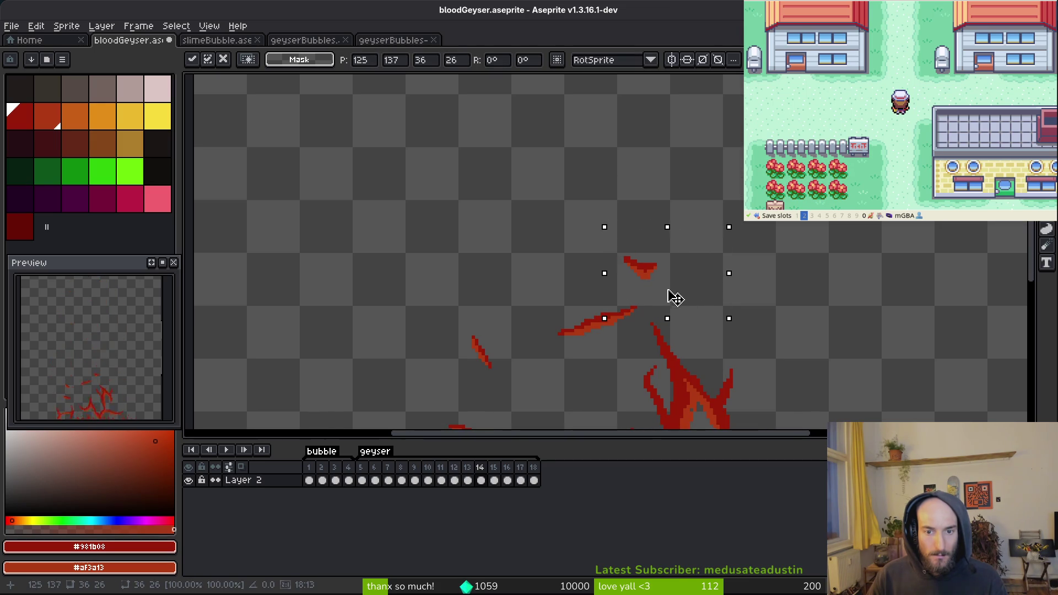
pyautogui.press('Return')
pyautogui.moveTo(589, 221); pyautogui.dragTo(714, 298)
pyautogui.moveTo(689, 282); pyautogui.dragTo(674, 282)
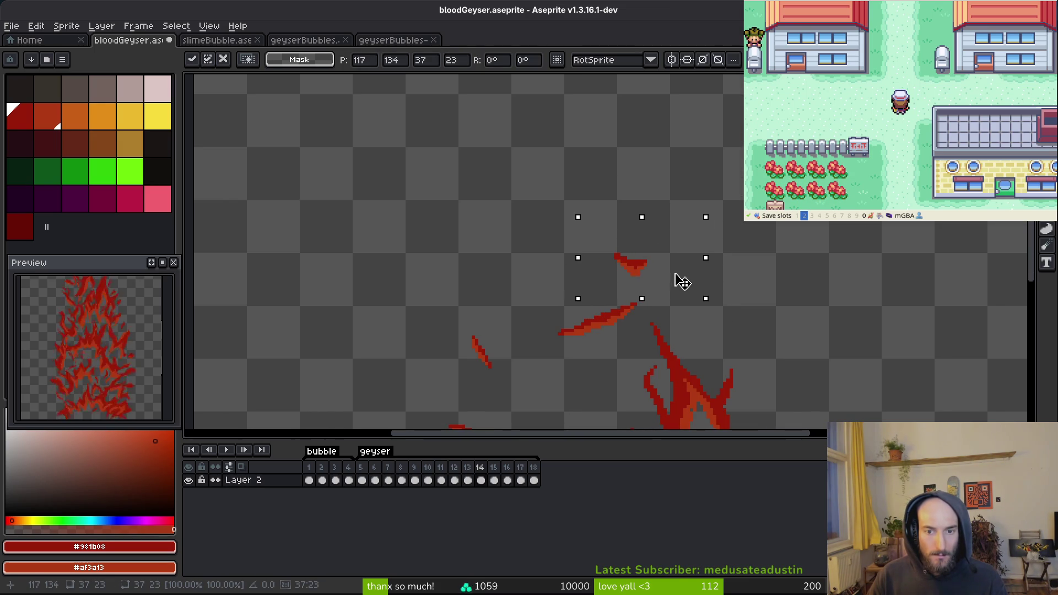
pyautogui.press('Return')
pyautogui.scroll(-5, 683, 283)
pyautogui.hotkey('ctrl', 's')
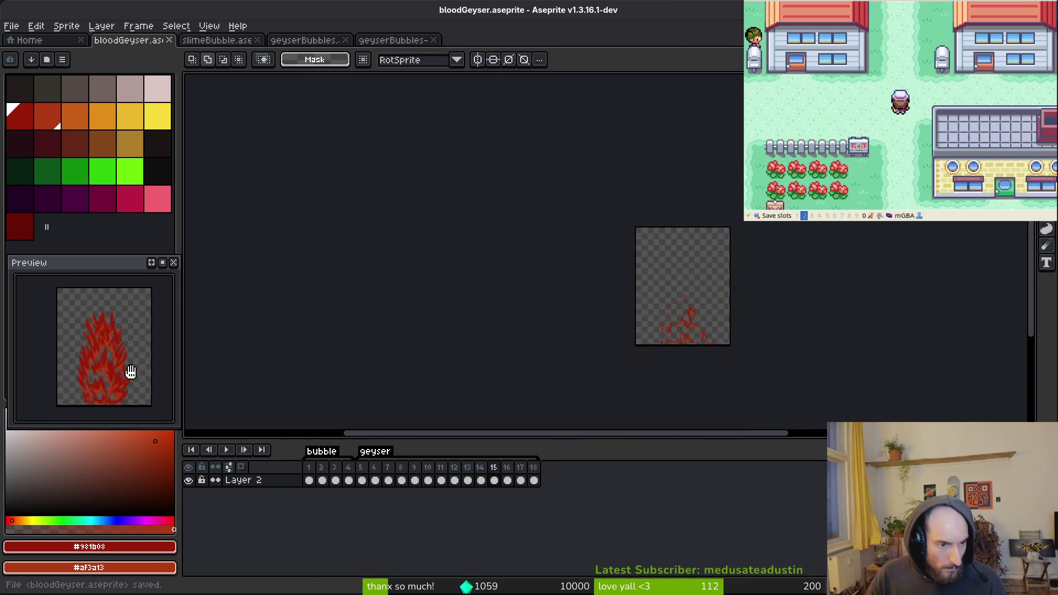
# Export the geyser frames as the sprite sheet bloodGeyser-Sheet.png
pyautogui.hotkey('ctrl', 'e')
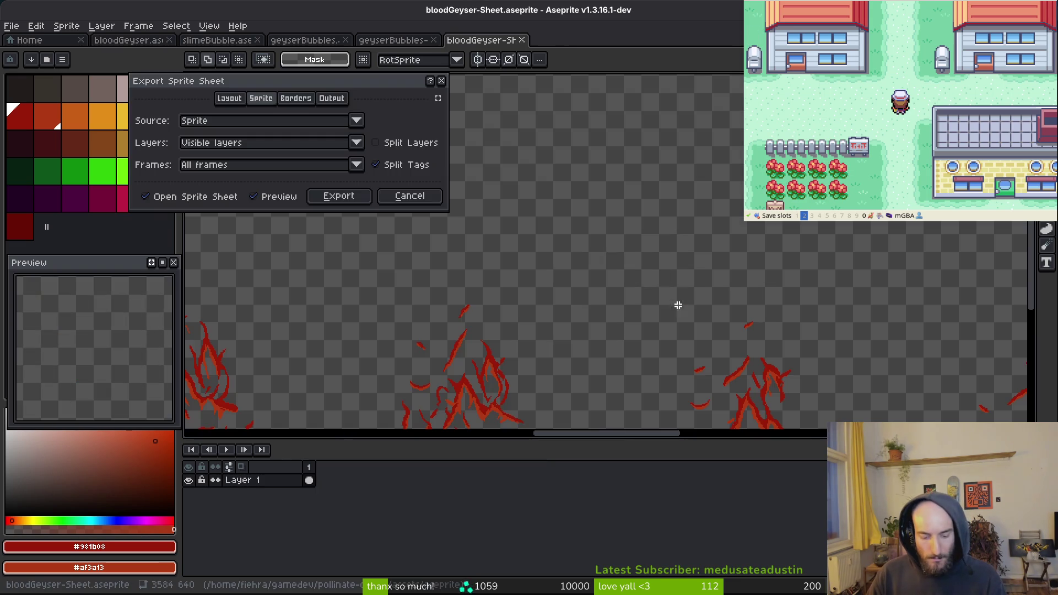
pyautogui.click(329, 196)
pyautogui.hotkey('ctrl', 'alt', 'shift', 's')
pyautogui.click(266, 50)
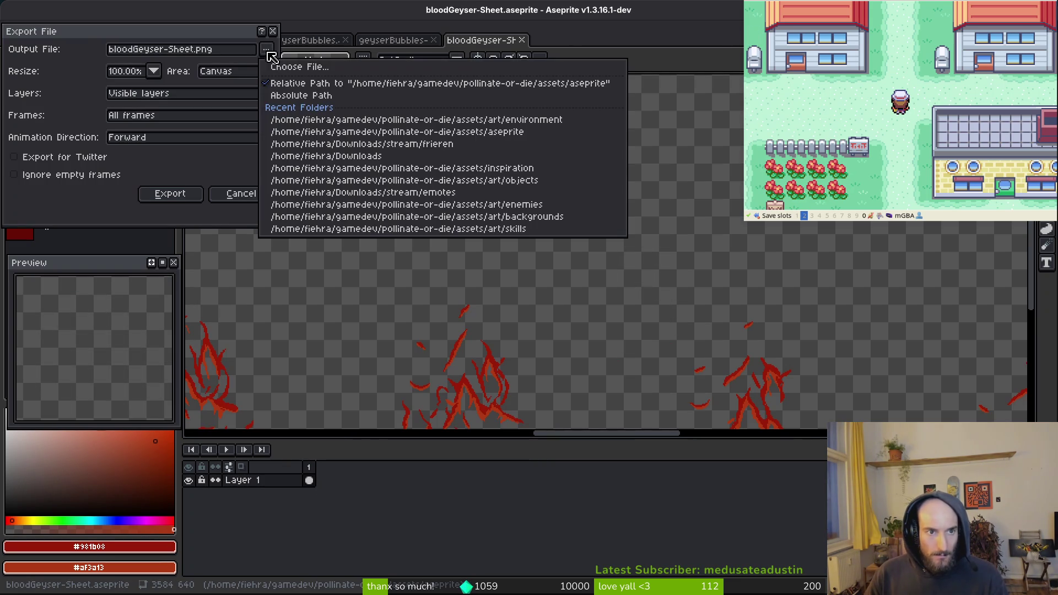
pyautogui.click(677, 48)
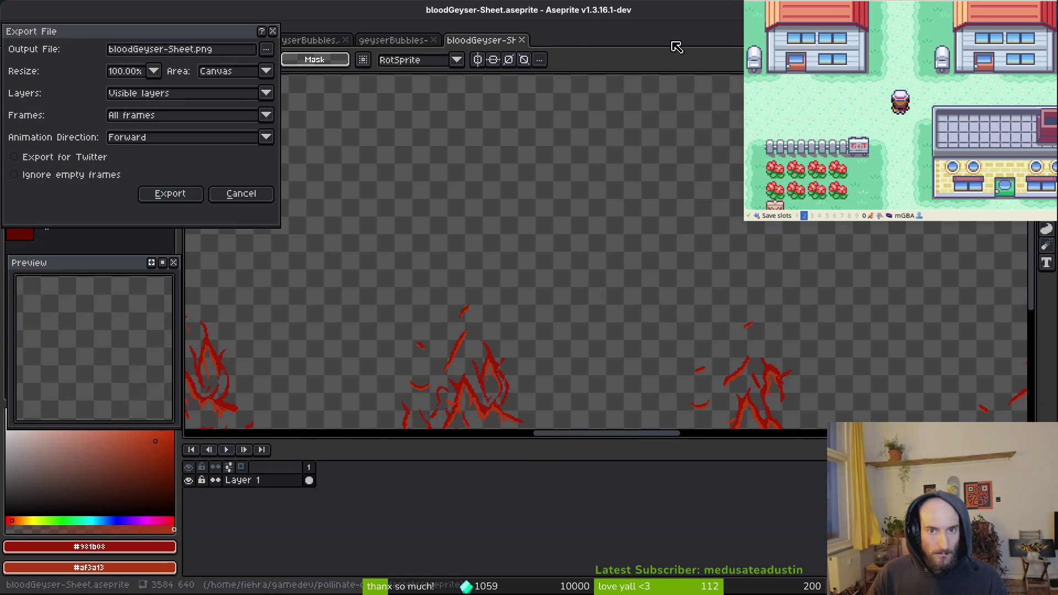
pyautogui.click(274, 32)
pyautogui.scroll(-1, 536, 101)
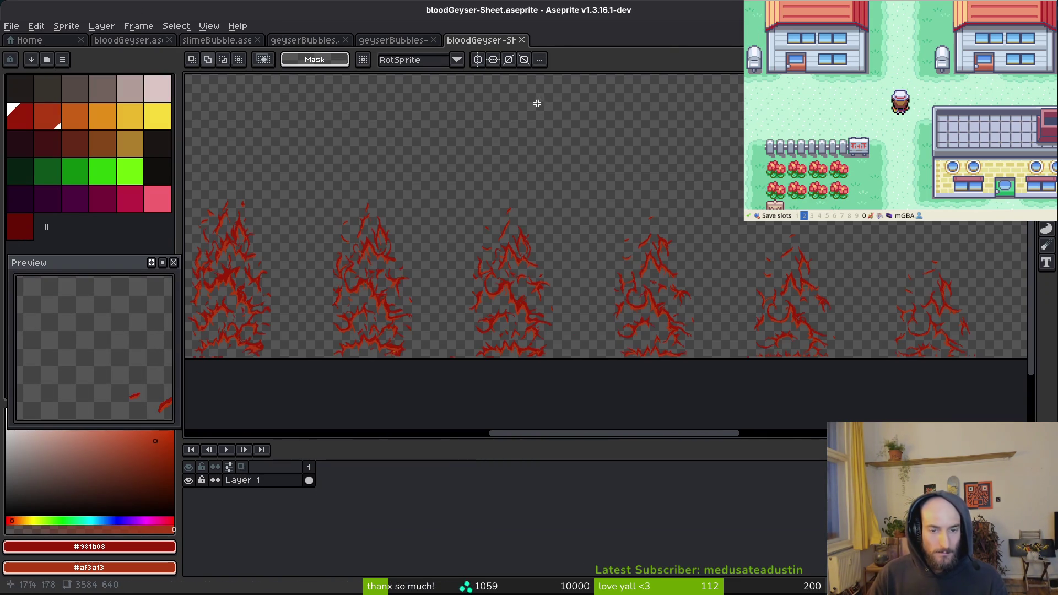
# Close the generated sheet and return to the bloodGeyser file via geyserBubbles
pyautogui.click(522, 40)
pyautogui.click(300, 40)
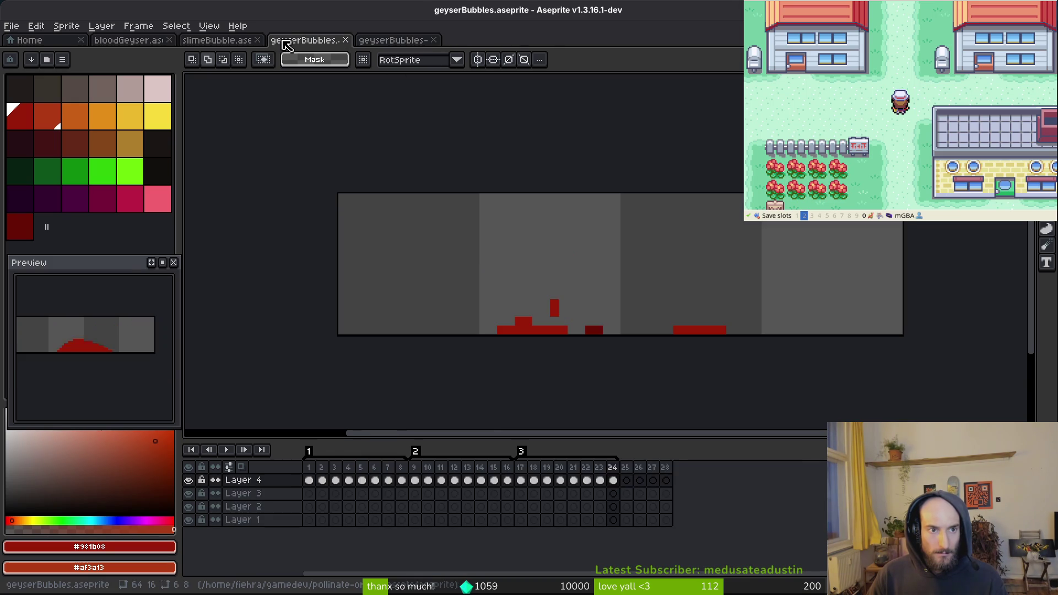
pyautogui.click(128, 40)
pyautogui.scroll(2, 638, 300)
# Play the geyser animation, pan over the flames, then select and clear frames 5–18
pyautogui.press('i')
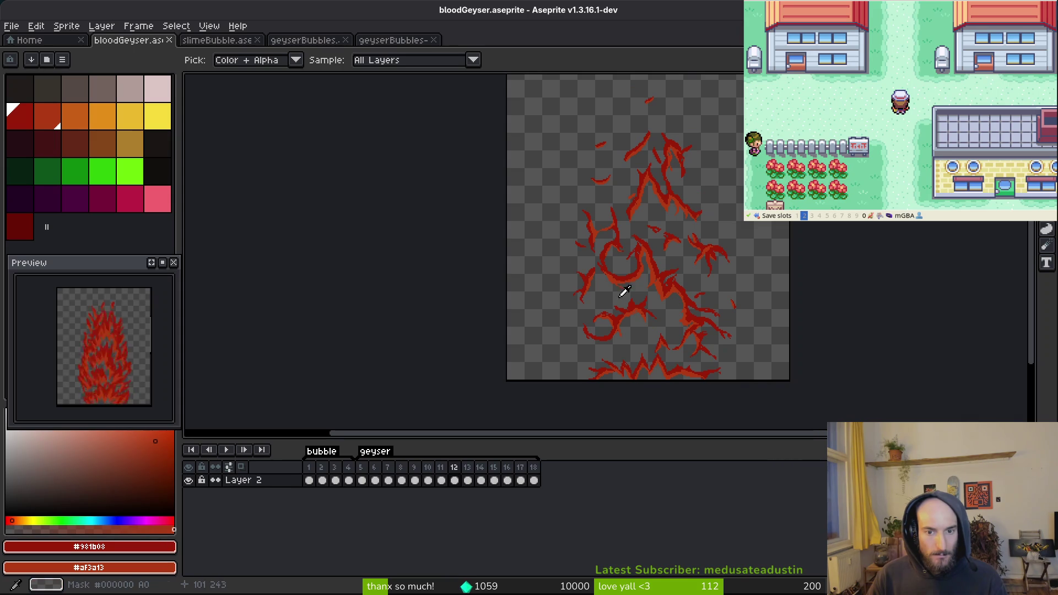
pyautogui.press('v')
pyautogui.scroll(3, 723, 306)
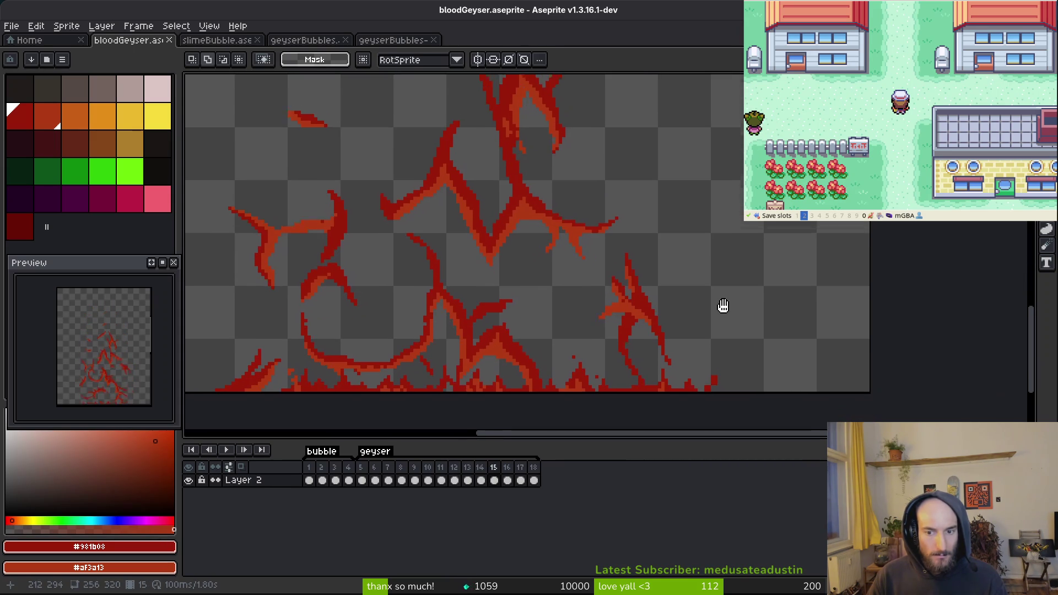
pyautogui.scroll(-3, 716, 303)
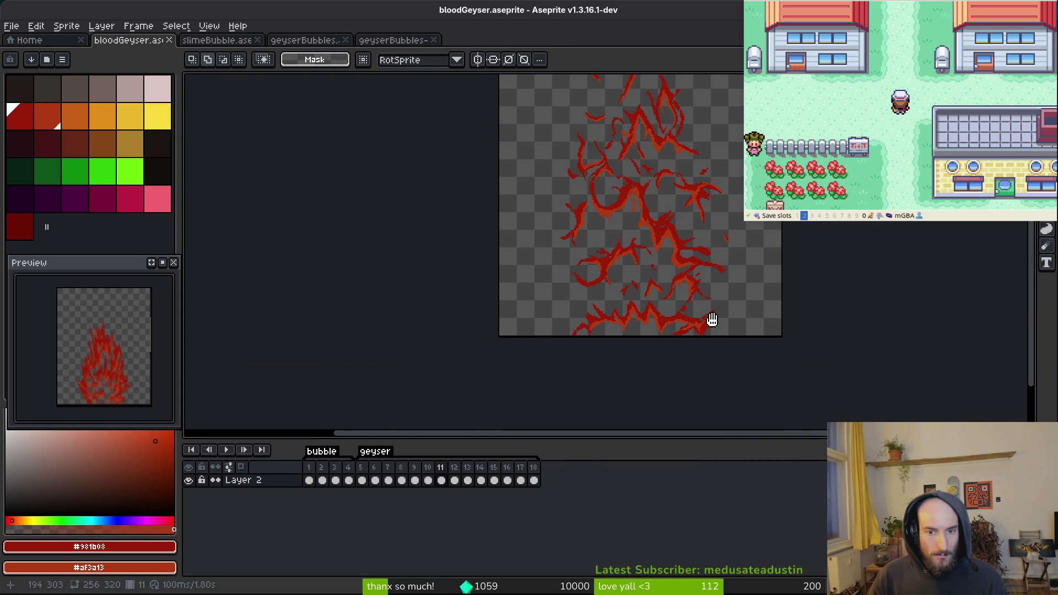
pyautogui.moveTo(712, 319); pyautogui.dragTo(713, 350)
pyautogui.press('i')
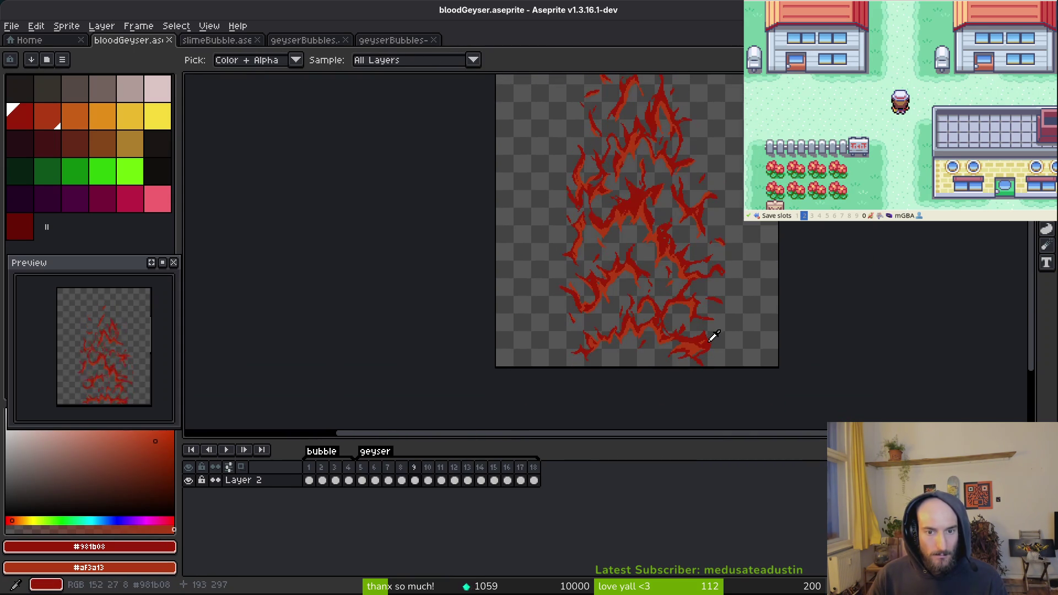
pyautogui.press('v')
pyautogui.moveTo(701, 331); pyautogui.dragTo(691, 334)
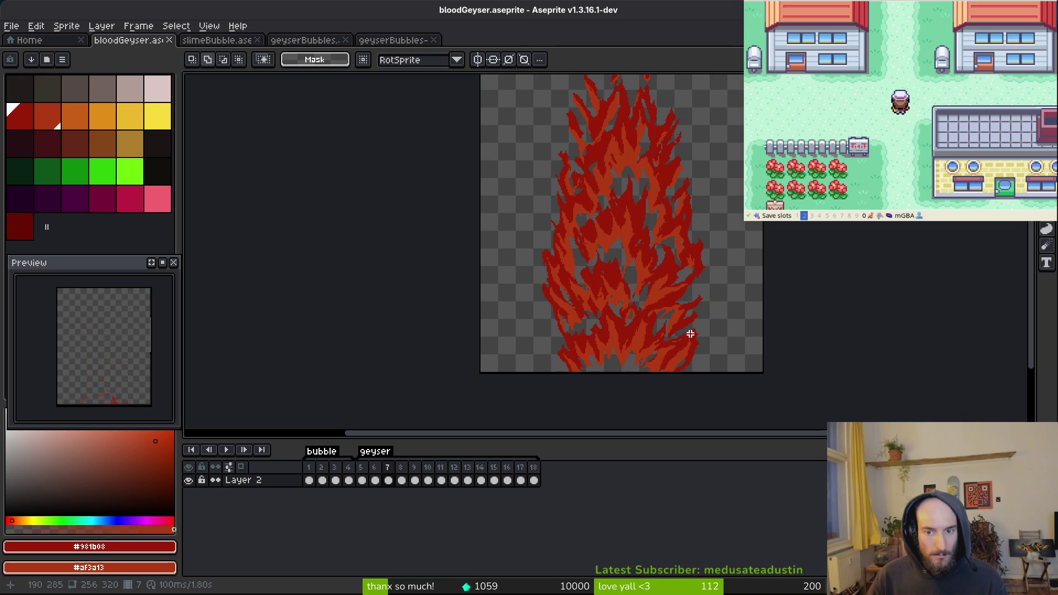
pyautogui.scroll(-1, 691, 334)
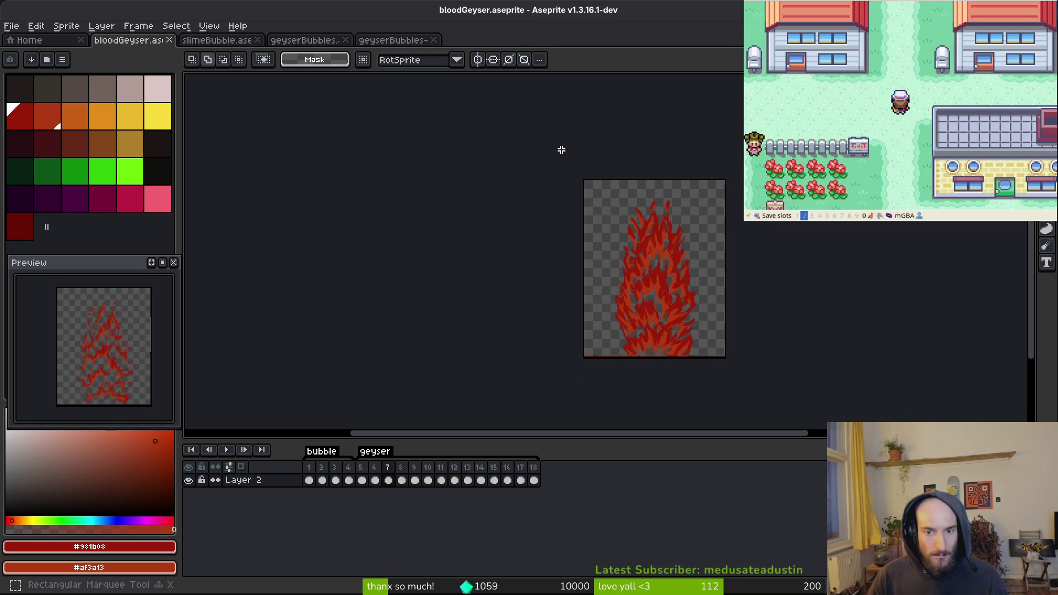
pyautogui.moveTo(537, 472); pyautogui.dragTo(369, 470)
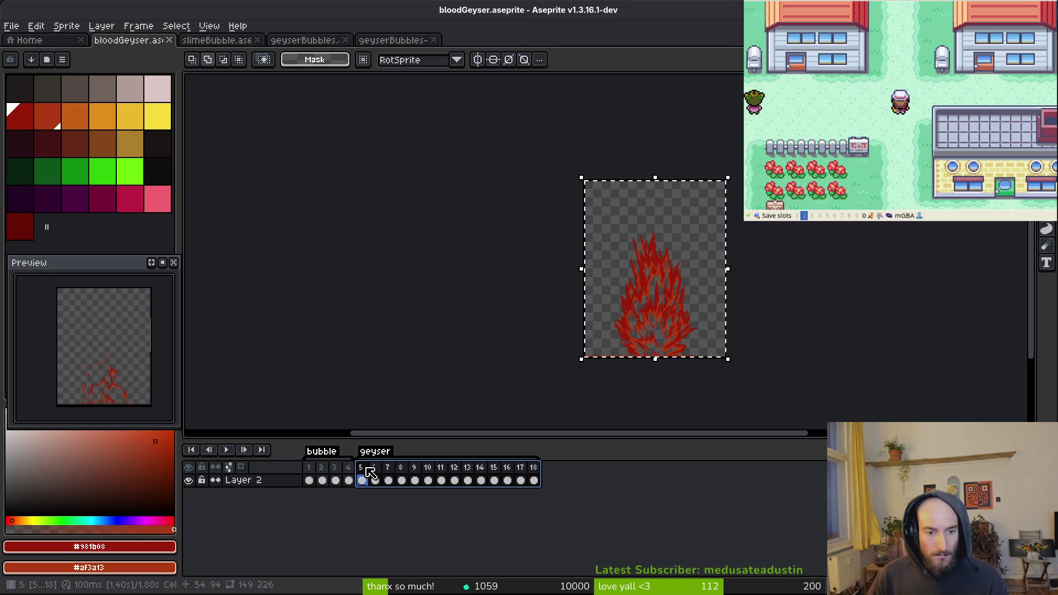
pyautogui.scroll(1, 650, 342)
pyautogui.scroll(1, 650, 342)
pyautogui.scroll(-1, 653, 342)
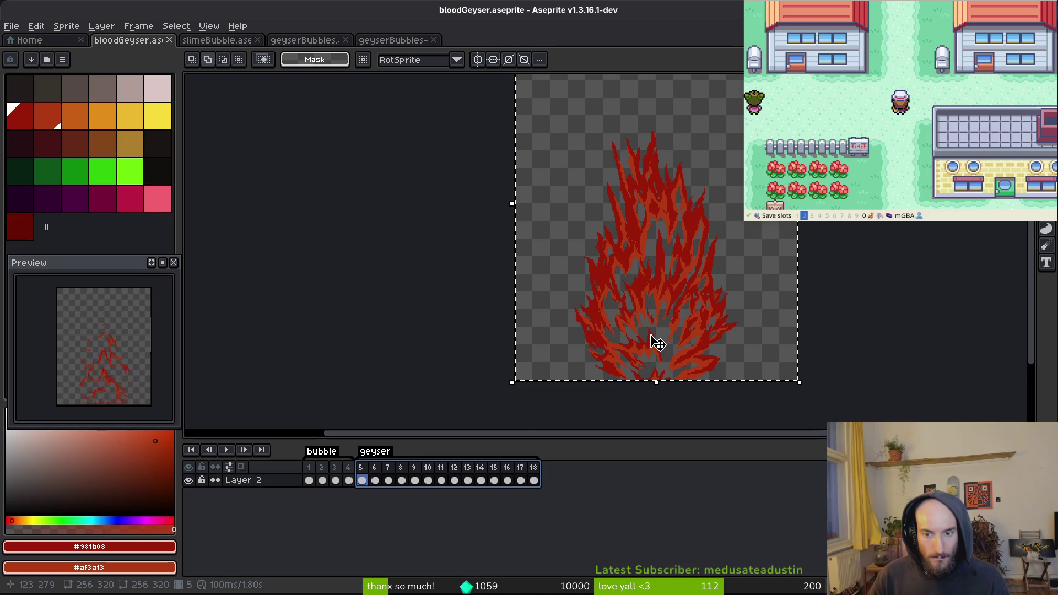
pyautogui.hotkey('ctrl', 'd')
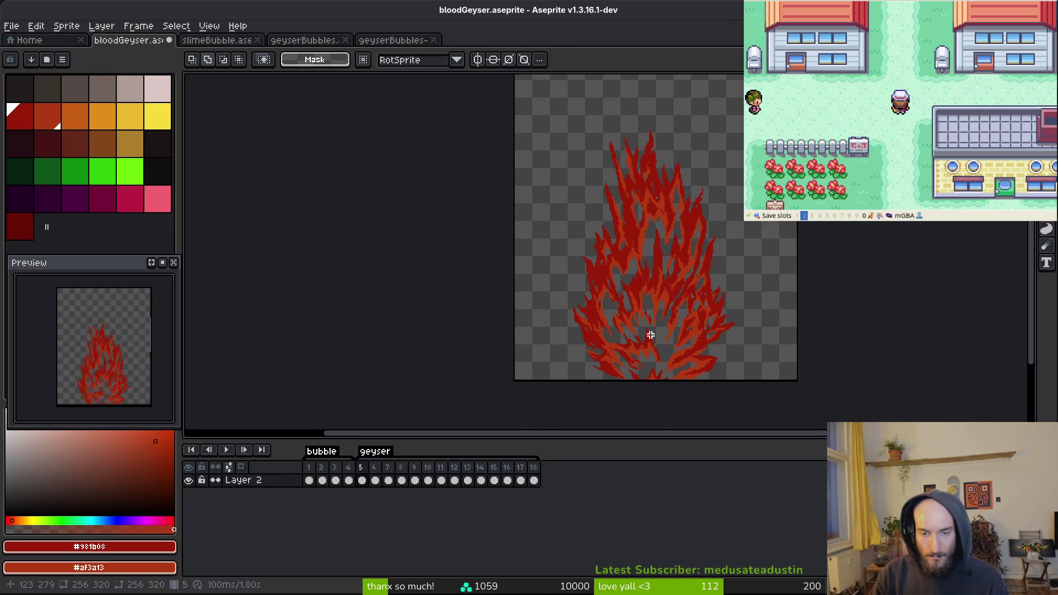
pyautogui.scroll(-1, 656, 299)
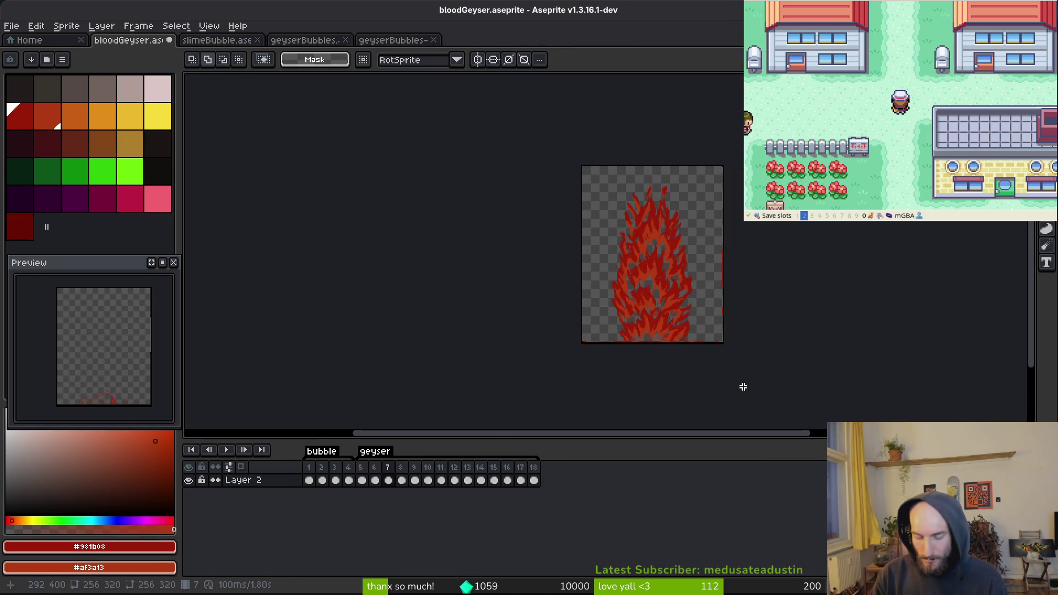
# Compare frames 7 and 8, step through frames 9 to 15, and replay the animation
pyautogui.press('Right')
pyautogui.scroll(1, 642, 271)
pyautogui.scroll(-1, 644, 277)
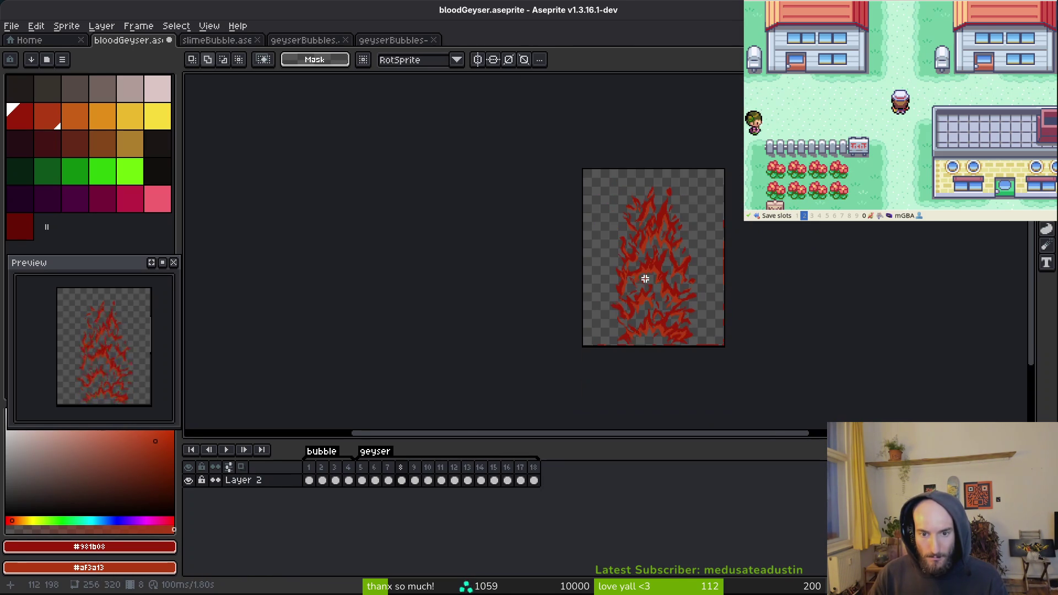
pyautogui.scroll(1, 644, 279)
pyautogui.press('Left')
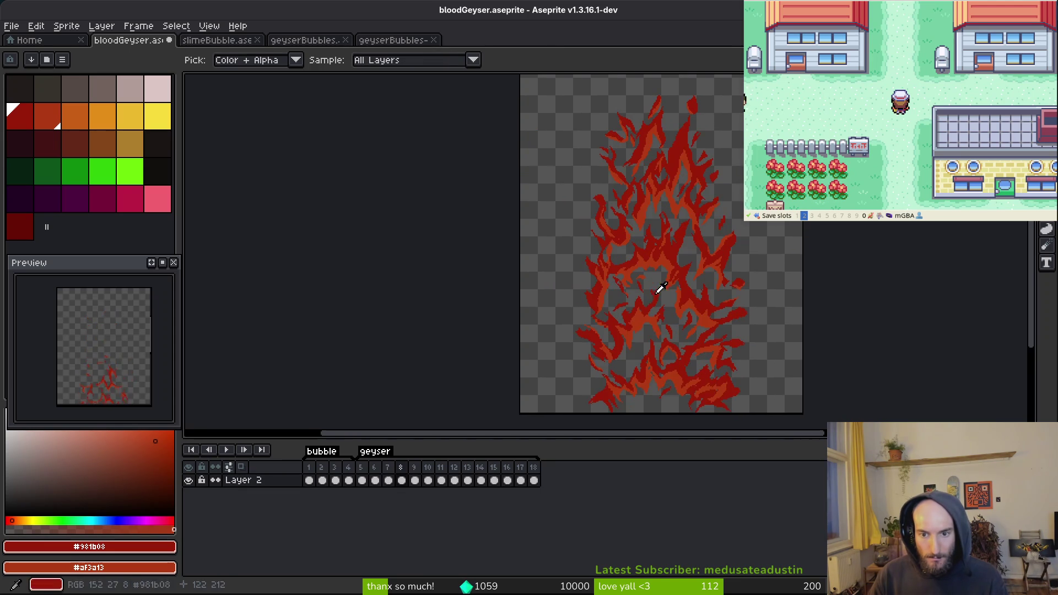
pyautogui.press('Right')
pyautogui.press('Left')
pyautogui.press('Right')
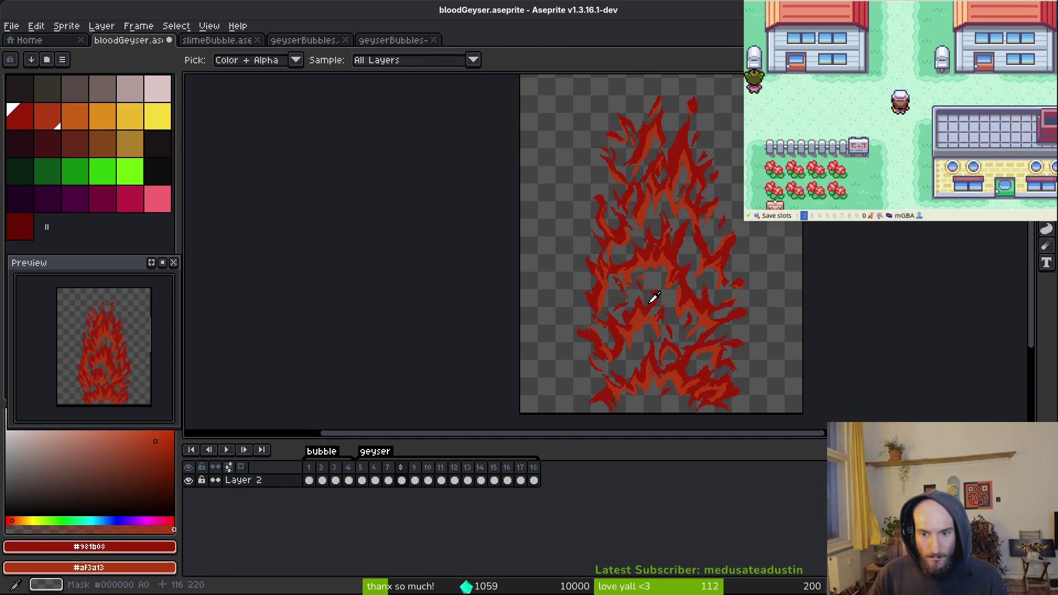
pyautogui.press('Left')
pyautogui.press('Right')
pyautogui.press('Right')
pyautogui.press('m')
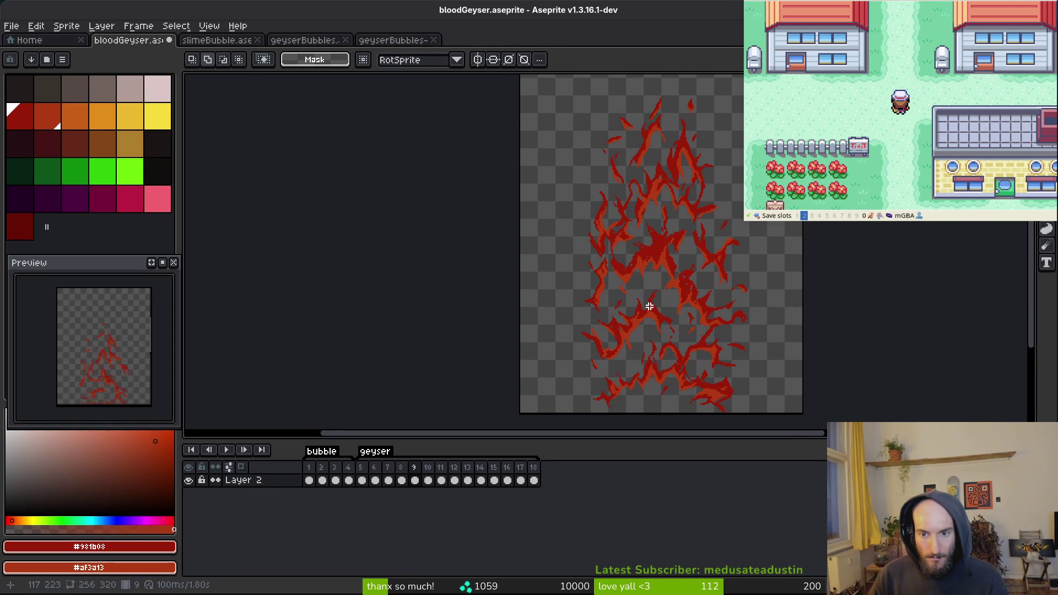
pyautogui.press('Right')
pyautogui.press('i')
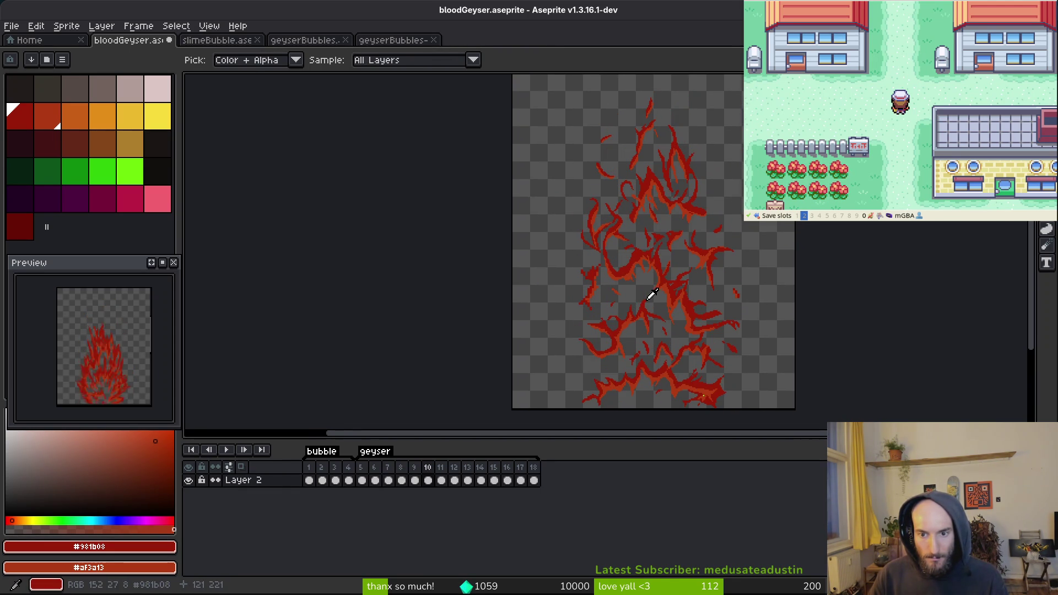
pyautogui.press('m')
pyautogui.press('Right')
pyautogui.press('i')
pyautogui.press('Right')
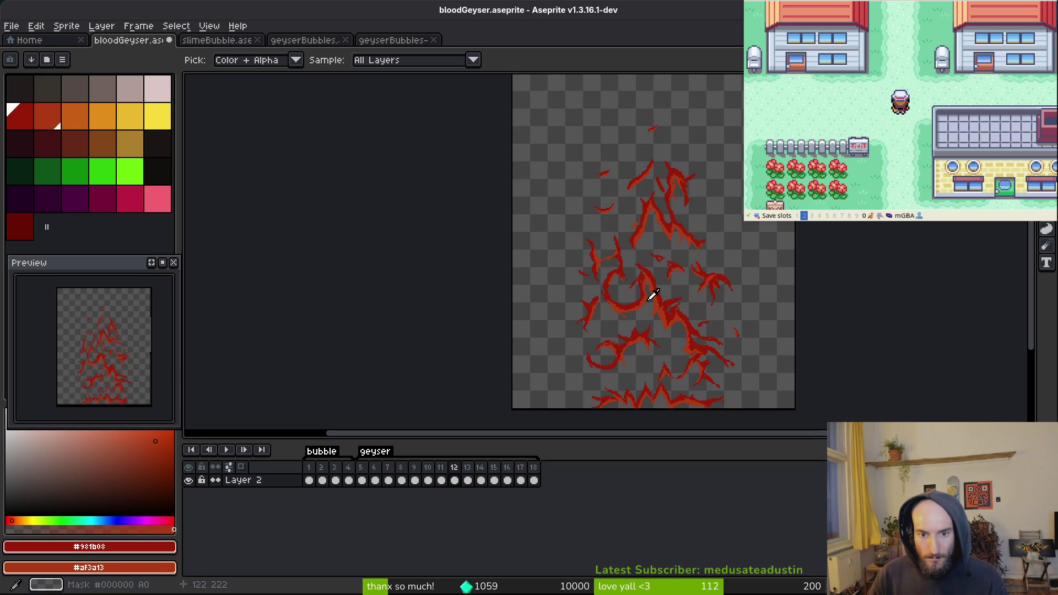
pyautogui.press('Right')
pyautogui.press('Right')
pyautogui.press('Right')
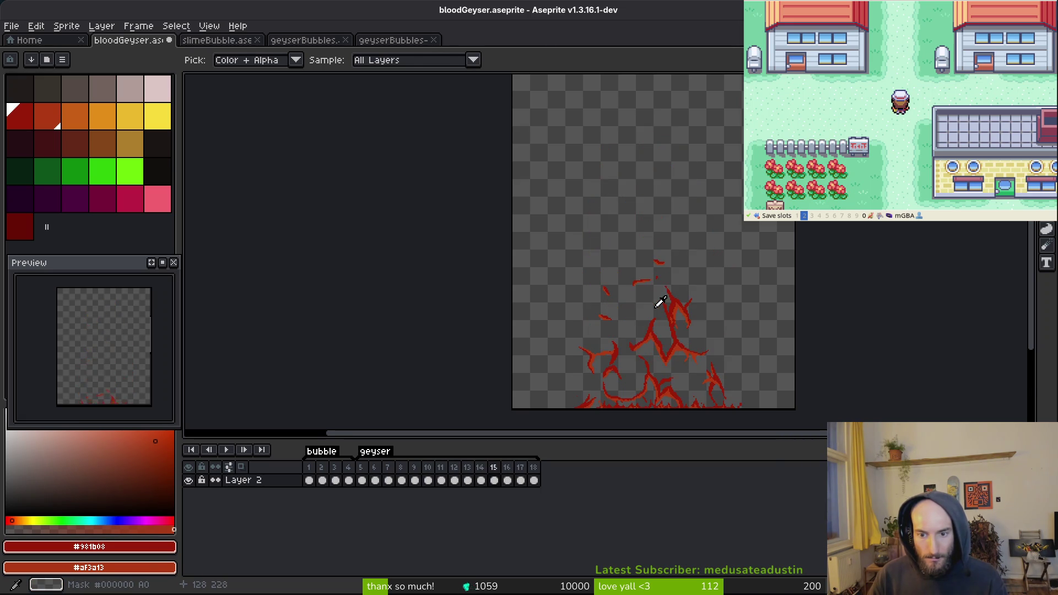
pyautogui.press('m')
pyautogui.scroll(3, 658, 258)
pyautogui.press('Right')
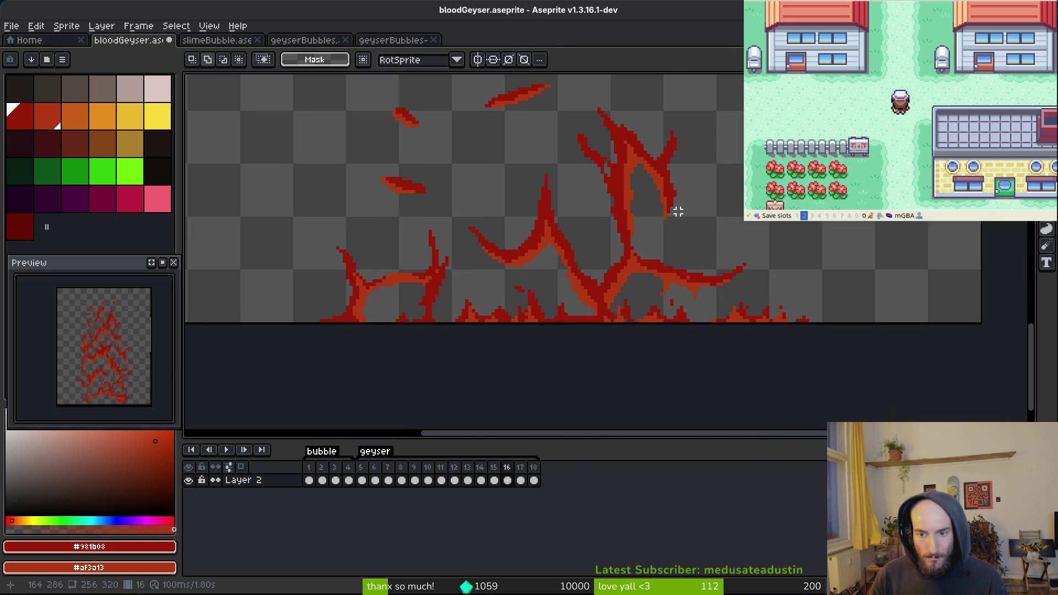
pyautogui.press('i')
pyautogui.press('Return')
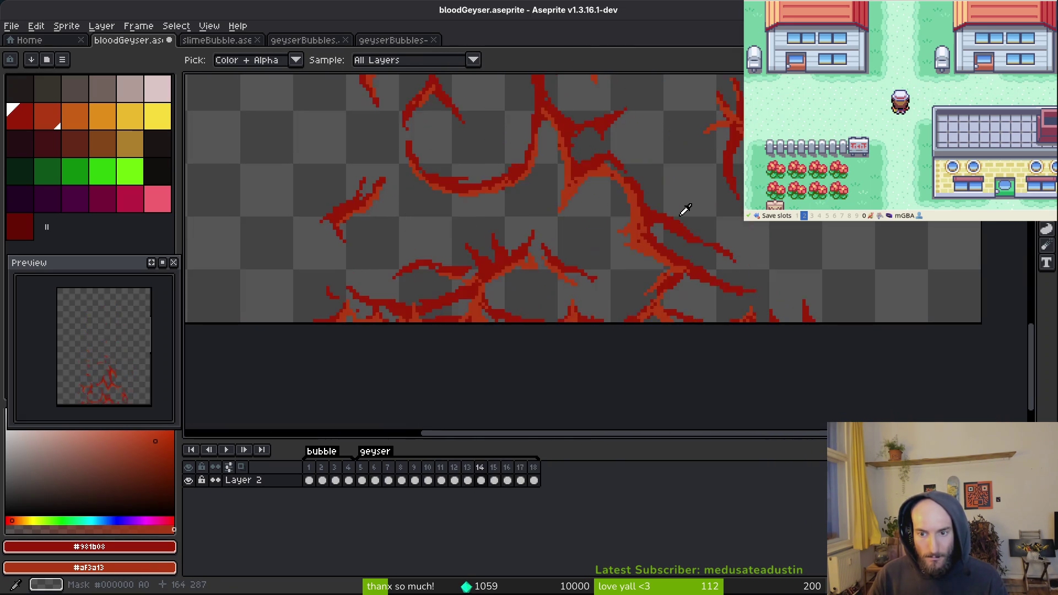
# Erase stray pixels on frame 15, recheck frames 13–15, and open Canvas Size
pyautogui.press('e')
pyautogui.scroll(5, 717, 246)
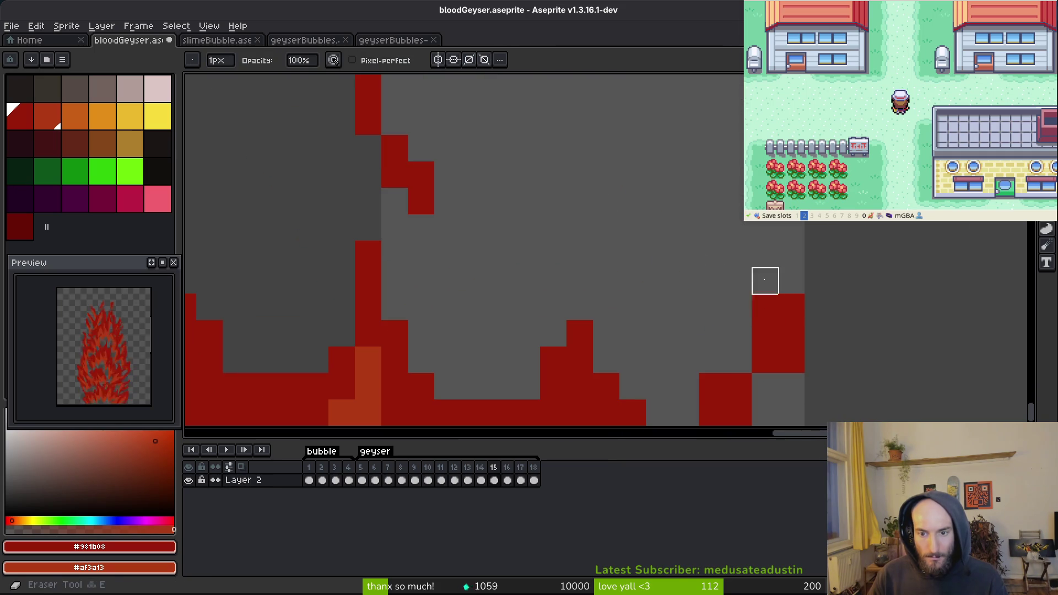
pyautogui.scroll(-3, 739, 307)
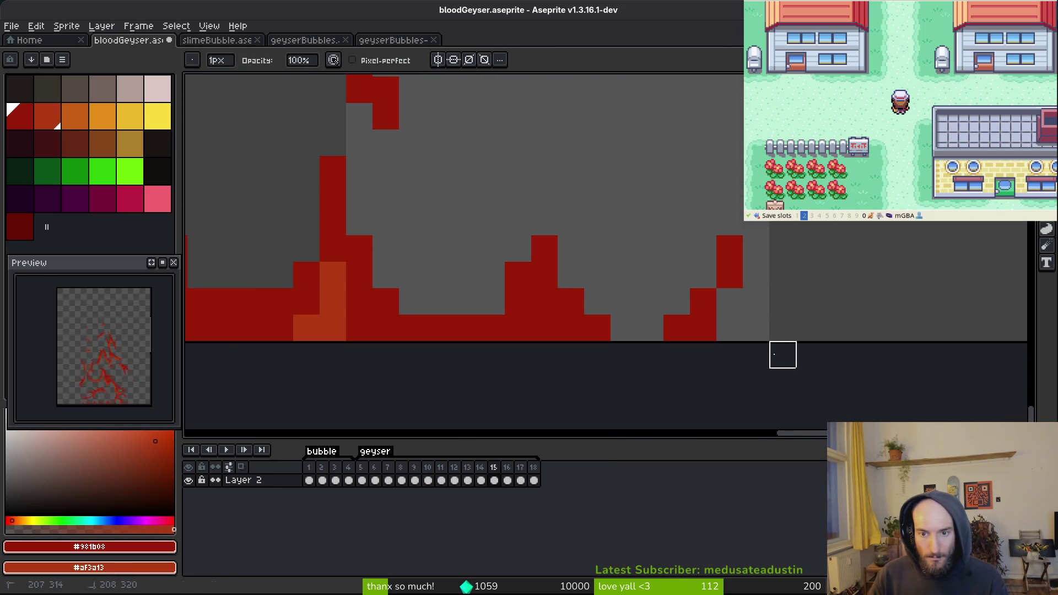
pyautogui.scroll(-3, 781, 330)
pyautogui.scroll(2, 745, 305)
pyautogui.press(',')
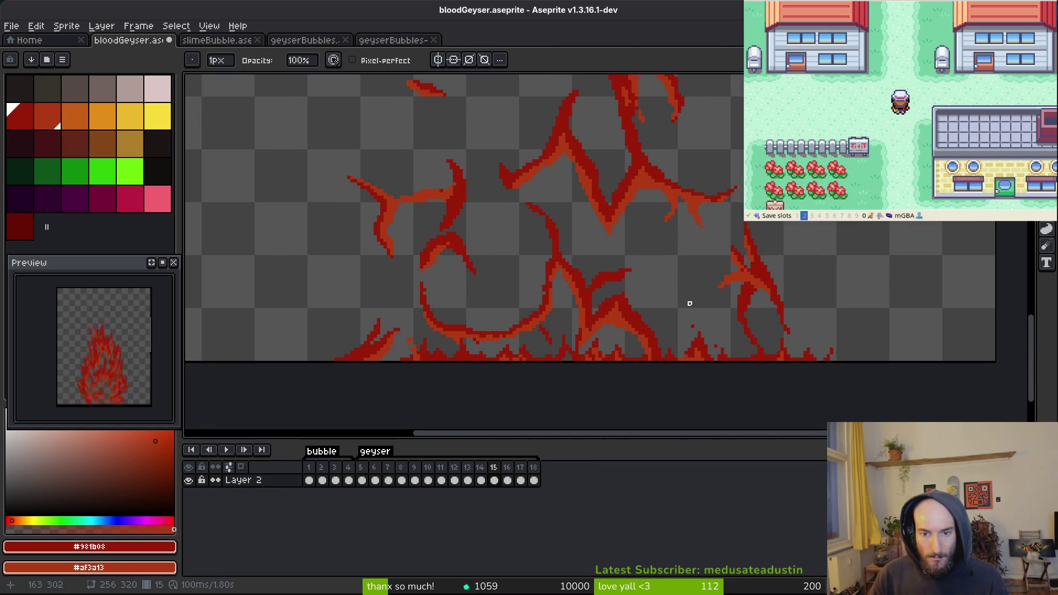
pyautogui.press('i')
pyautogui.scroll(-2, 606, 292)
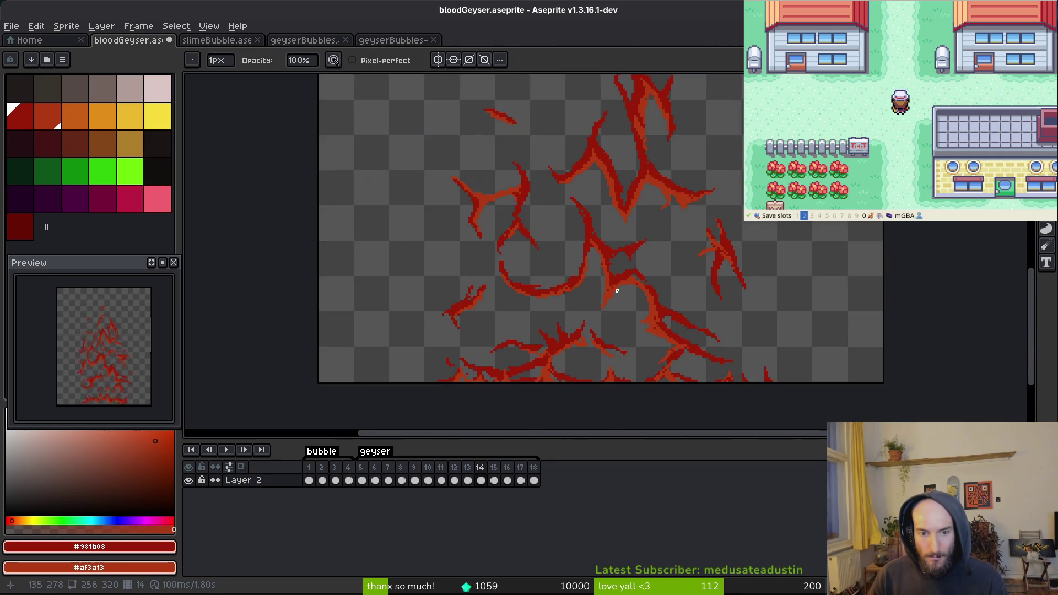
pyautogui.press(',')
pyautogui.press(',')
pyautogui.press(',')
pyautogui.press(',')
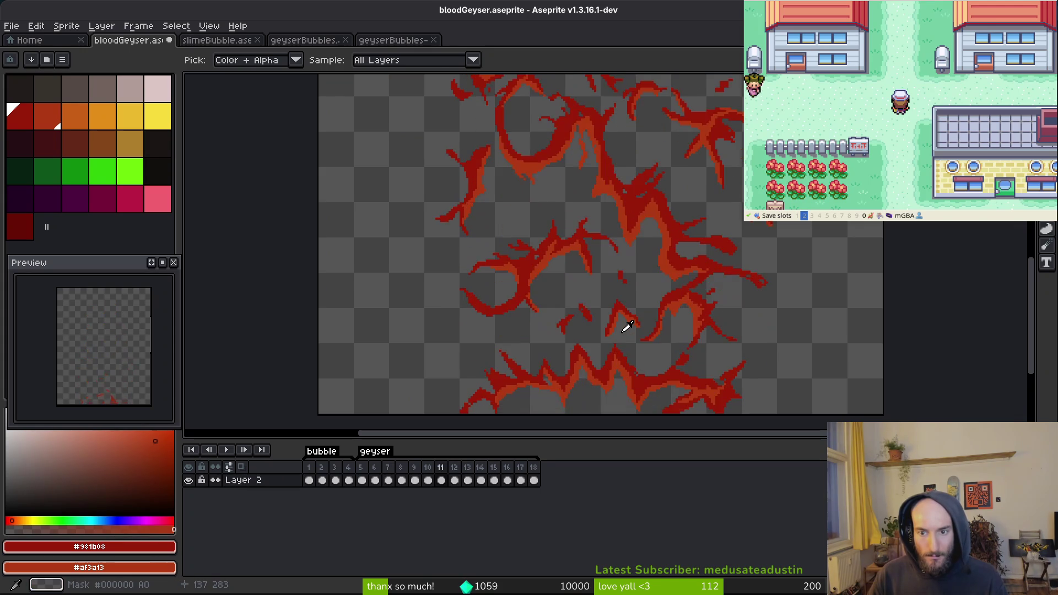
pyautogui.press('.')
pyautogui.press('.')
pyautogui.press('.')
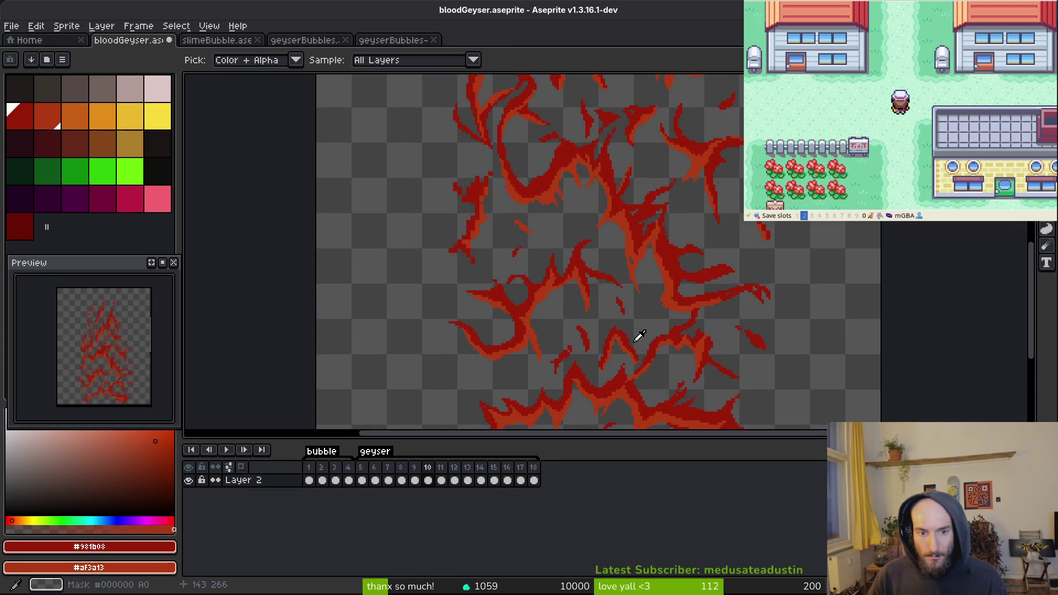
pyautogui.press('.')
pyautogui.scroll(-5, 636, 320)
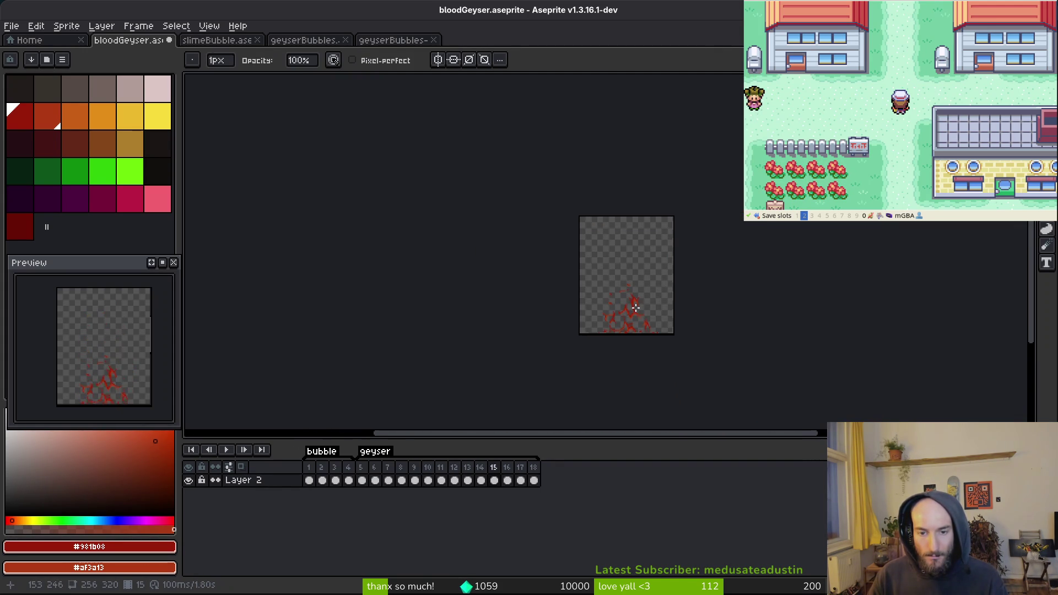
pyautogui.hotkey('ctrl', 'alt', 'c')
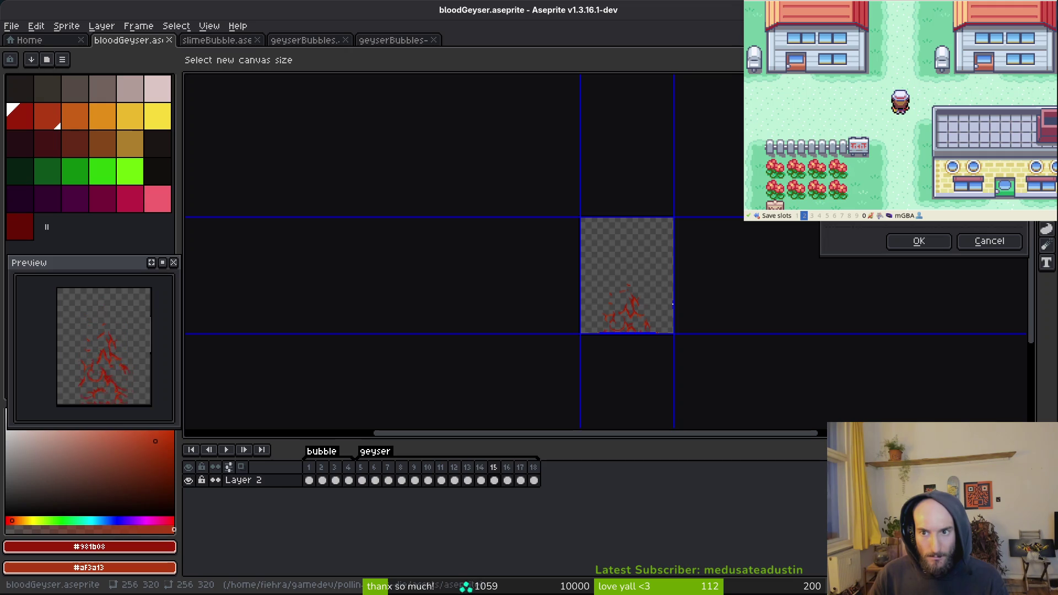
# Change the bloodGeyser canvas width from 256 to 160 pixels and confirm it
pyautogui.scroll(6, 667, 265)
pyautogui.scroll(-3, 654, 194)
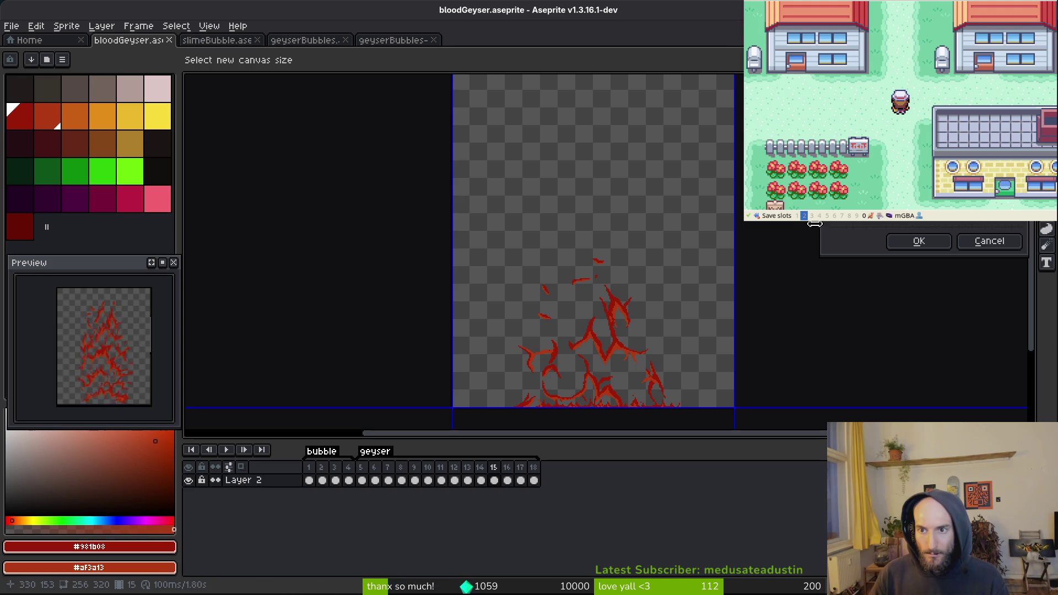
pyautogui.write('25')
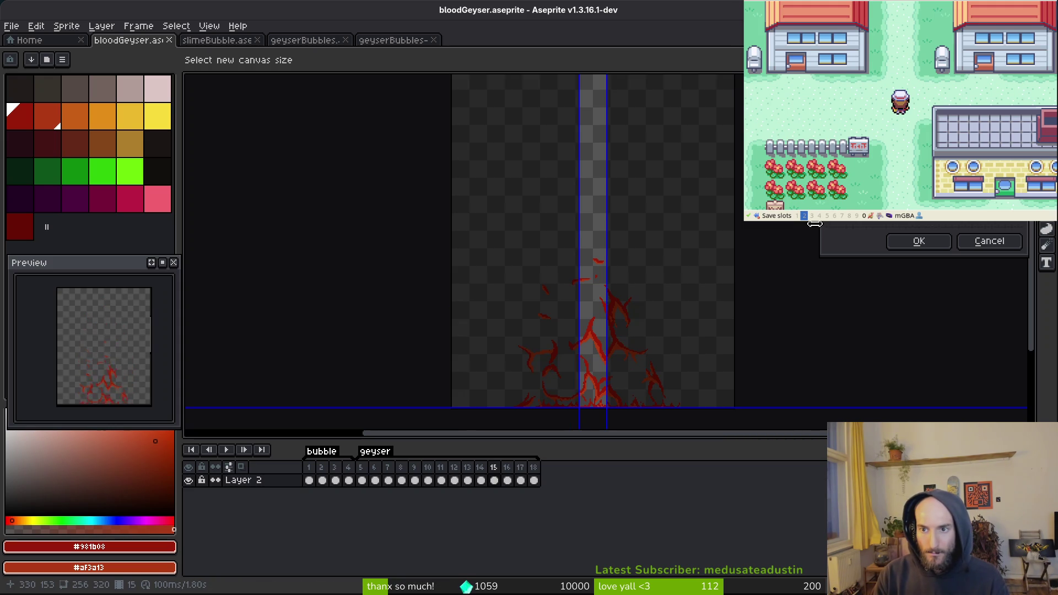
pyautogui.write('6')
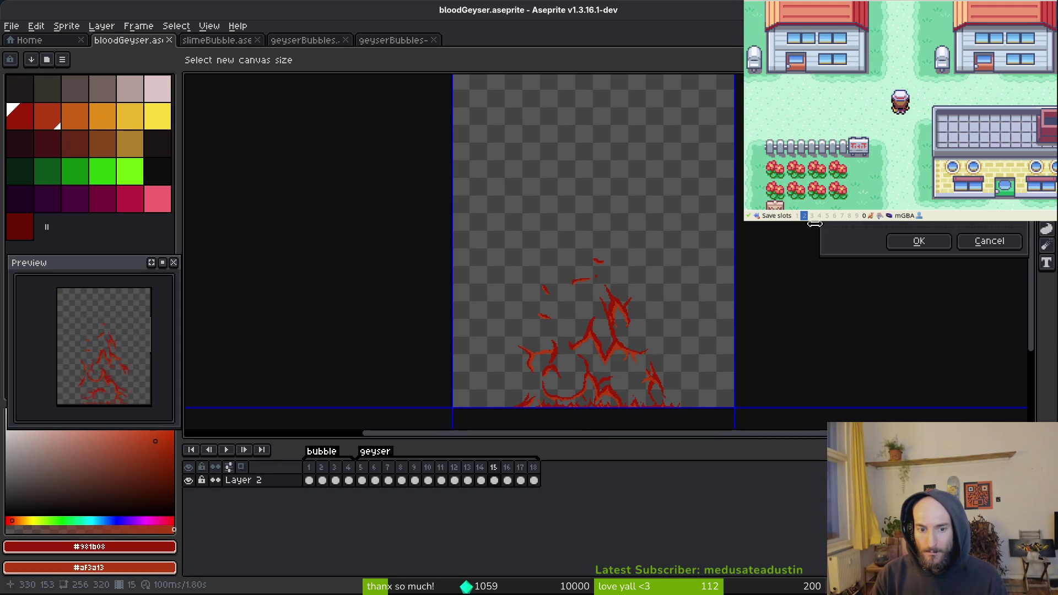
pyautogui.write('160')
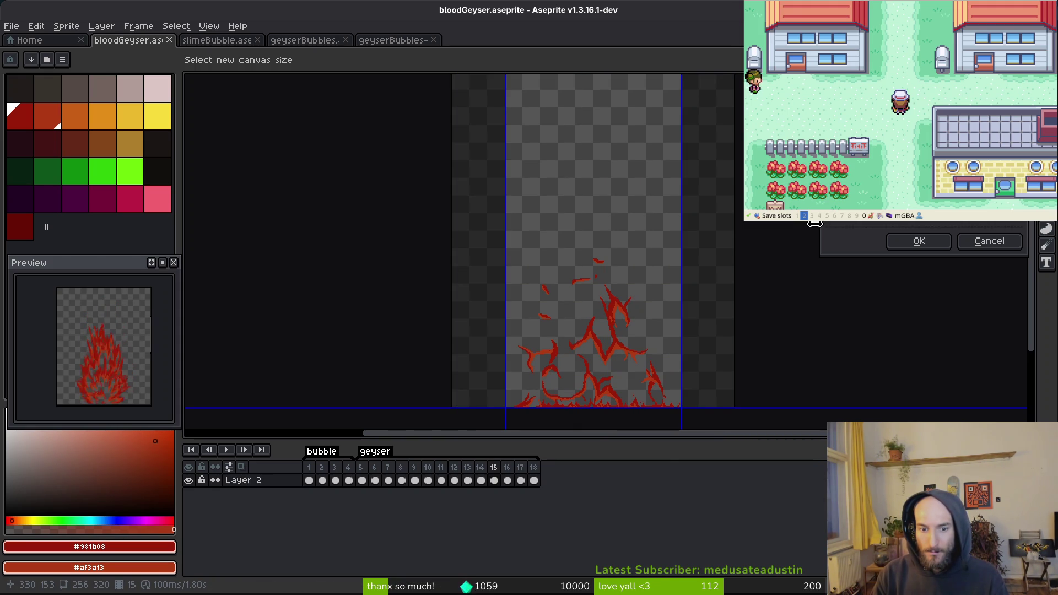
pyautogui.click(918, 241)
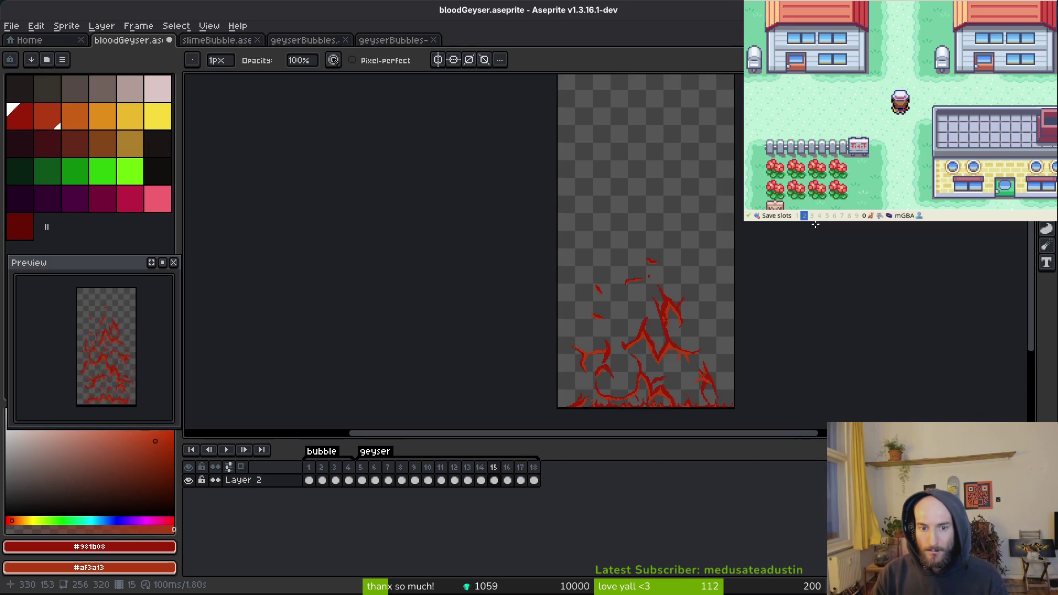
pyautogui.scroll(-3, 693, 303)
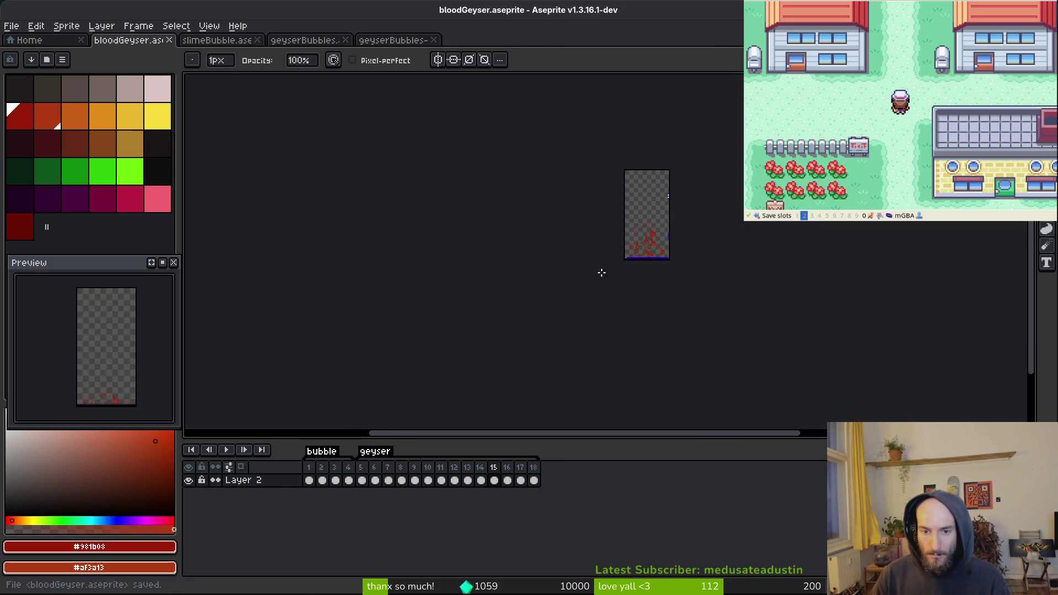
# Save bloodGeyser.aseprite, attempt a sprite sheet export, then close the generated sheet
pyautogui.scroll(2, 619, 228)
pyautogui.hotkey('ctrl', 's')
pyautogui.hotkey('ctrl', 'e')
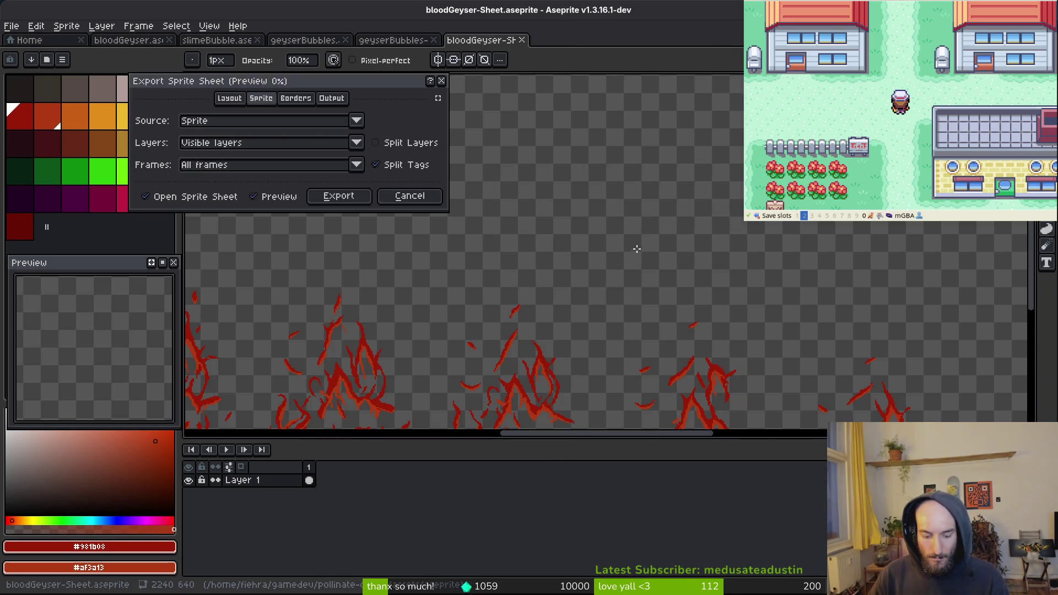
pyautogui.click(341, 198)
pyautogui.hotkey('ctrl', 'alt', 'shift', 's')
pyautogui.press('Escape')
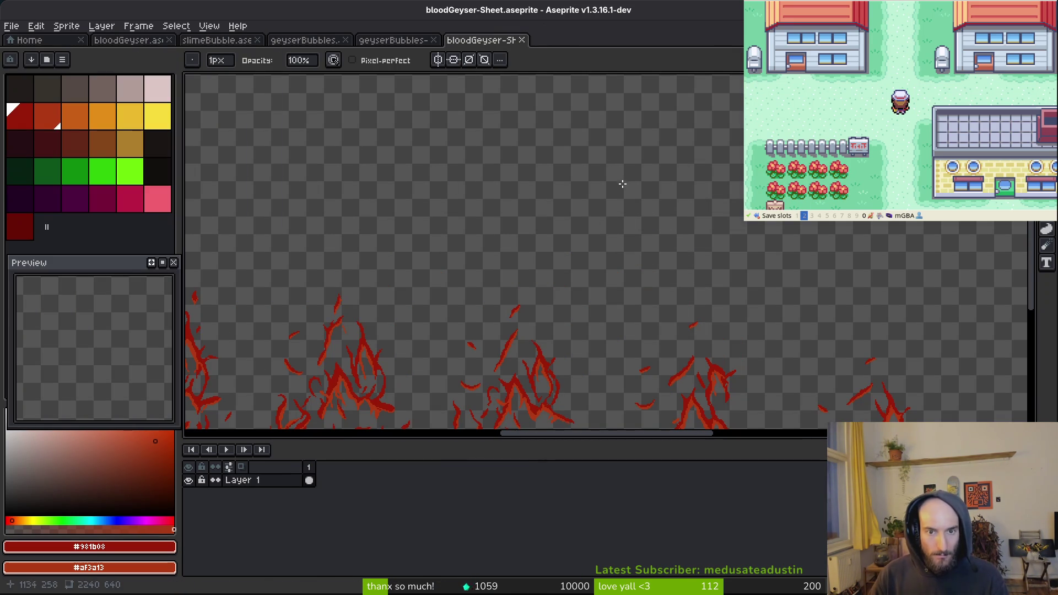
pyautogui.hotkey('ctrl', 'w')
pyautogui.click(145, 40)
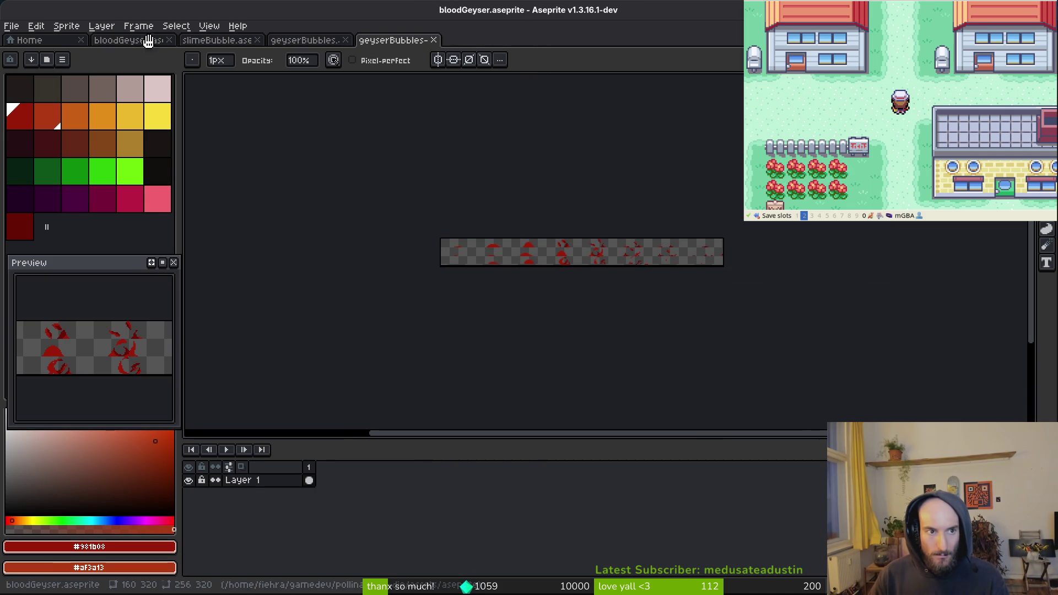
# Cancel a canvas resize, replay the flame animation and compare frames 7 and 8
pyautogui.hotkey('ctrl', 'alt', 'c')
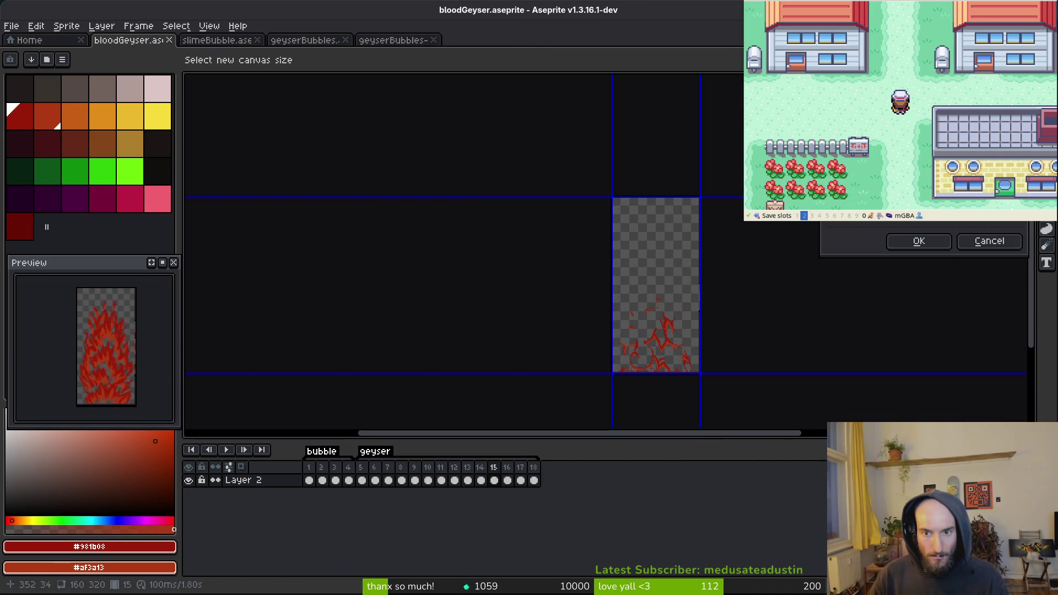
pyautogui.press('Escape')
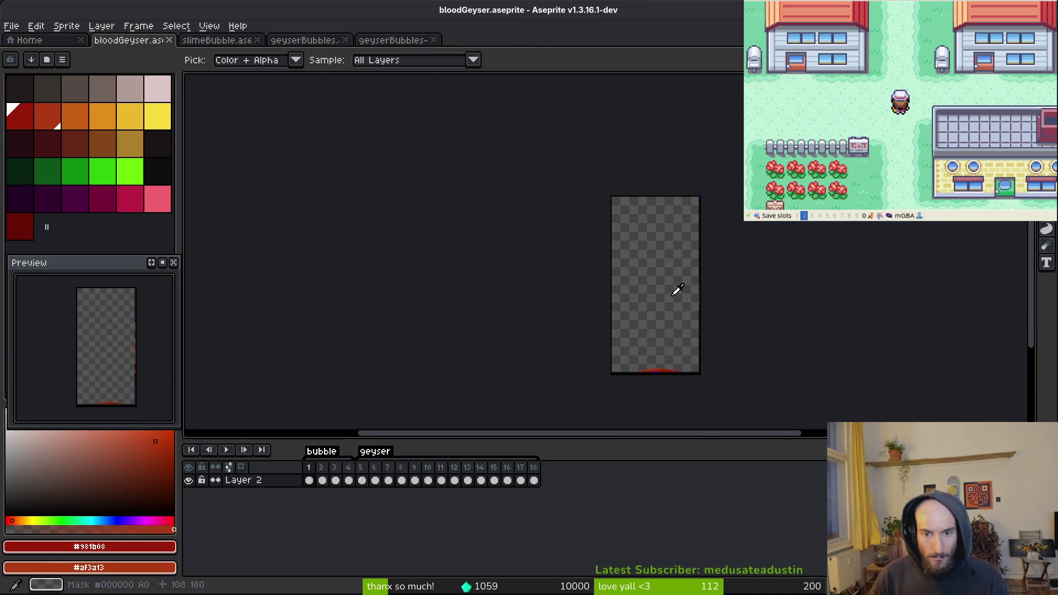
pyautogui.press('Return')
pyautogui.press('Return')
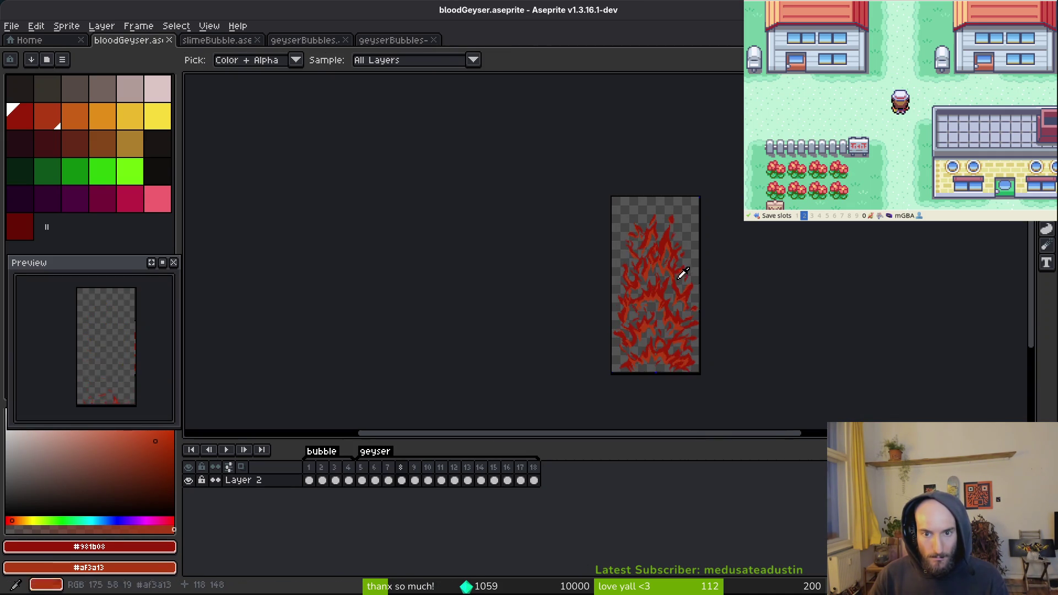
pyautogui.press('b')
pyautogui.scroll(5, 662, 219)
pyautogui.press('i')
pyautogui.press('Right')
pyautogui.press('Left')
pyautogui.press('Left')
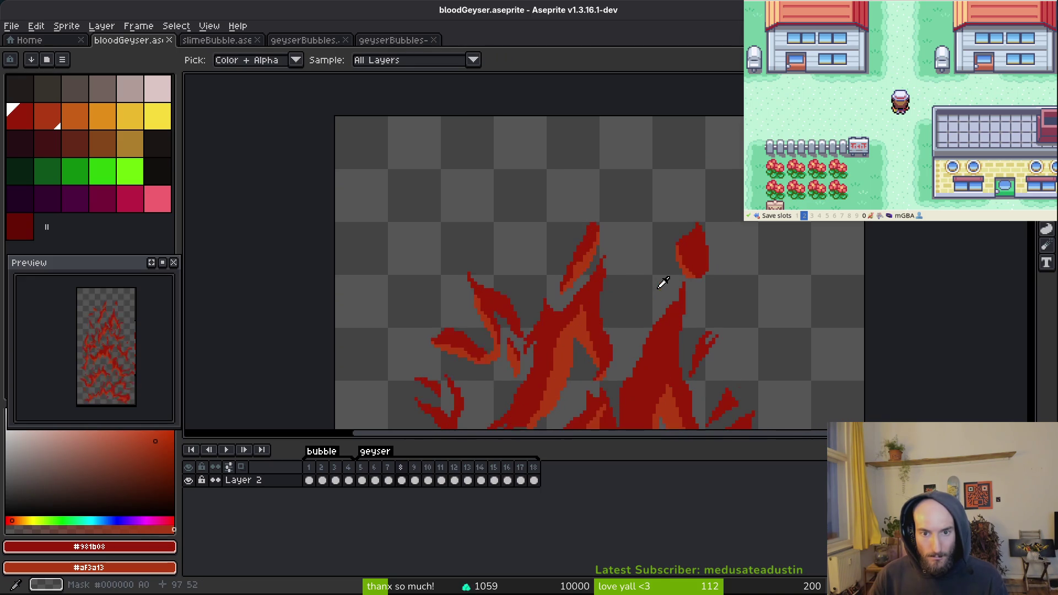
pyautogui.press('Right')
# Trim the empty space off the top of the canvas and save the file
pyautogui.hotkey('ctrl', 'alt', 'c')
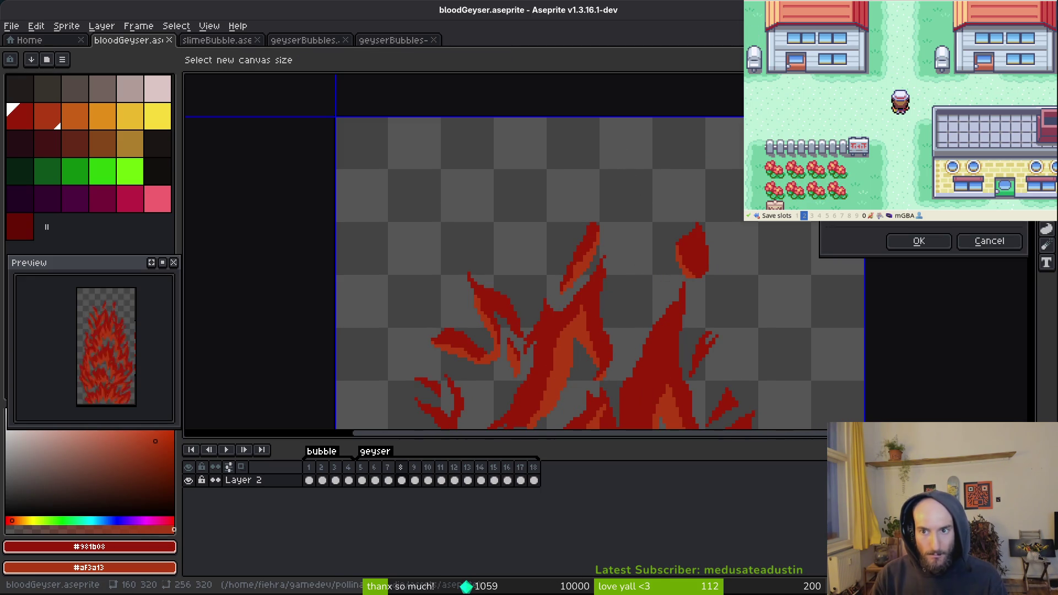
pyautogui.moveTo(529, 115); pyautogui.dragTo(529, 223)
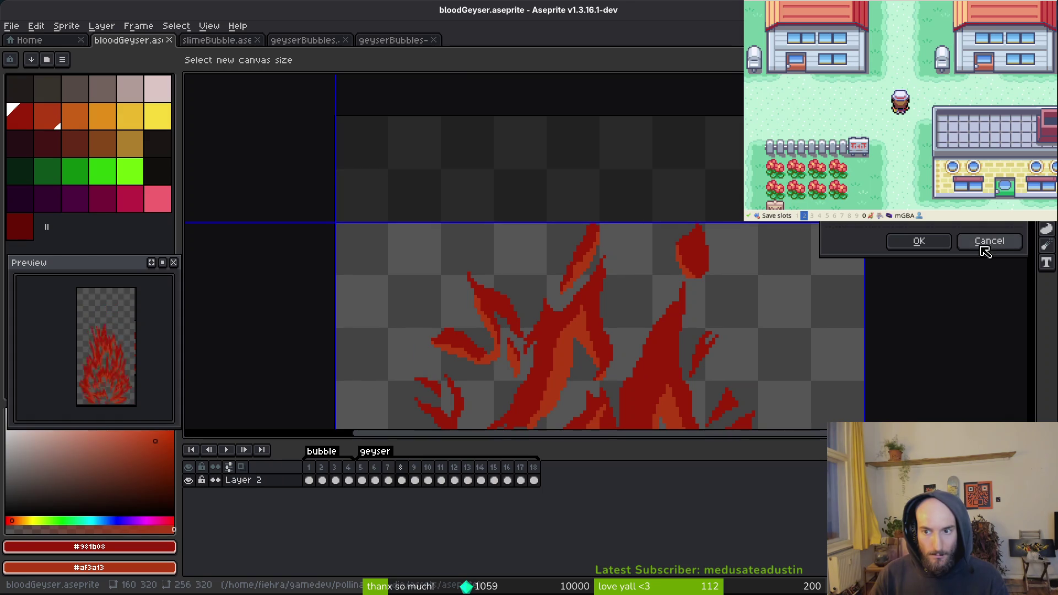
pyautogui.click(931, 241)
pyautogui.hotkey('ctrl', 's')
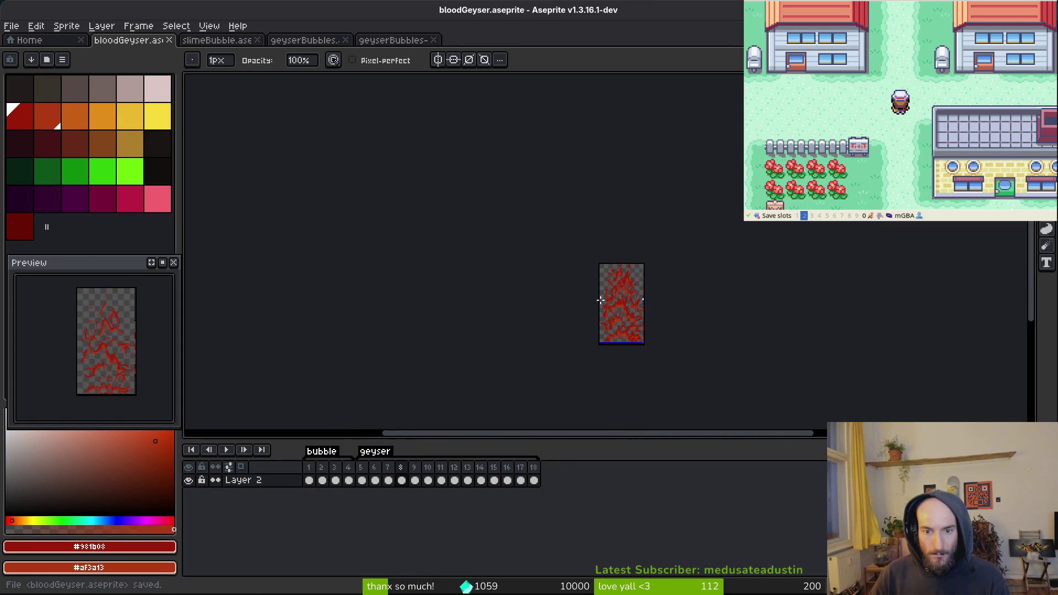
# Export all frames as a sprite sheet, overwriting bloodGeyser.png in art/environment
pyautogui.hotkey('ctrl', 'e')
pyautogui.click(338, 197)
pyautogui.hotkey('ctrl', 'alt', 'shift', 's')
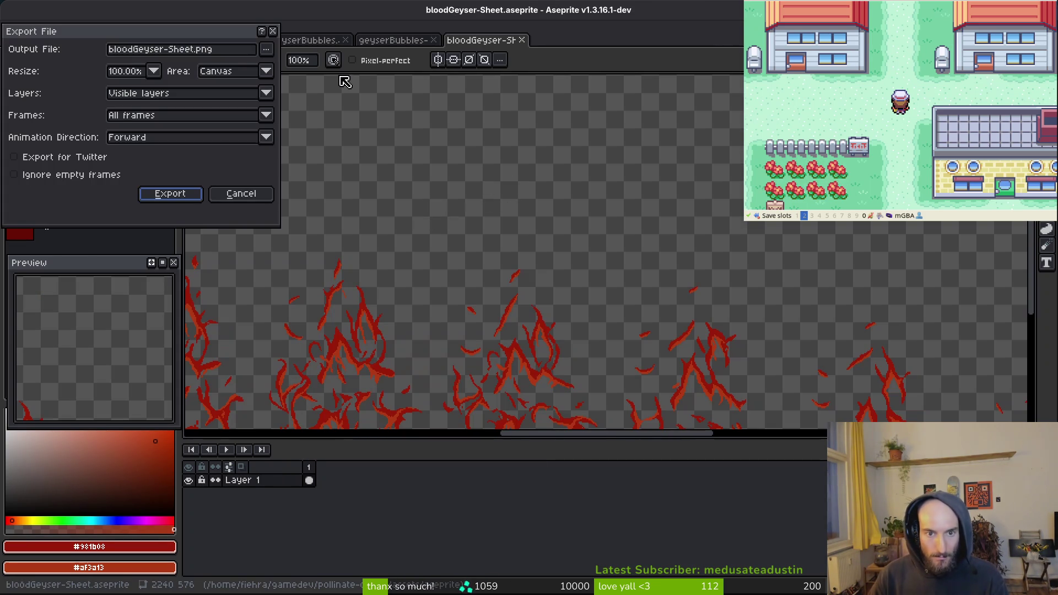
pyautogui.click(266, 49)
pyautogui.click(286, 62)
pyautogui.click(105, 54)
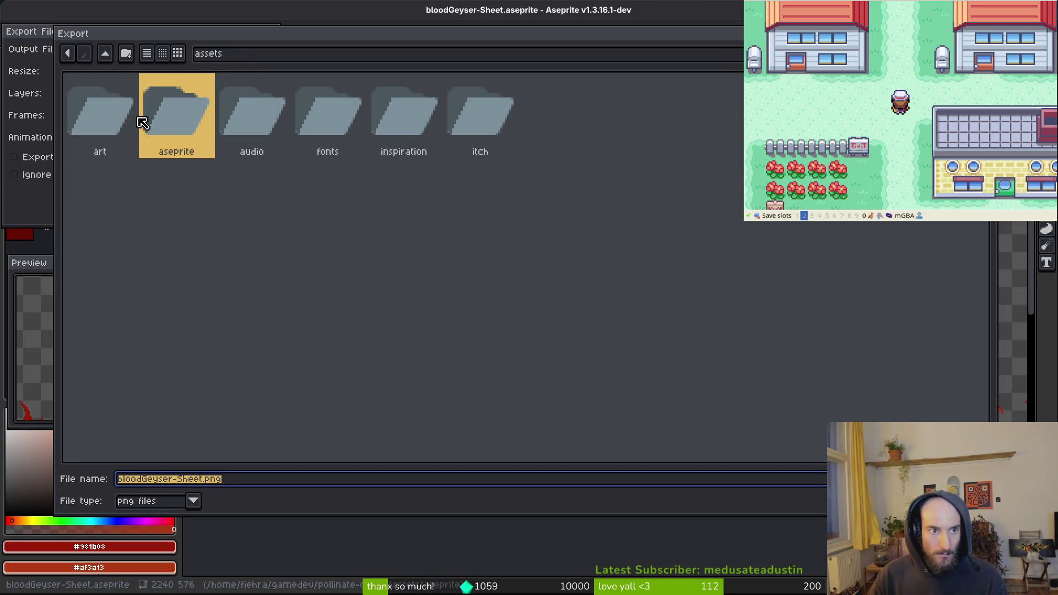
pyautogui.doubleClick(108, 113)
pyautogui.doubleClick(545, 116)
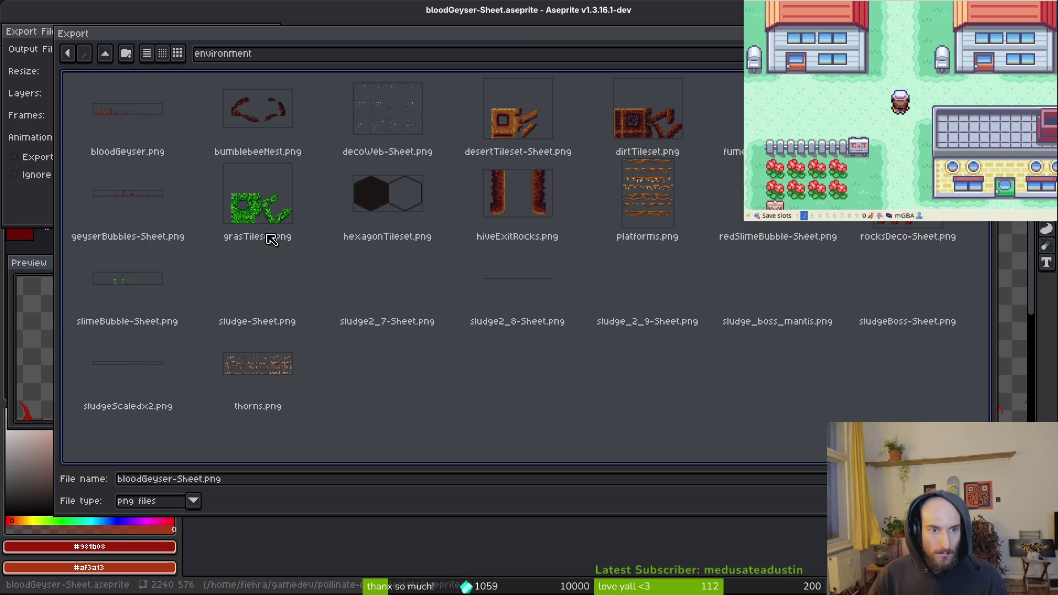
pyautogui.press('Return')
pyautogui.click(456, 333)
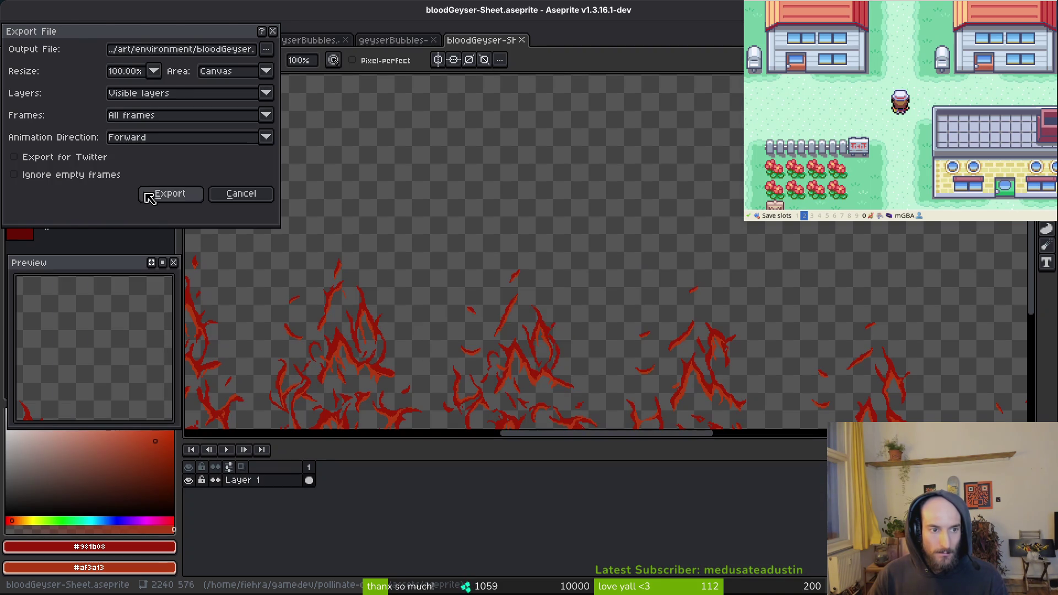
pyautogui.click(167, 193)
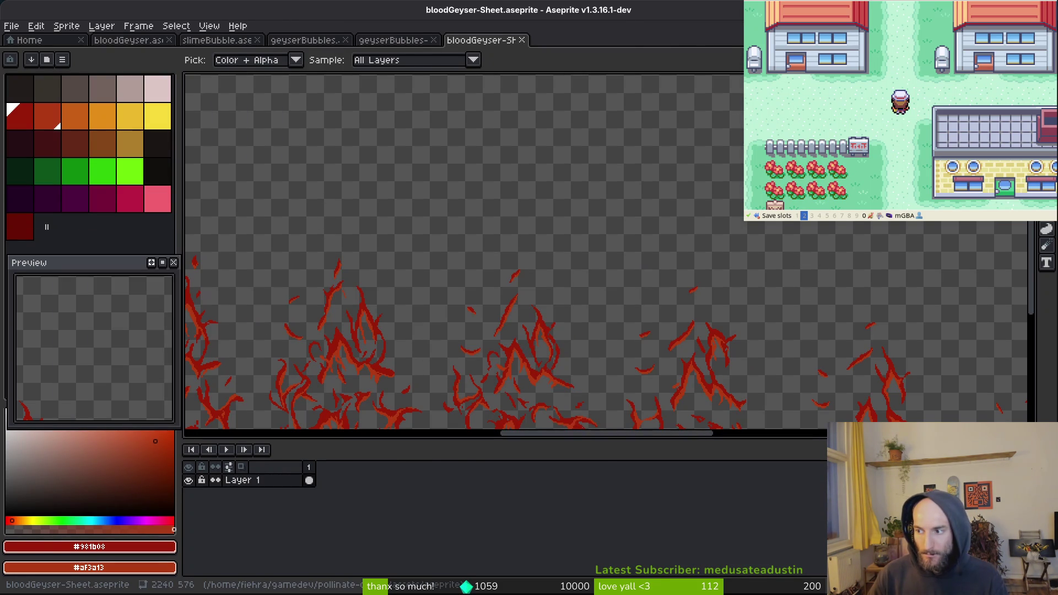
pyautogui.hotkey('alt', 'Tab')
# Nudge the blood_geyser scene's Sprite2D down a few pixels and save the scene
pyautogui.click(293, 52)
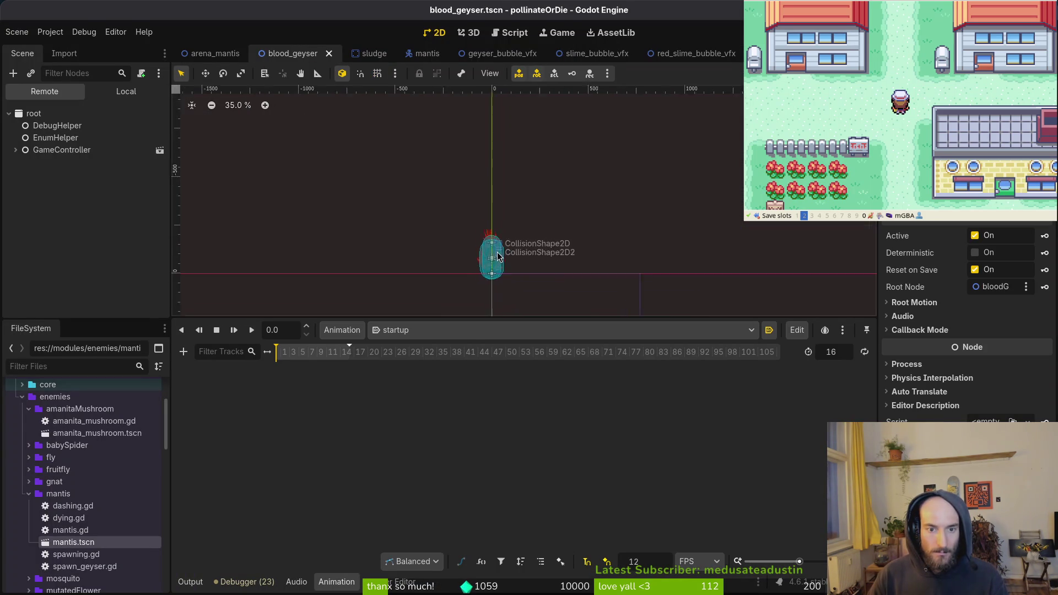
pyautogui.scroll(5, 498, 256)
pyautogui.click(105, 92)
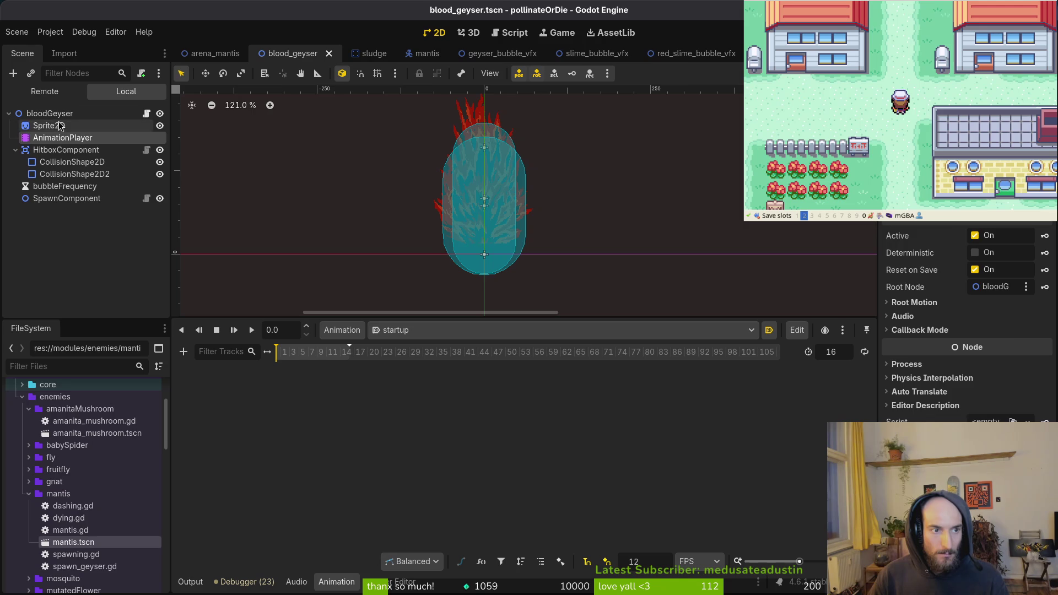
pyautogui.click(59, 125)
pyautogui.scroll(3, 511, 237)
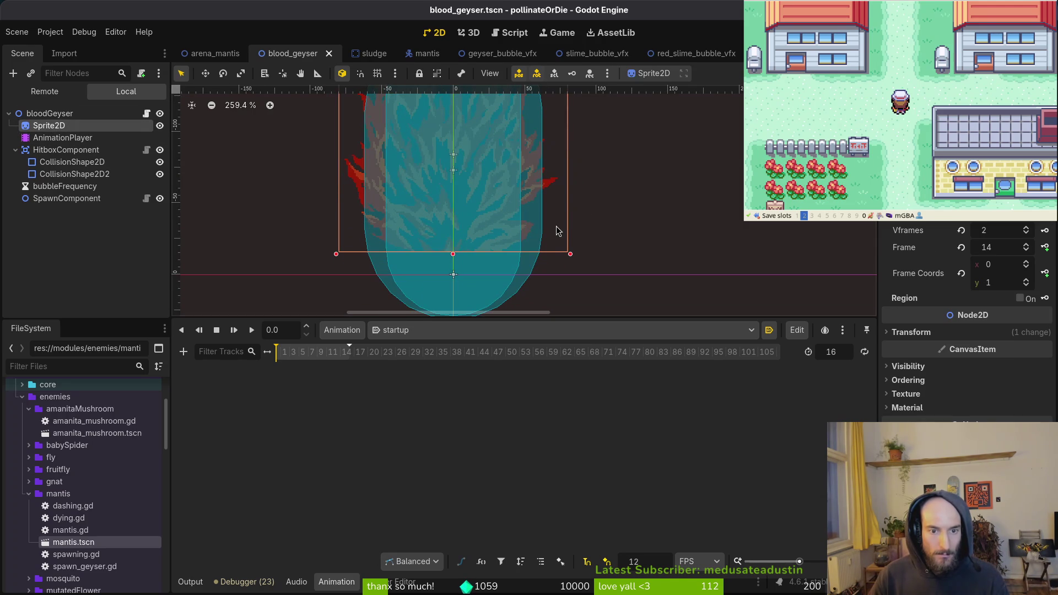
pyautogui.press('Down')
pyautogui.press('Down')
pyautogui.press('Down')
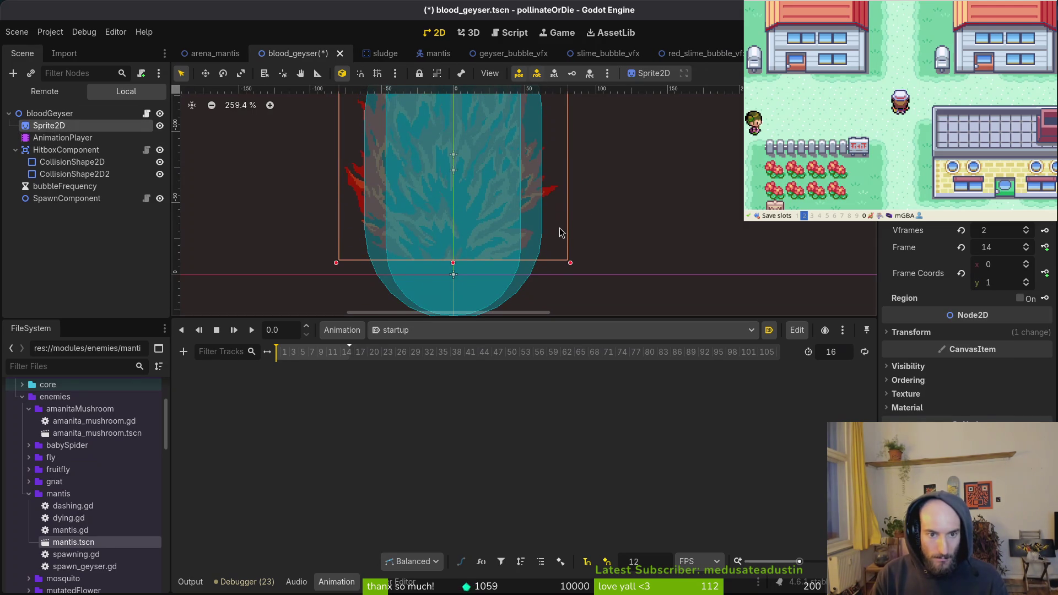
pyautogui.press('Down')
pyautogui.press('Down')
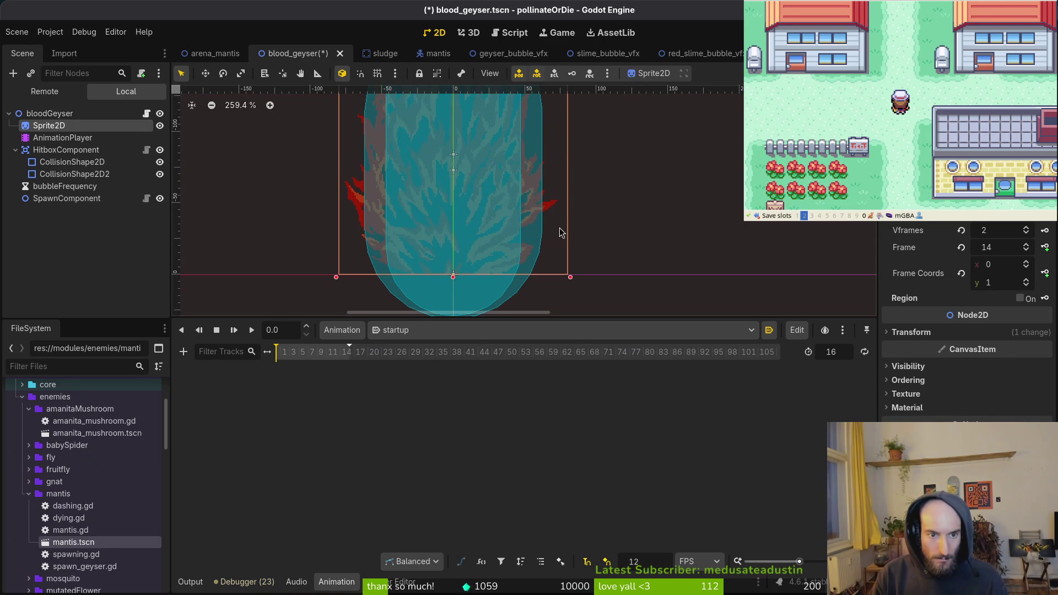
pyautogui.click(560, 227)
pyautogui.hotkey('ctrl', 's')
# Run the game, enlarge its window, load mantis from the debug level select and fight
pyautogui.press('F5')
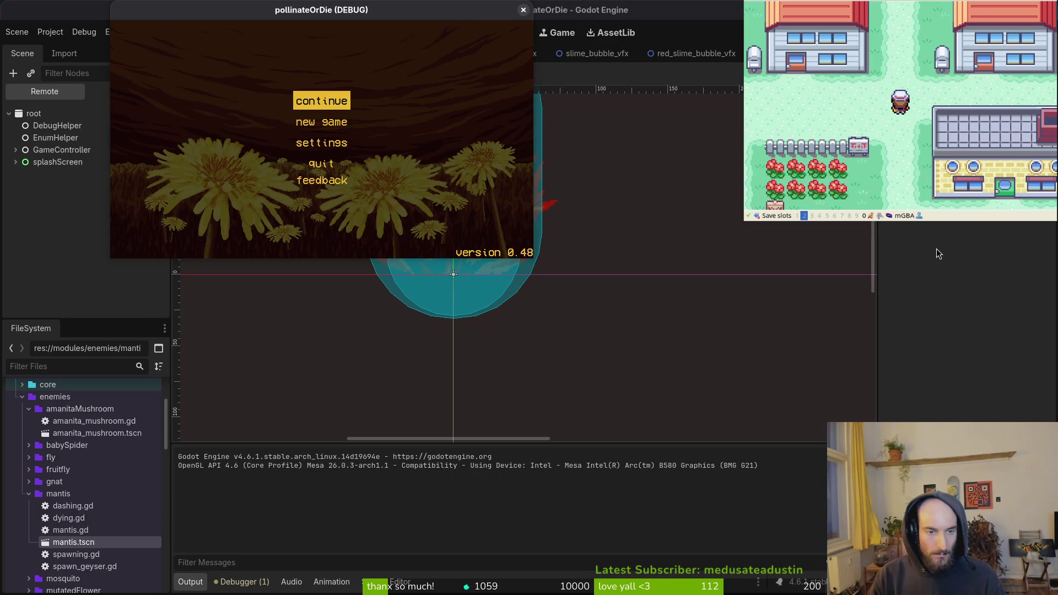
pyautogui.press('Return')
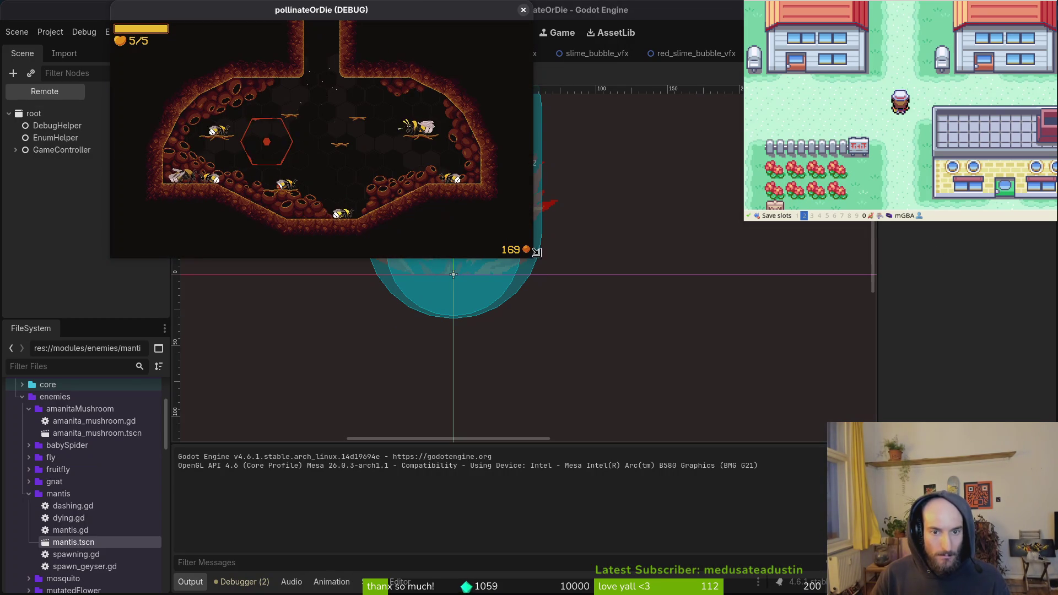
pyautogui.moveTo(532, 259); pyautogui.dragTo(844, 475)
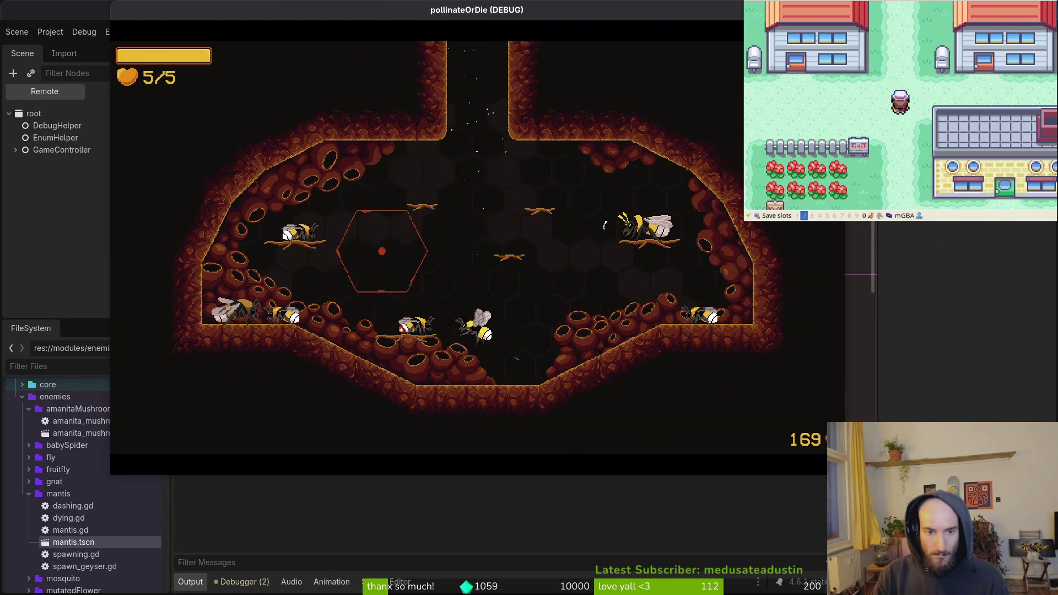
pyautogui.press('F1')
pyautogui.press('Down')
pyautogui.press('Return')
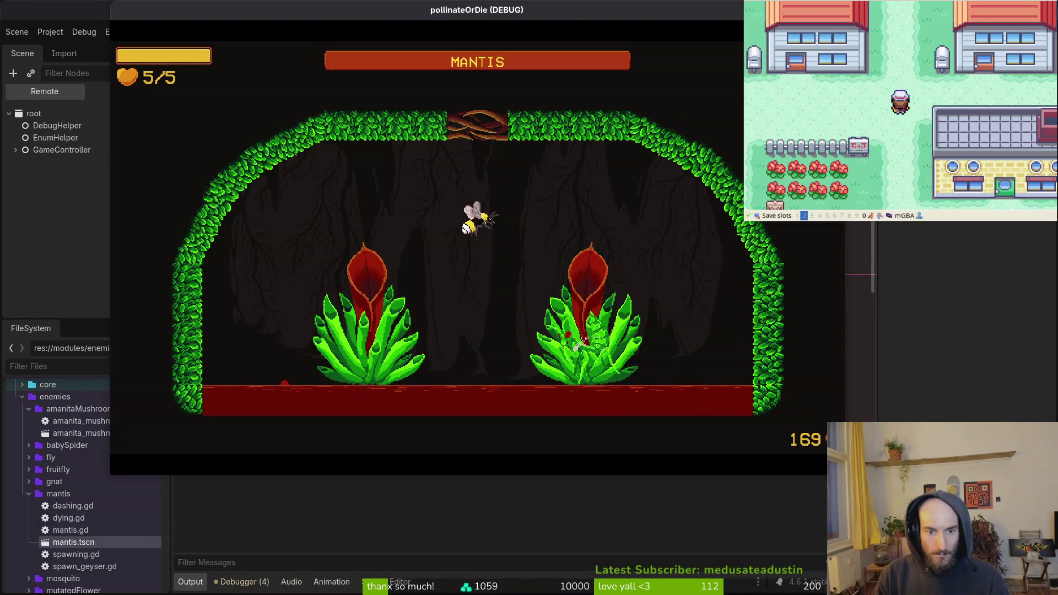
pyautogui.press('Left')
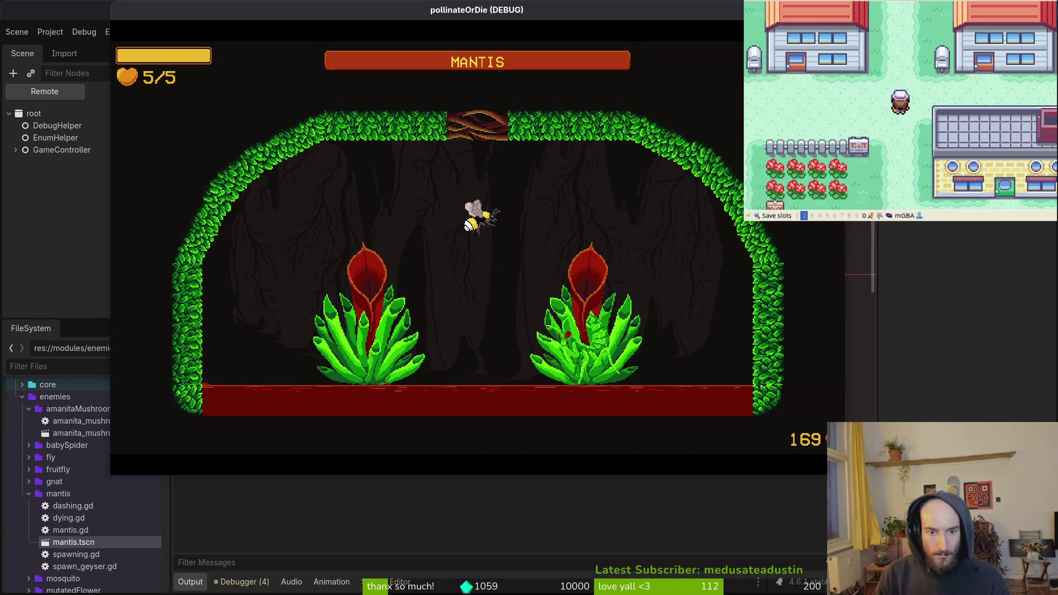
pyautogui.press('x')
pyautogui.press('Right')
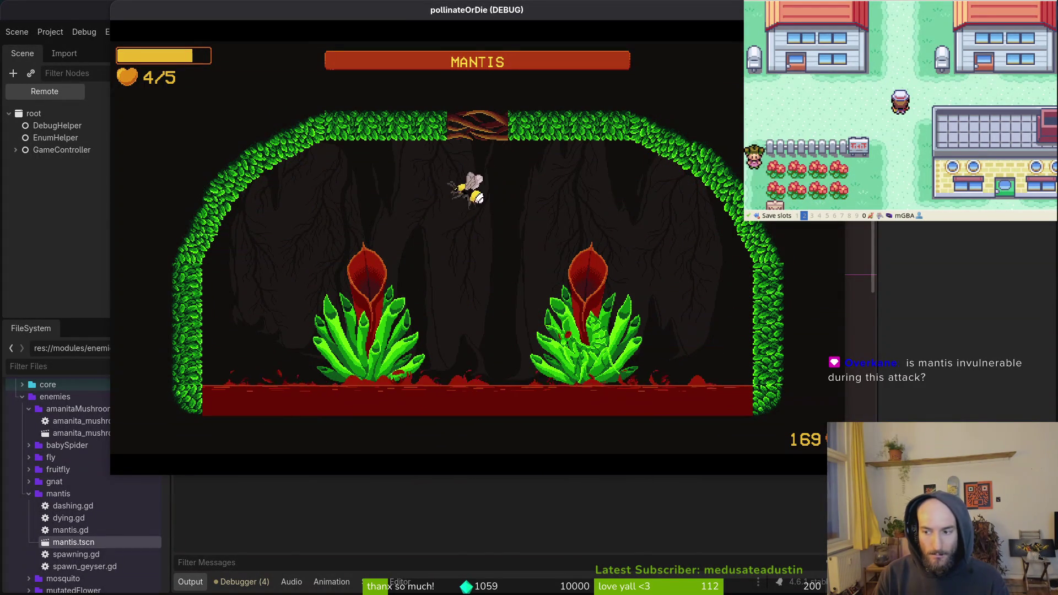
pyautogui.press('Right')
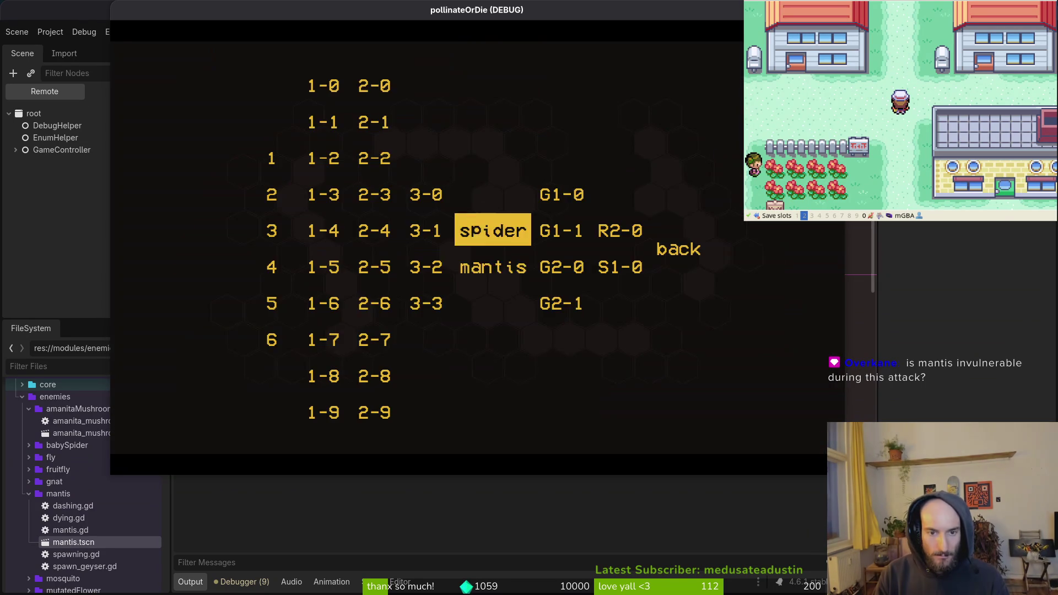
# Load mantis from level select and fly, dash and slash around the arena
pyautogui.press('Down')
pyautogui.press('Return')
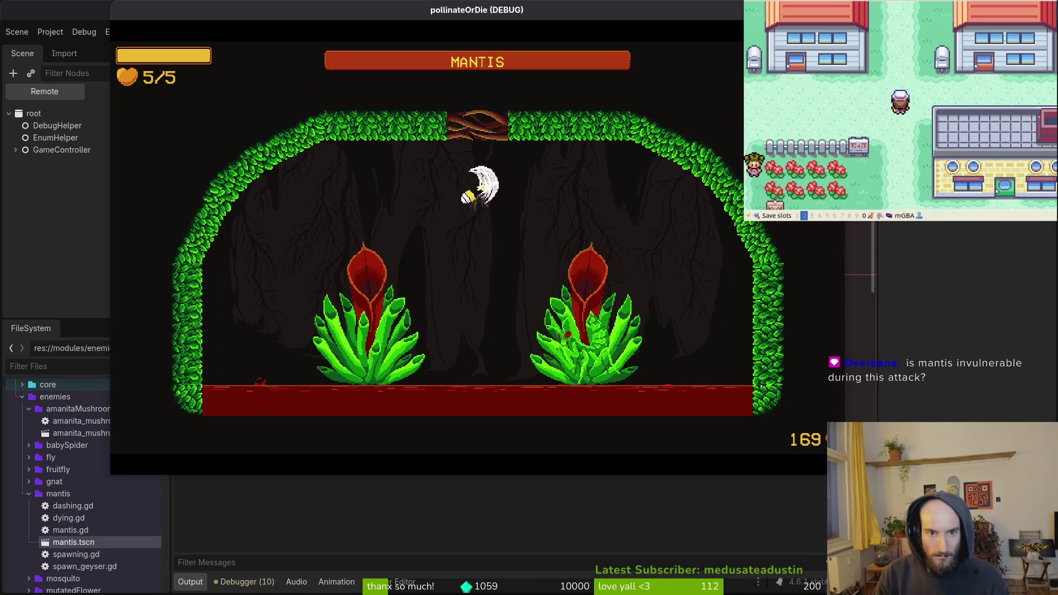
pyautogui.press('Left')
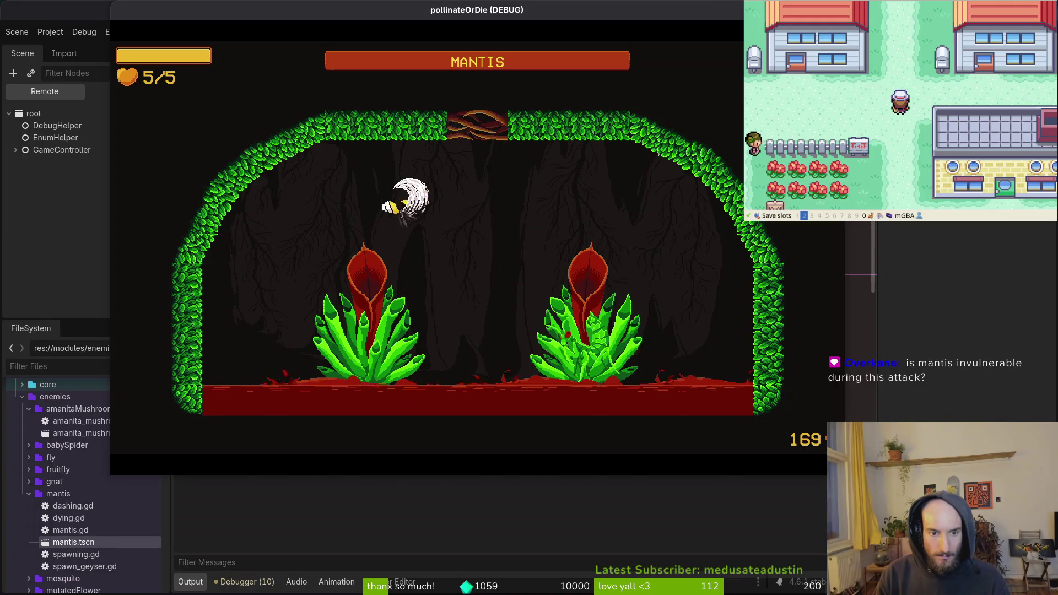
pyautogui.press('Right')
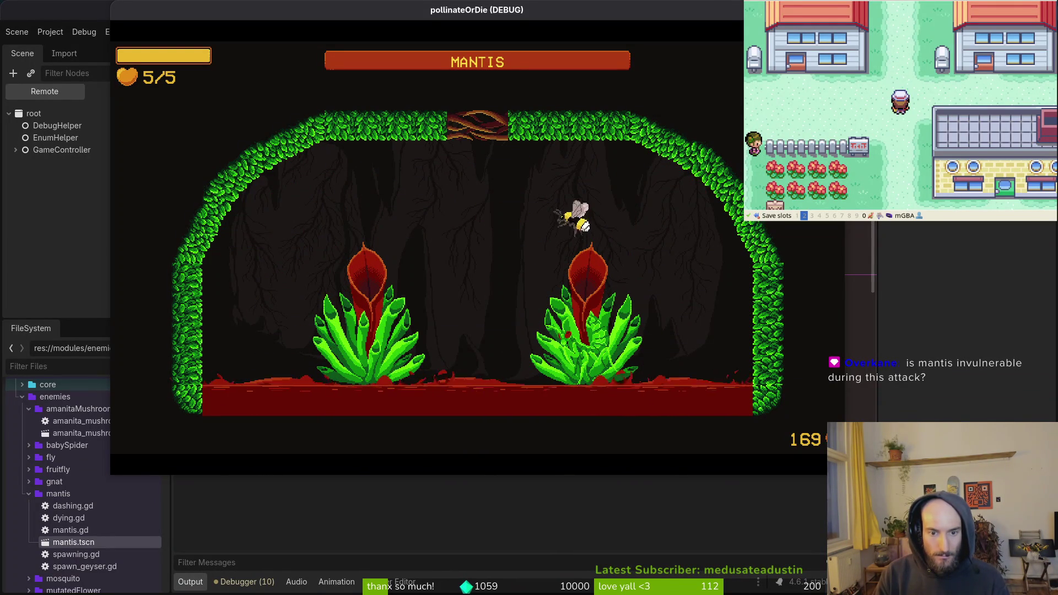
pyautogui.press('space')
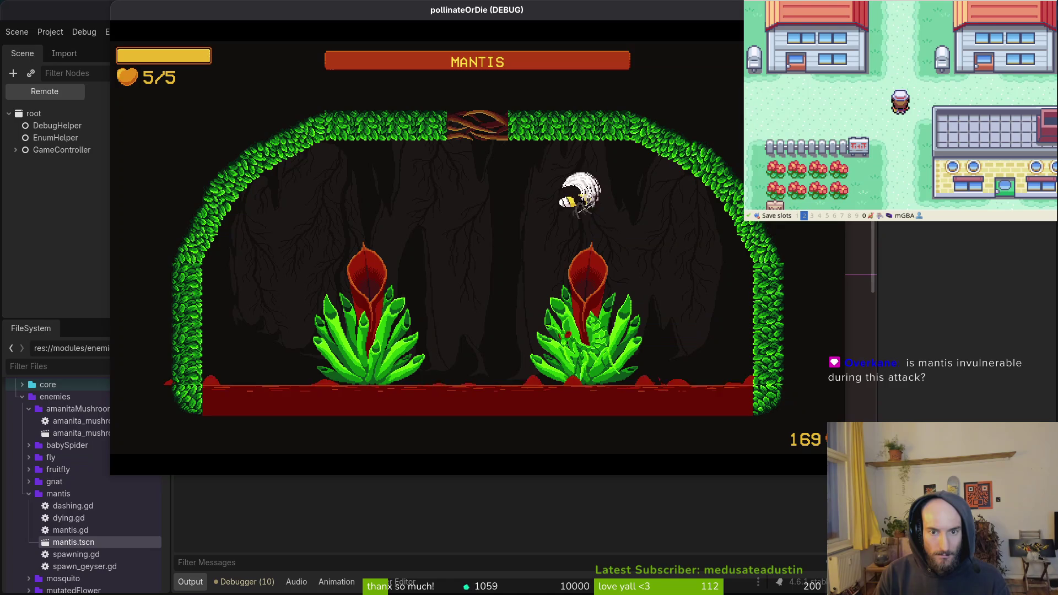
pyautogui.press('Left')
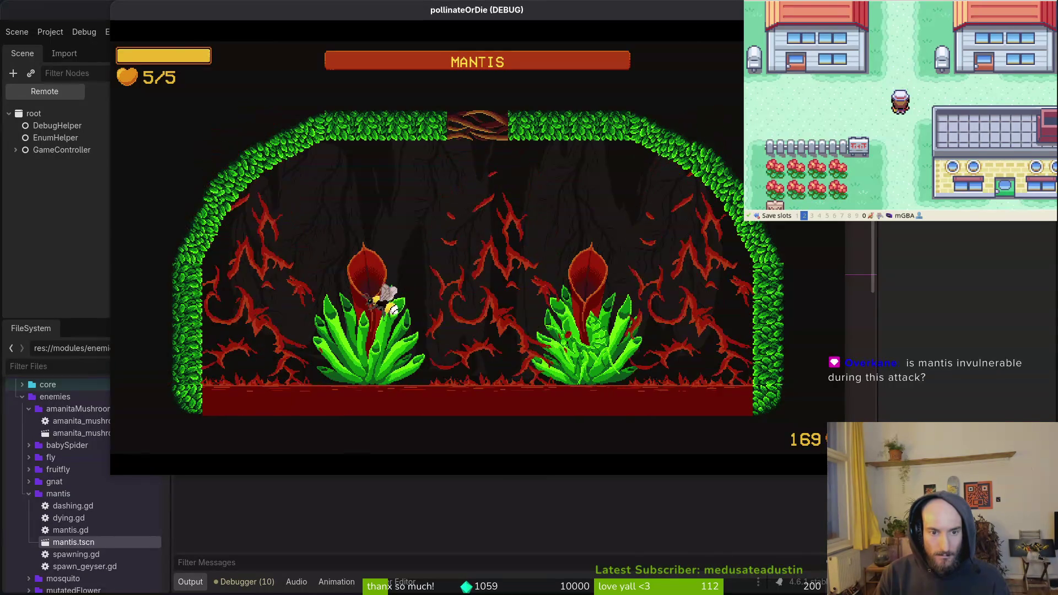
pyautogui.press('Up')
pyautogui.press('space')
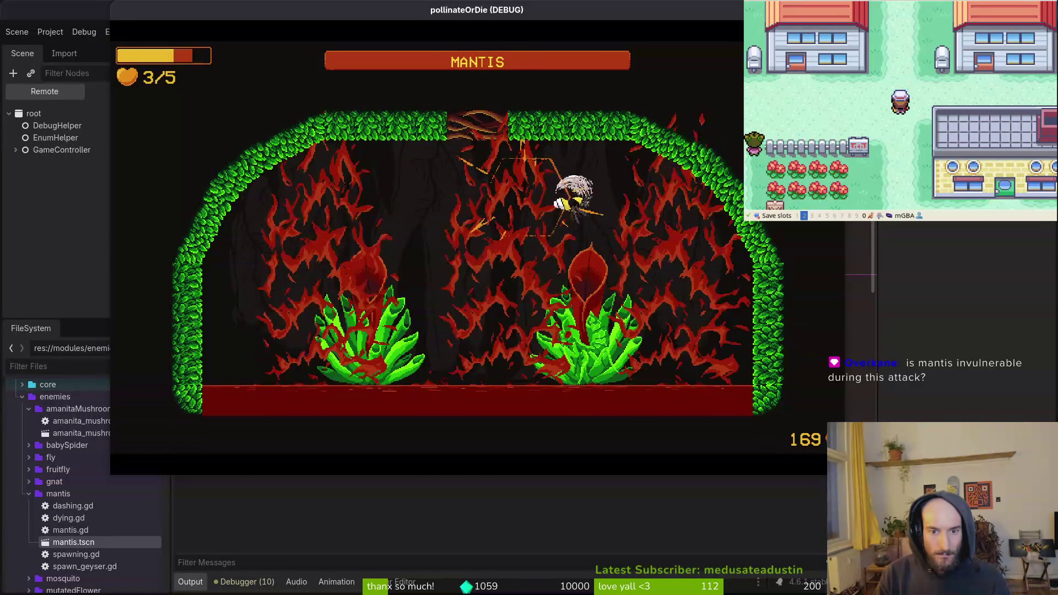
pyautogui.press('j')
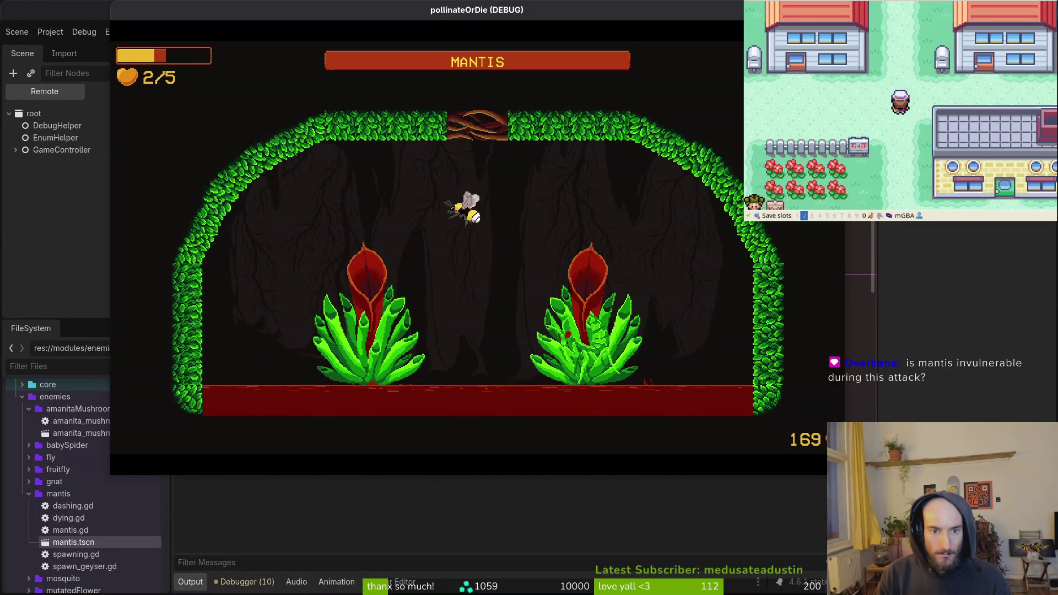
pyautogui.press('d')
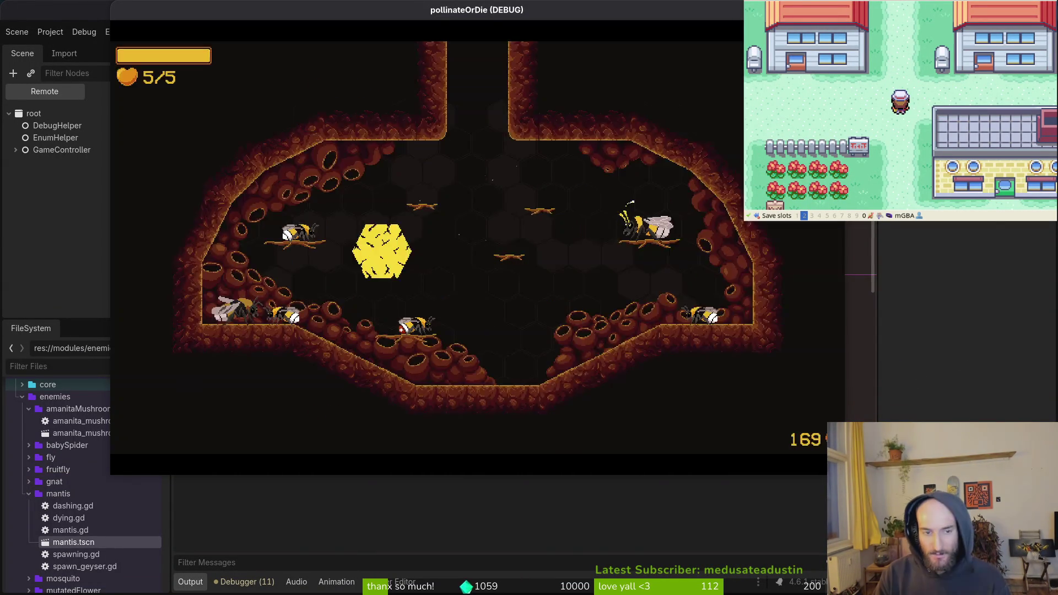
# Reload the mantis level and slash repeatedly around the left plant
pyautogui.press('Down')
pyautogui.press('Return')
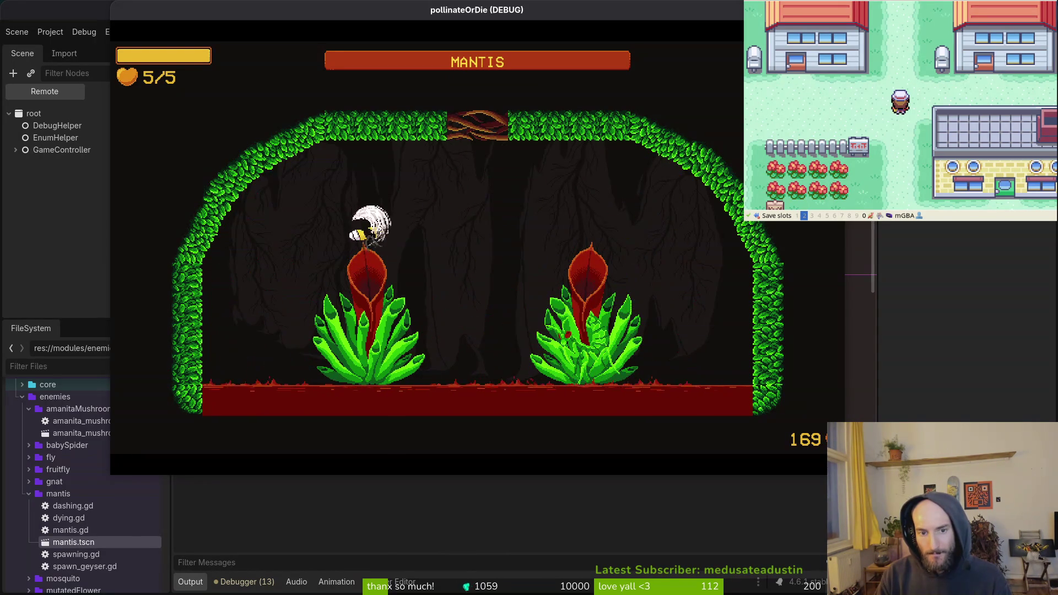
pyautogui.press('space')
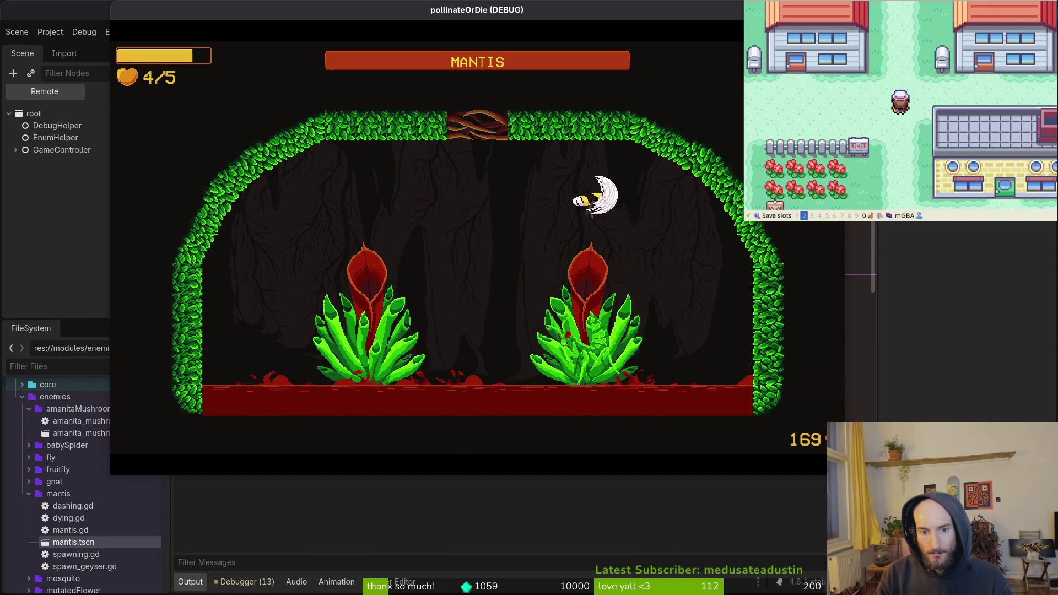
pyautogui.press('space')
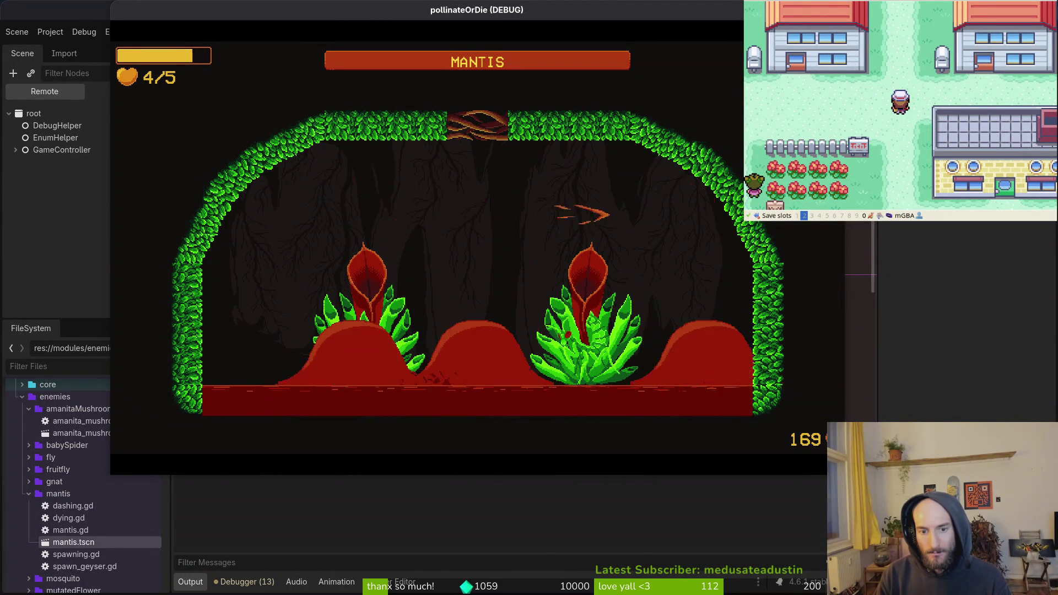
pyautogui.press('space')
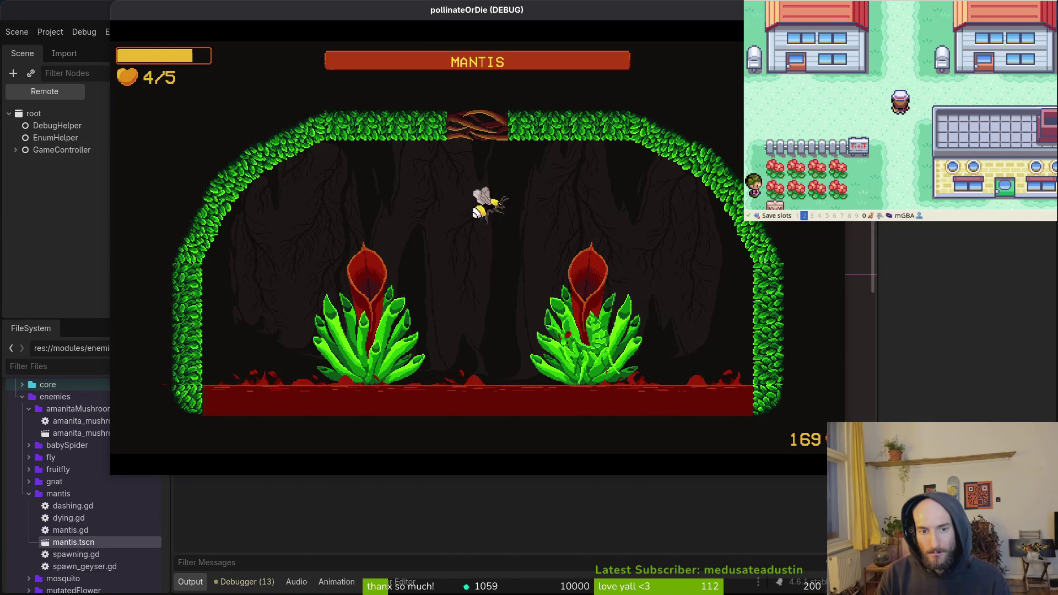
pyautogui.press('space')
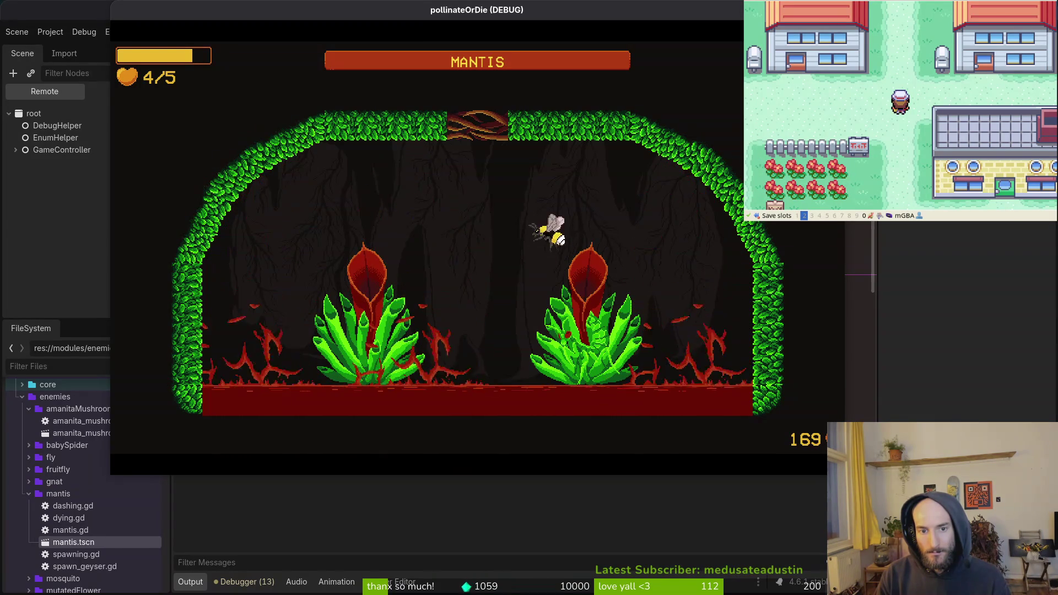
# Dive repeatedly onto the right plant to hurt the mantis while dodging geyser thorns
pyautogui.press('Down')
pyautogui.press('Up')
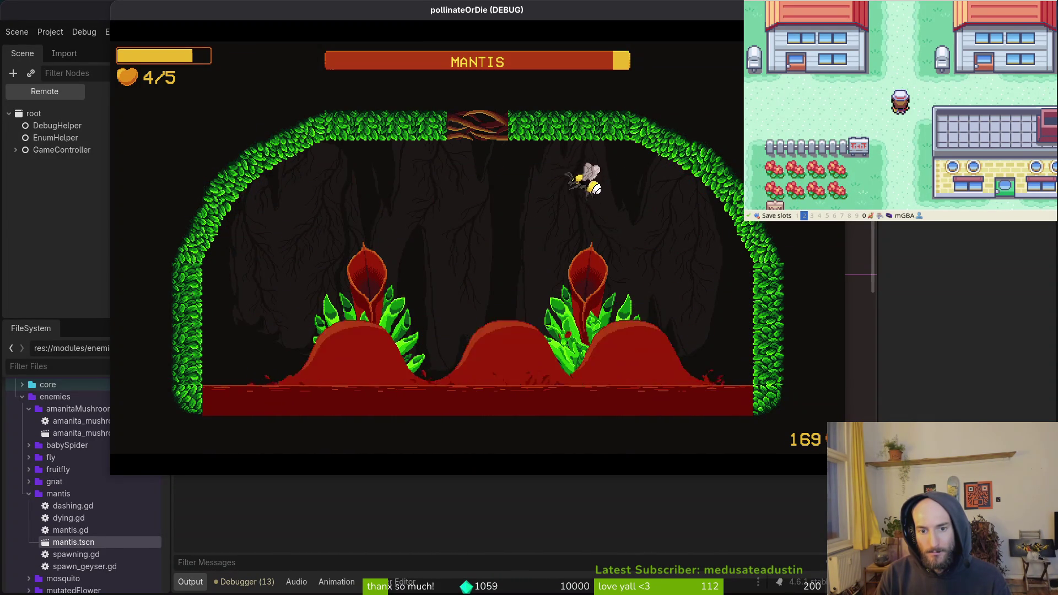
pyautogui.press('Down')
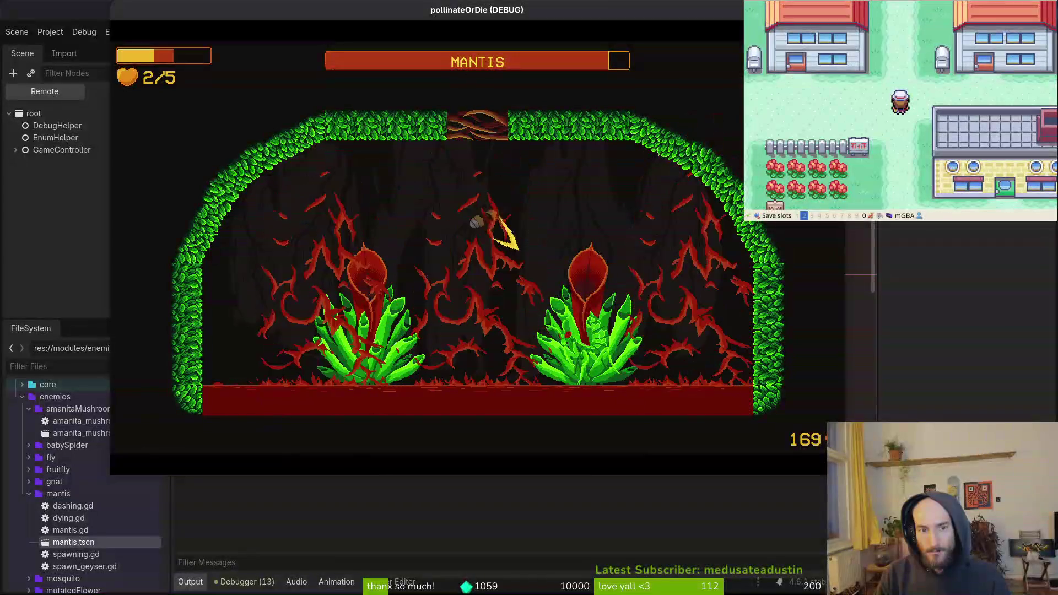
pyautogui.press('Down')
pyautogui.press('Up')
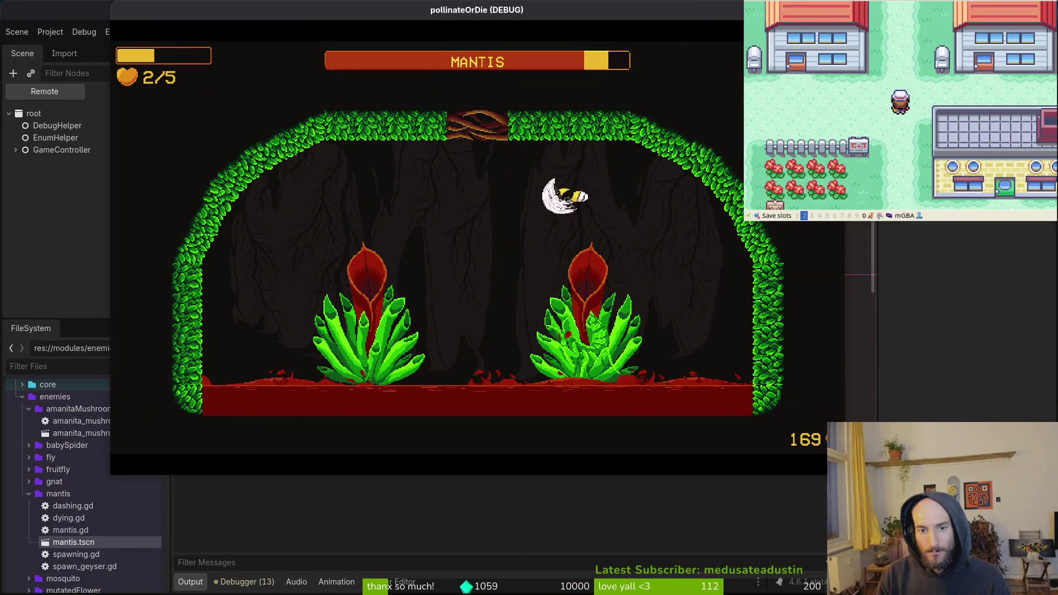
pyautogui.press('Left')
pyautogui.press('Right')
pyautogui.press('Down')
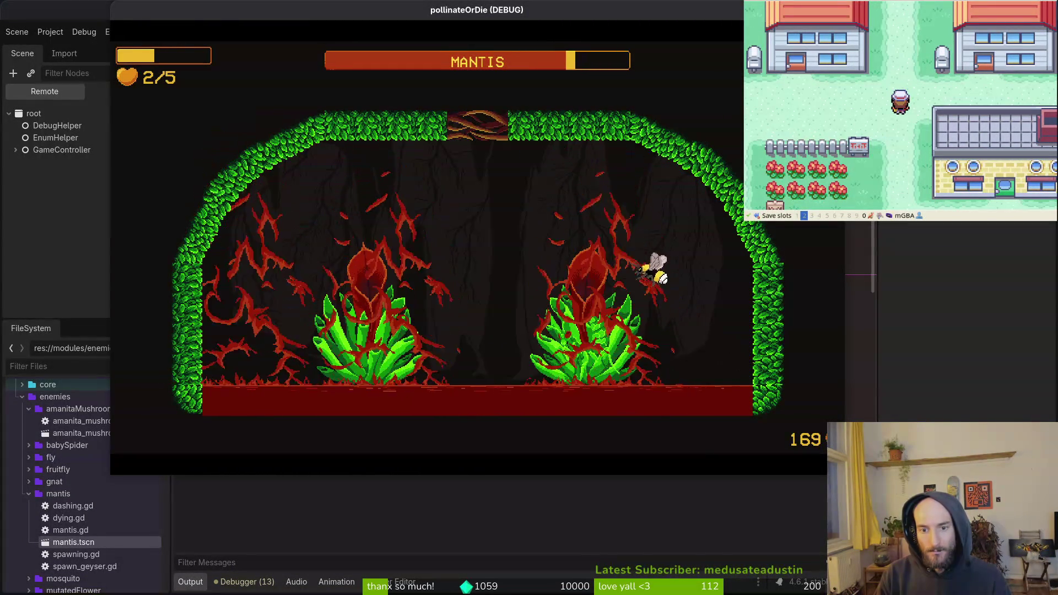
pyautogui.press('Down')
pyautogui.press('Left')
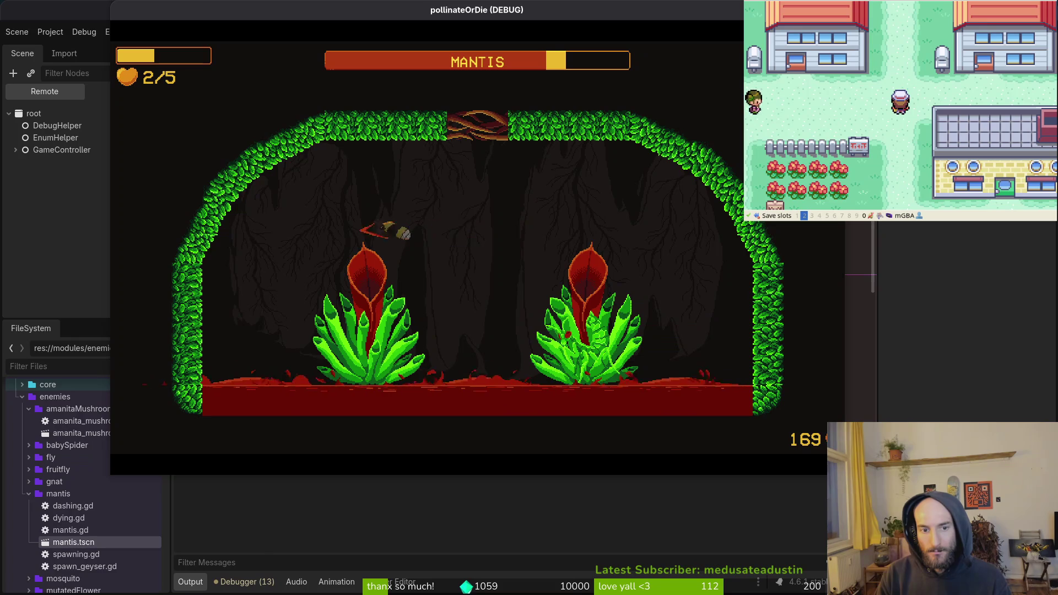
pyautogui.press('Up')
pyautogui.press('Down')
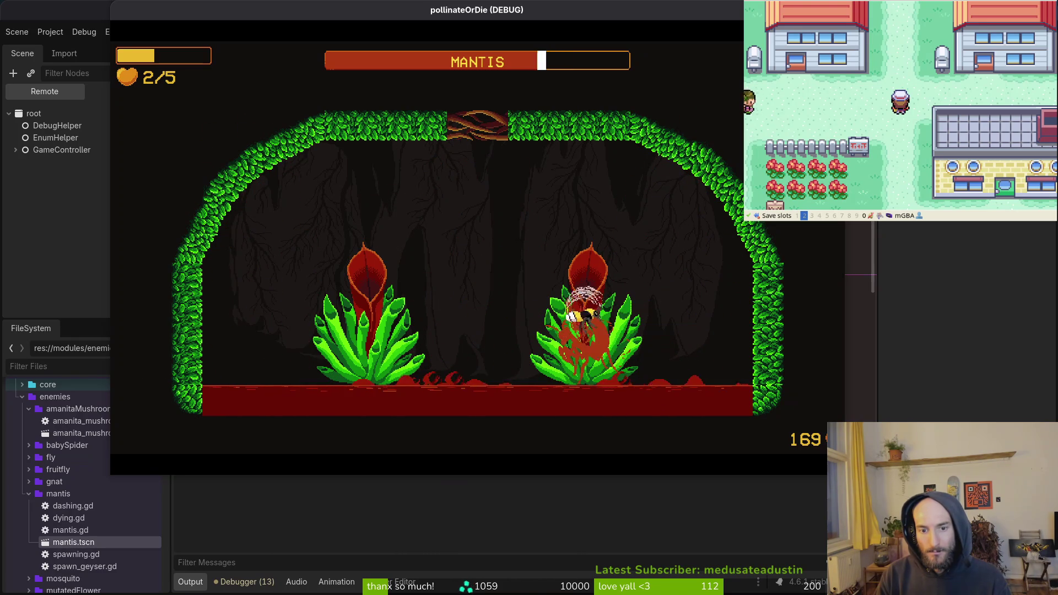
pyautogui.press('Up')
pyautogui.press('Down')
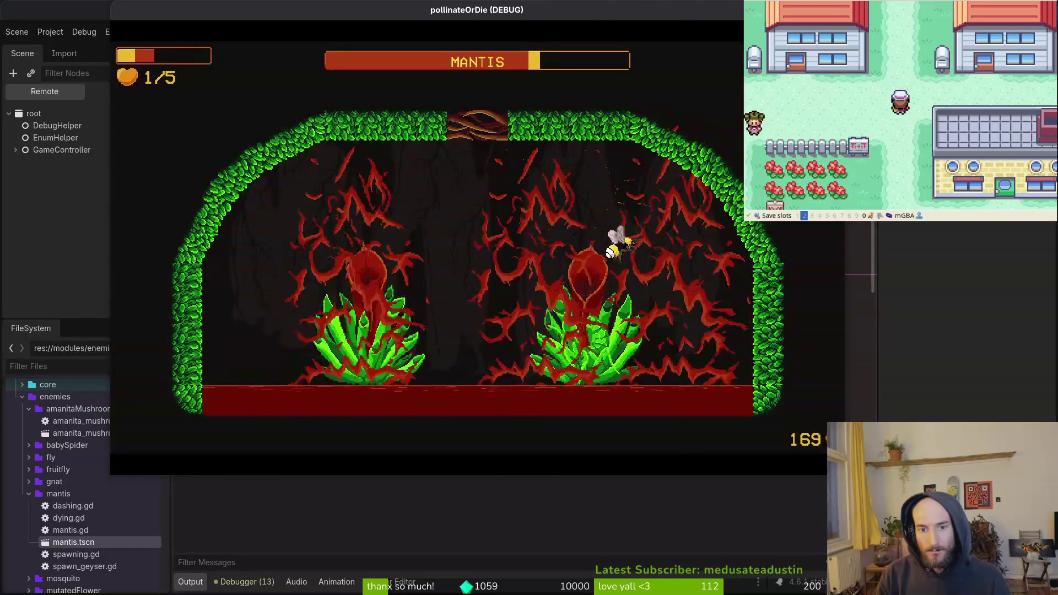
pyautogui.press('Left')
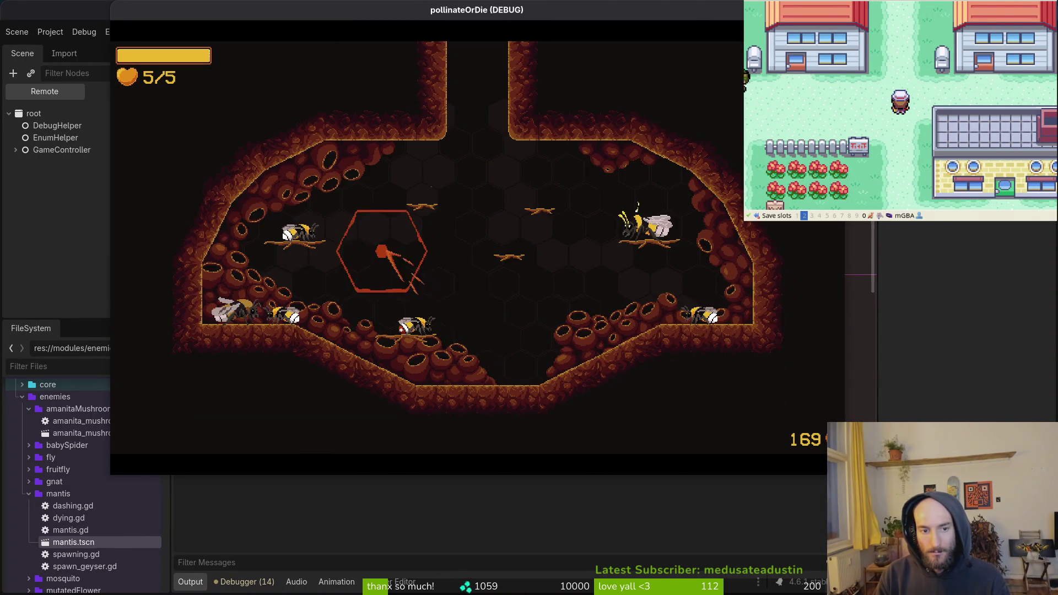
# Load the mantis boss level from the debug level-select menu and fly the bee up from the thorns
pyautogui.press('Escape')
pyautogui.press('Return')
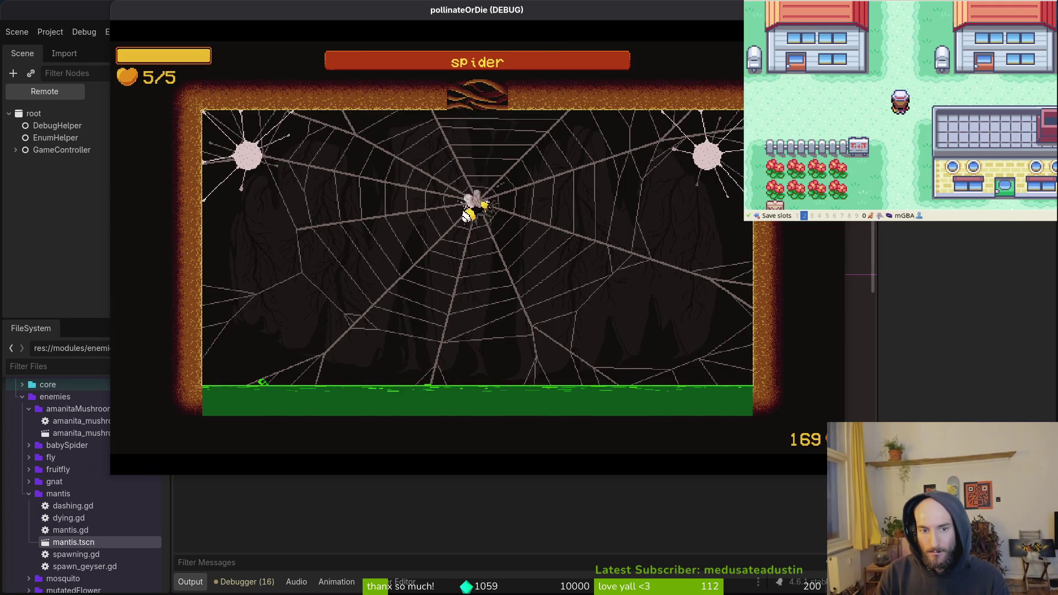
pyautogui.press('Escape')
pyautogui.press('Down')
pyautogui.press('Return')
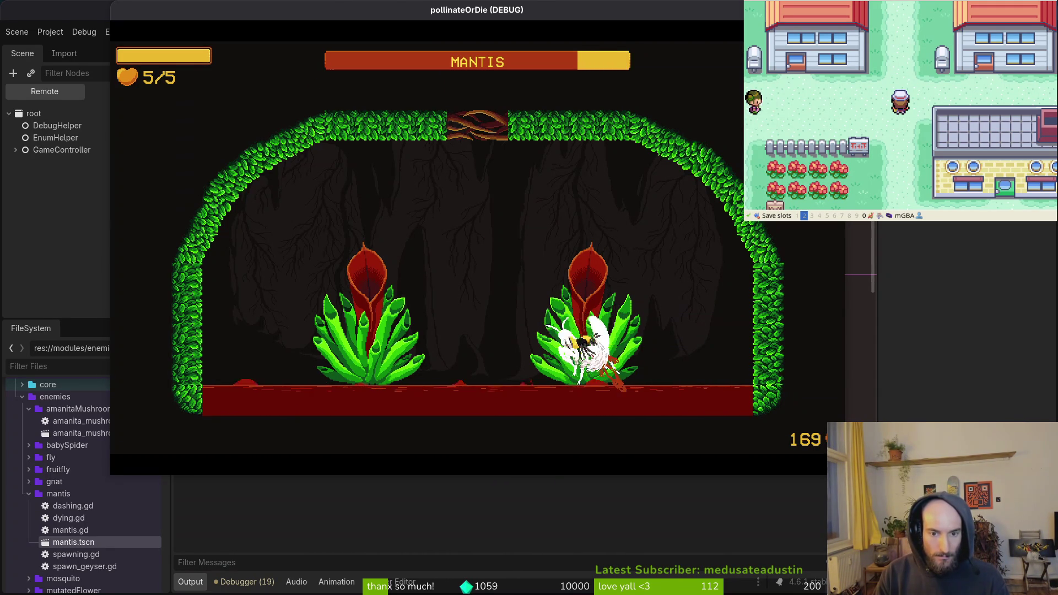
pyautogui.press('Up')
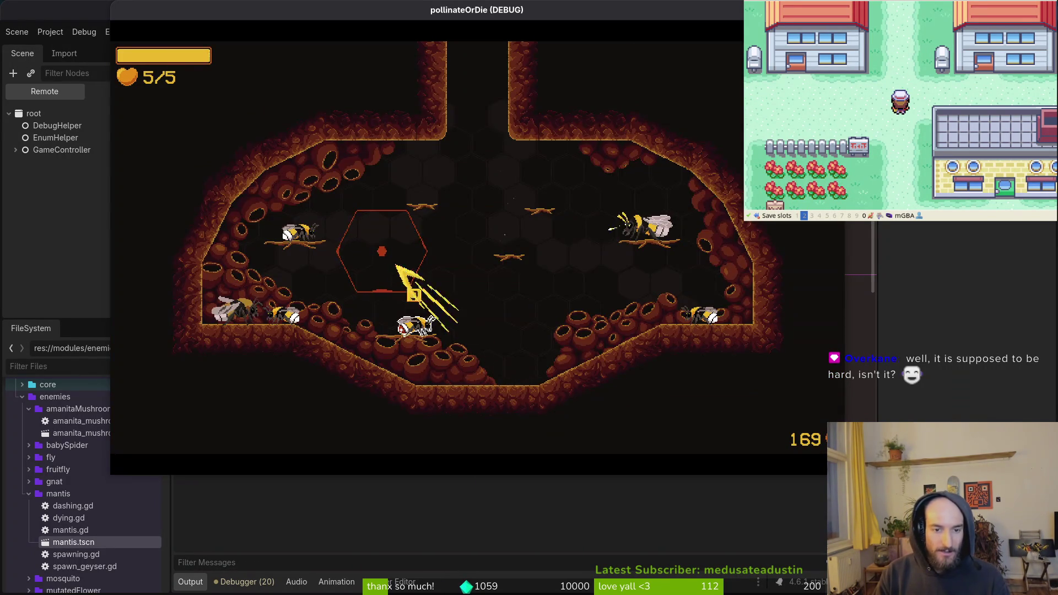
# After dying, reload the mantis level, fly the bee out of the plant, then reopen level select
pyautogui.press('Escape')
pyautogui.press('Down')
pyautogui.press('Return')
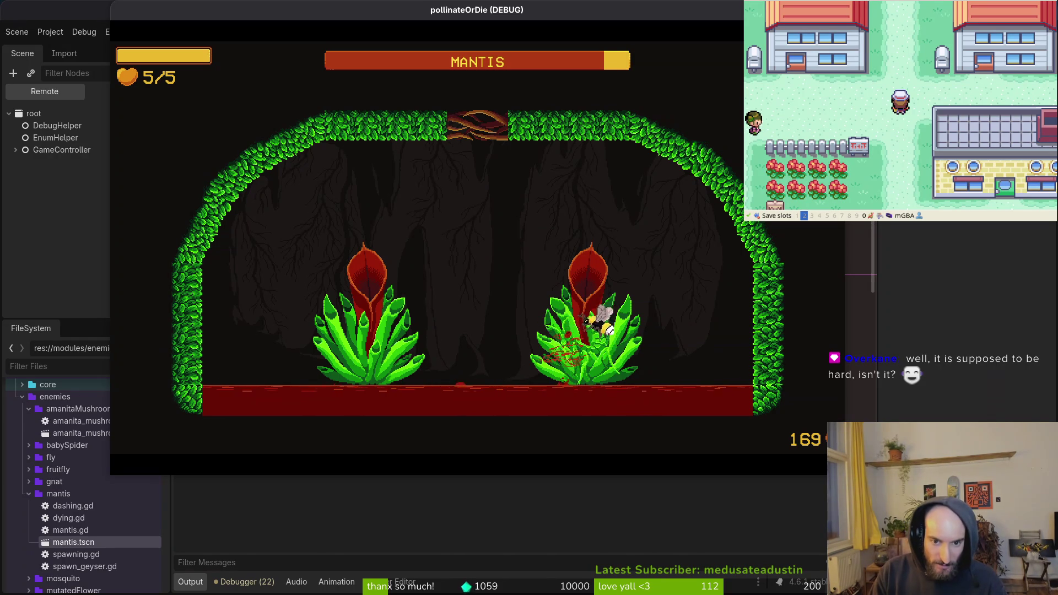
pyautogui.press('Up')
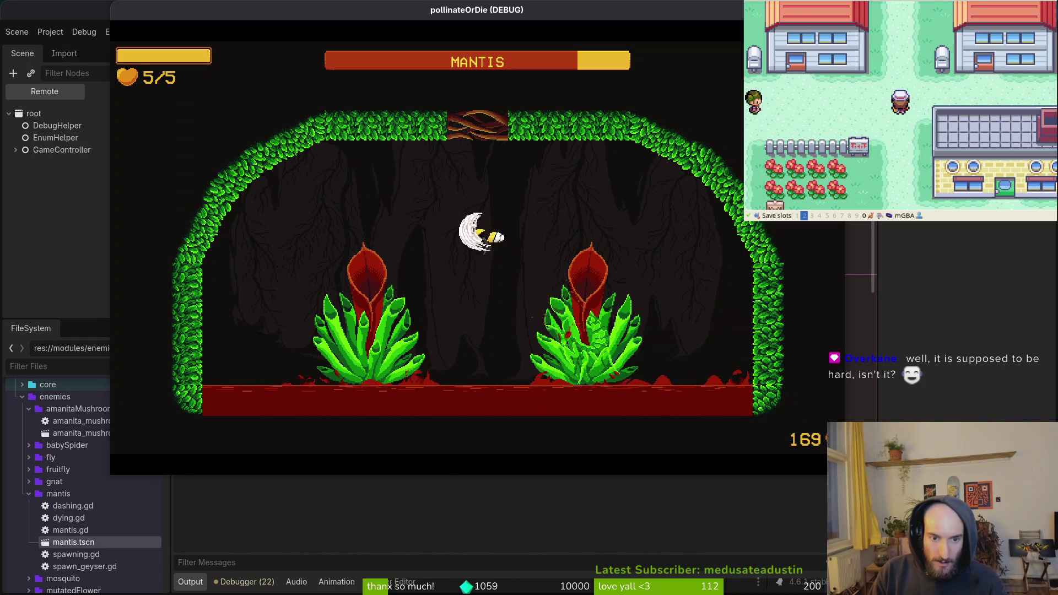
pyautogui.press('Escape')
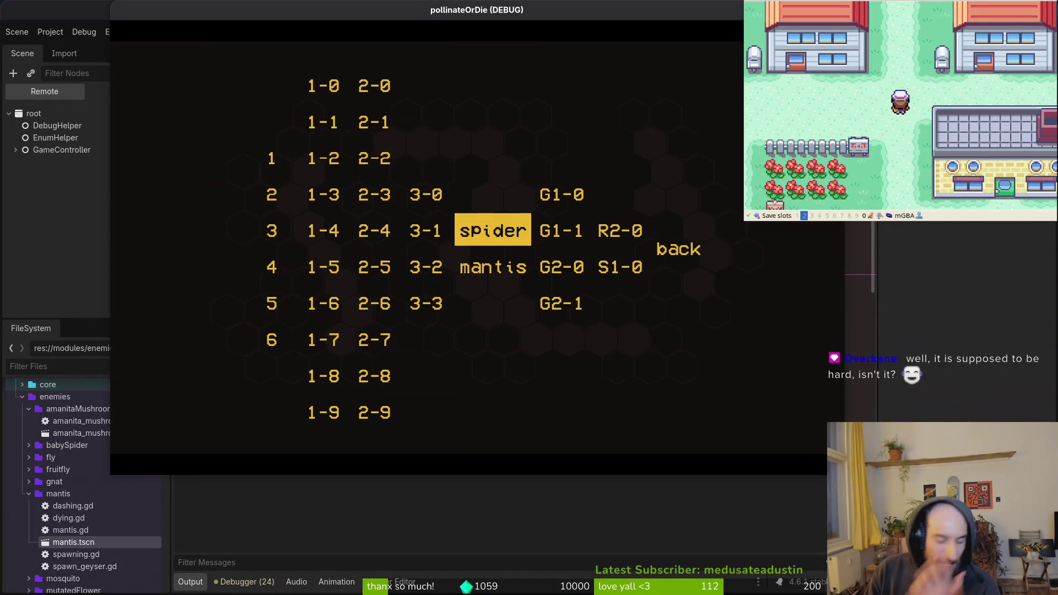
# Load the mantis level from level select, then reload the mantis boss arena once more
pyautogui.press('Down')
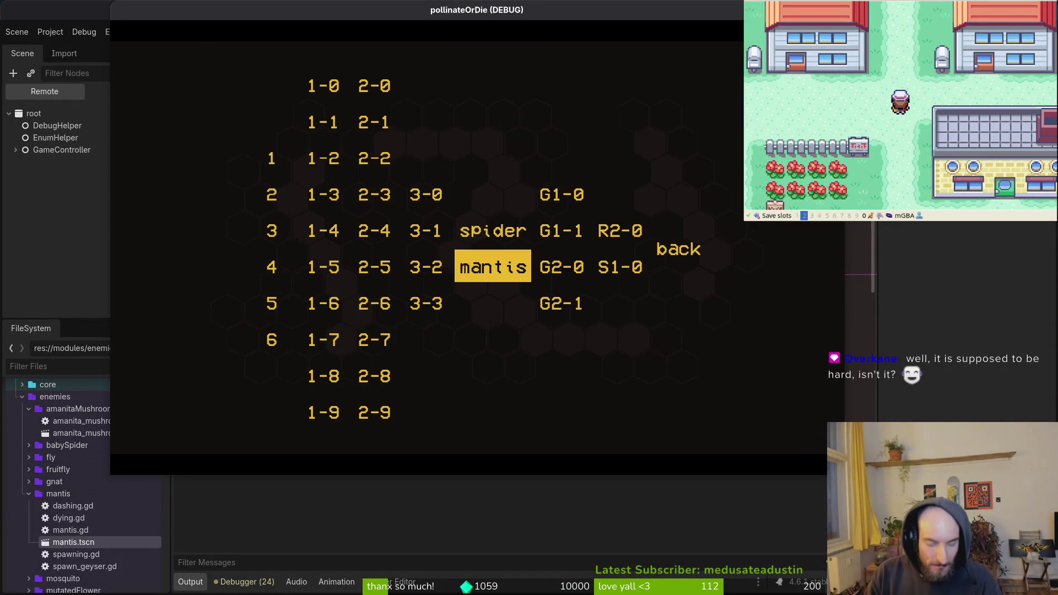
pyautogui.press('Return')
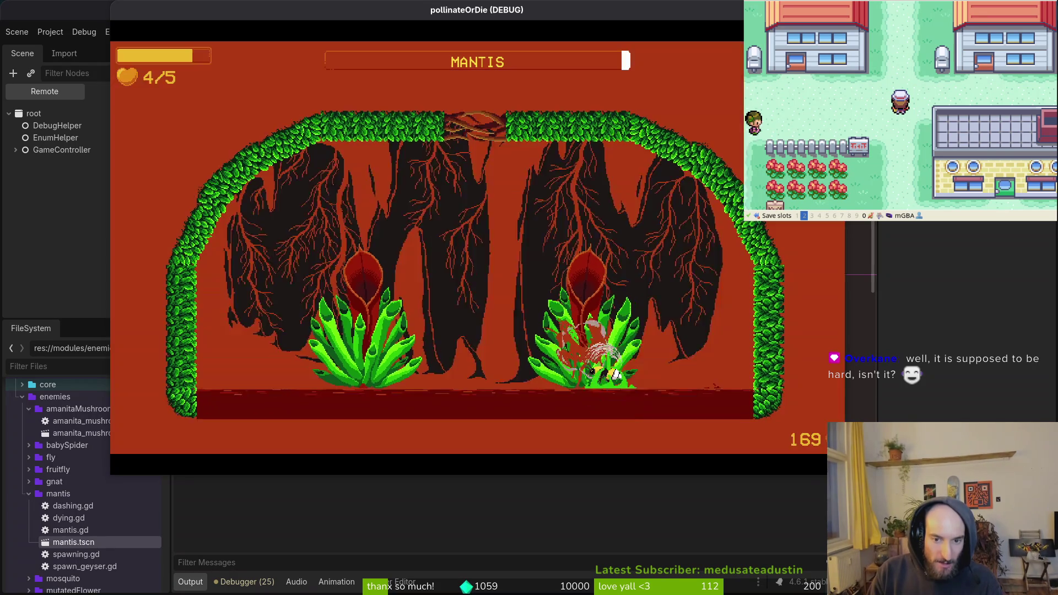
pyautogui.press('Escape')
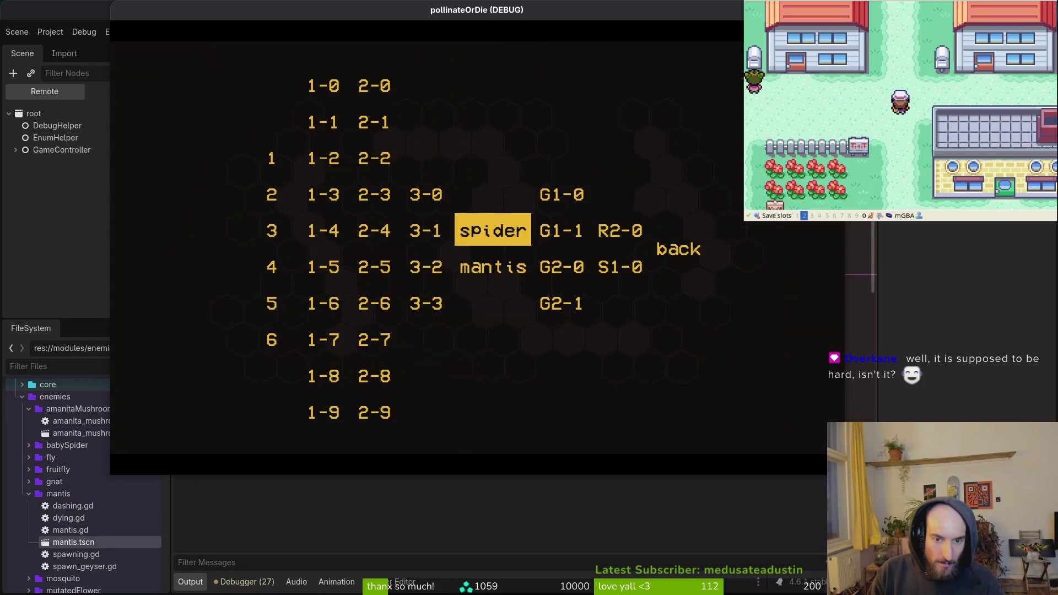
pyautogui.press('Down')
pyautogui.press('Return')
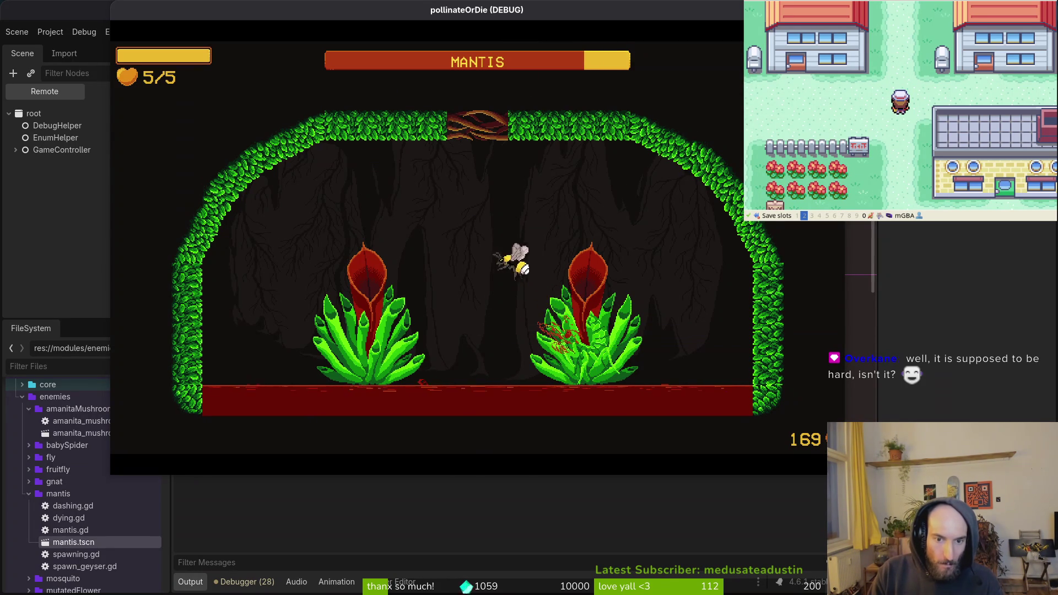
# Fly the bee toward the plant, close the items menu, and reload the mantis arena at 5/5 lives
pyautogui.press('Right')
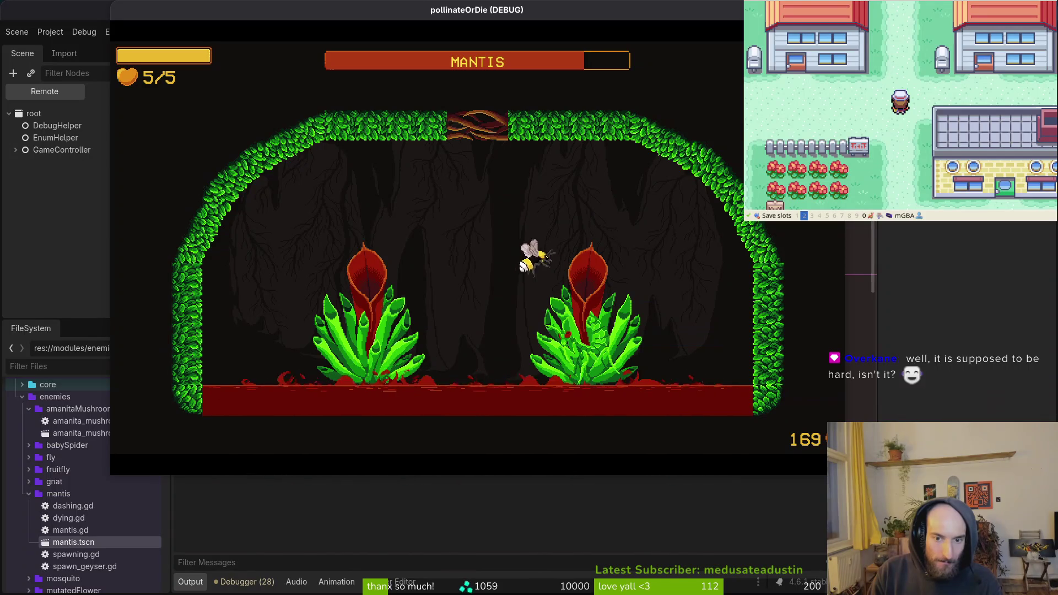
pyautogui.press('Tab')
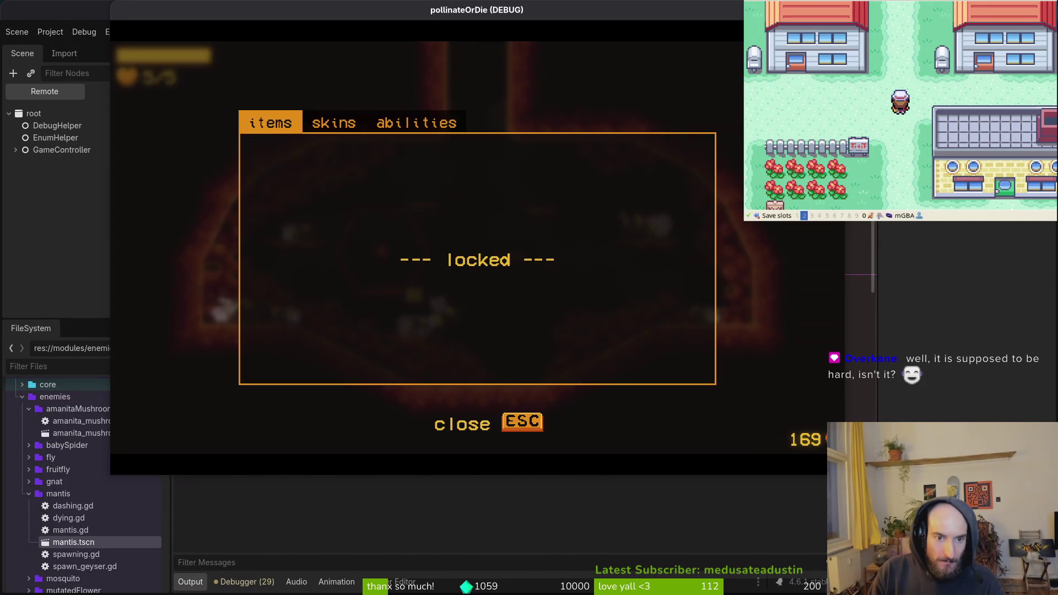
pyautogui.press('Escape')
pyautogui.press('Escape')
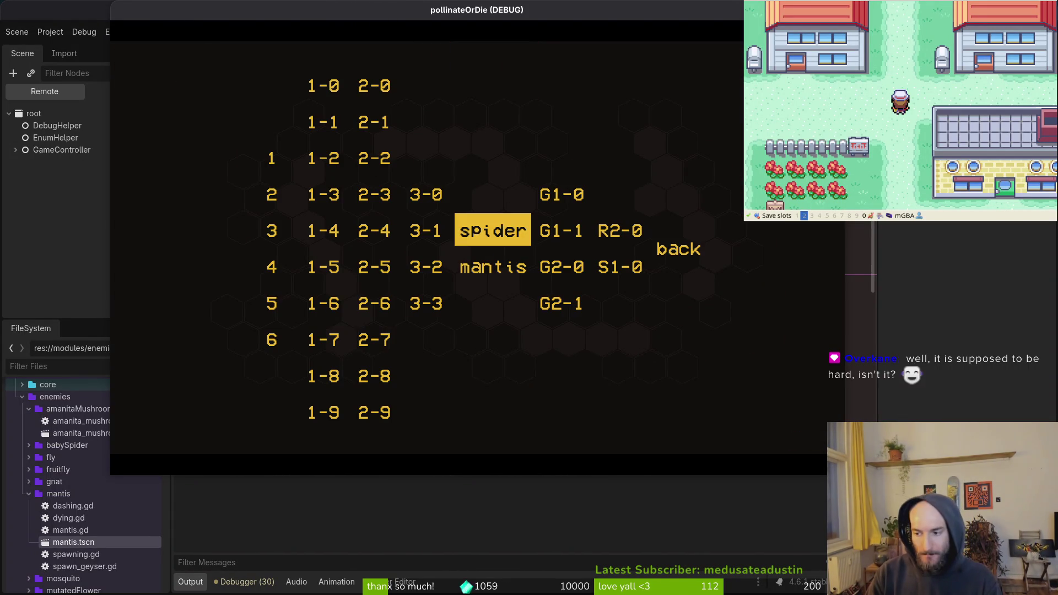
pyautogui.press('Down')
pyautogui.press('Return')
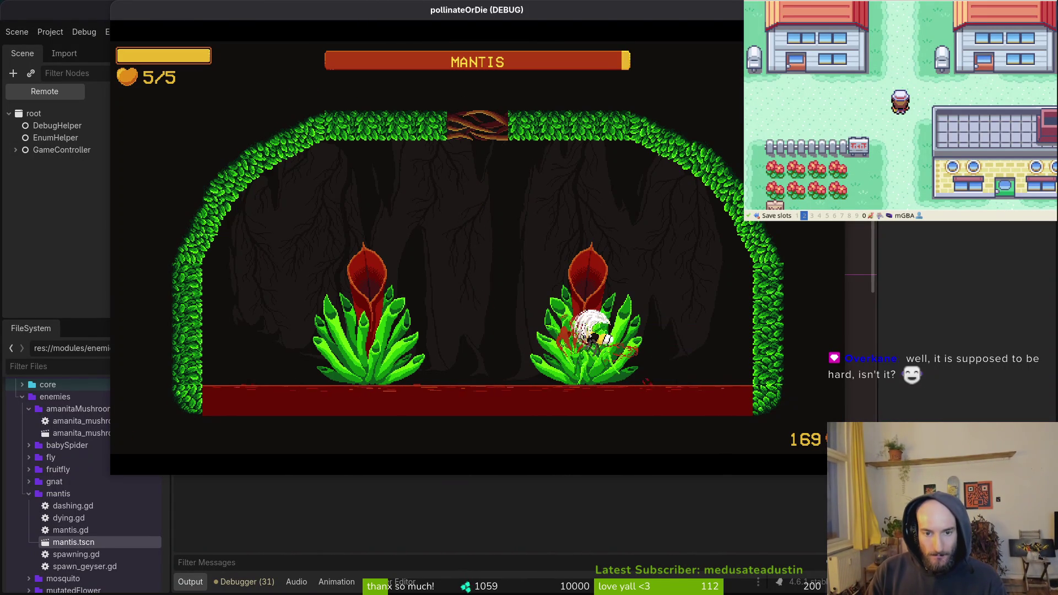
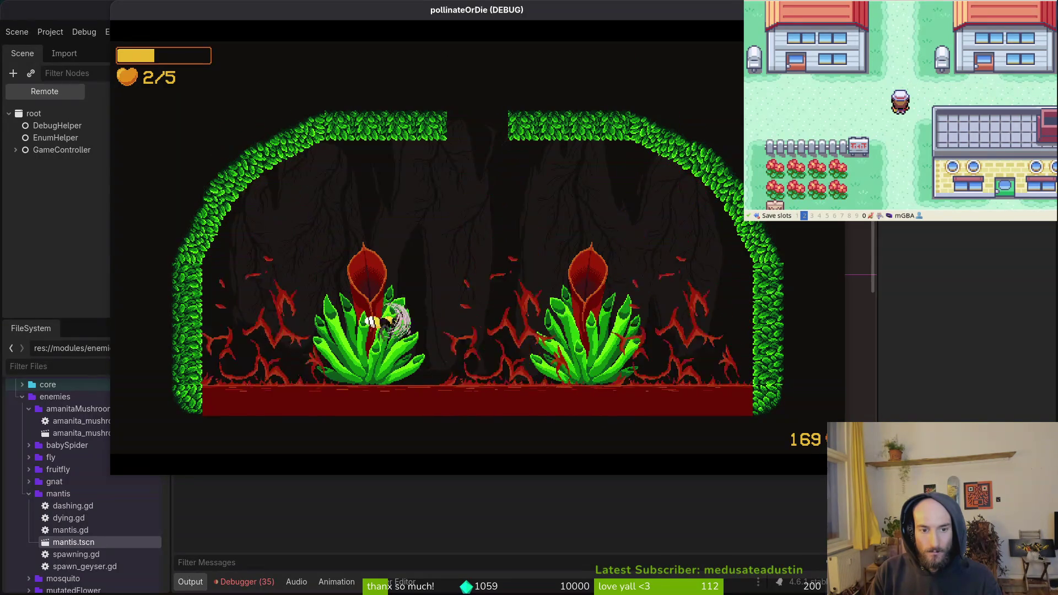
# Scroll through the Debugger's logged errors, then rerun the project with F5
pyautogui.click(245, 582)
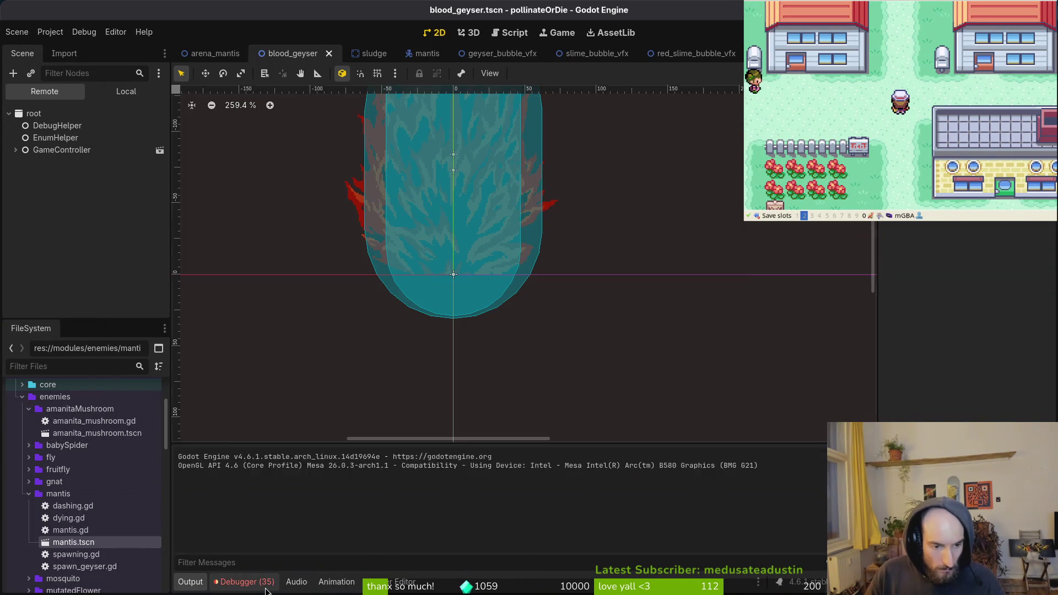
pyautogui.click(267, 449)
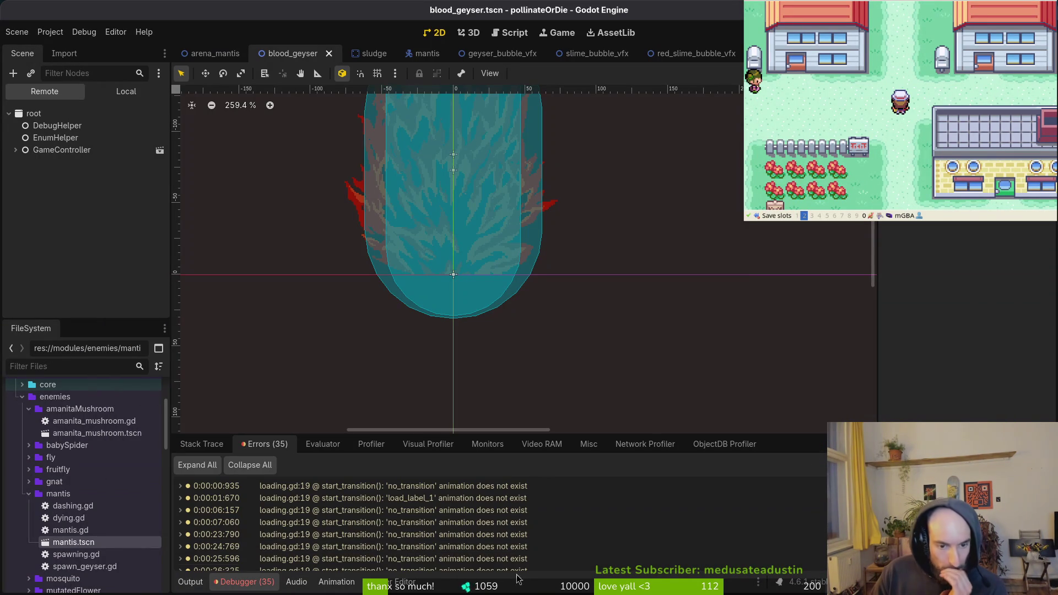
pyautogui.scroll(-10, 419, 521)
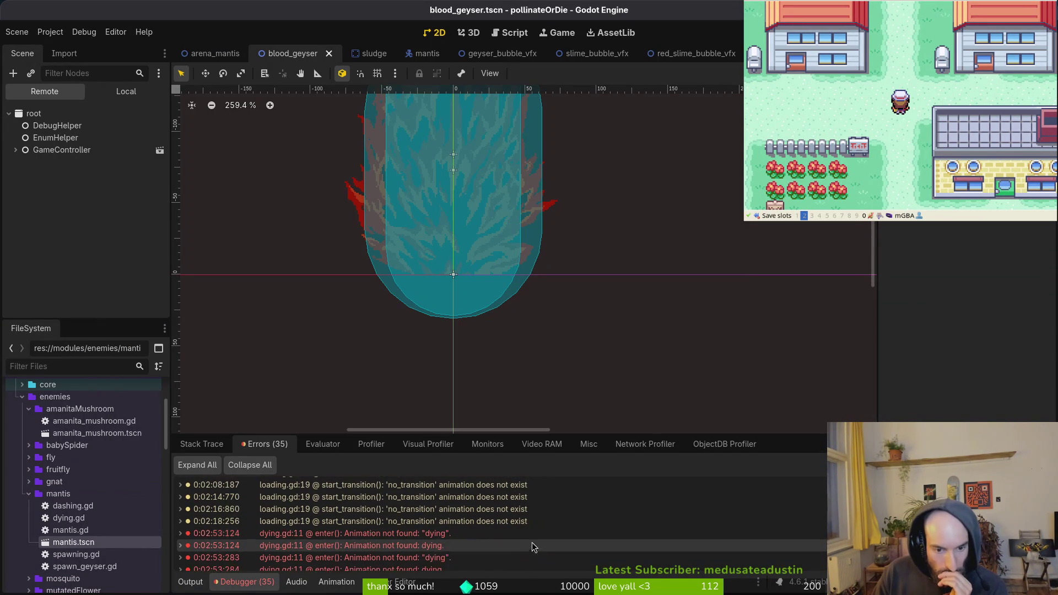
pyautogui.press('F5')
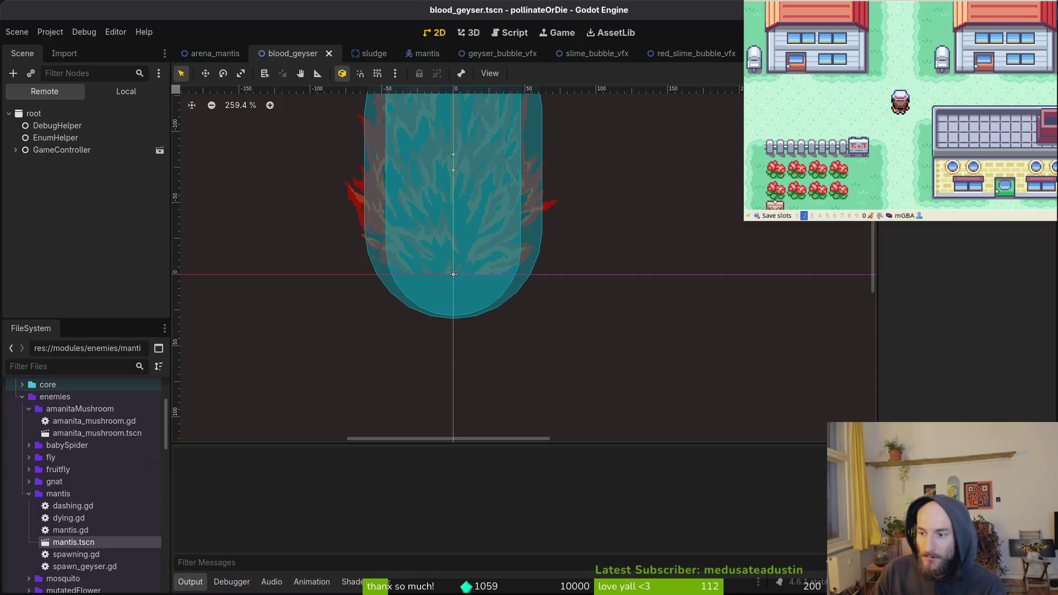
# Start a new game, enlarge the game window, and load the mantis level from debug level select
pyautogui.click(333, 124)
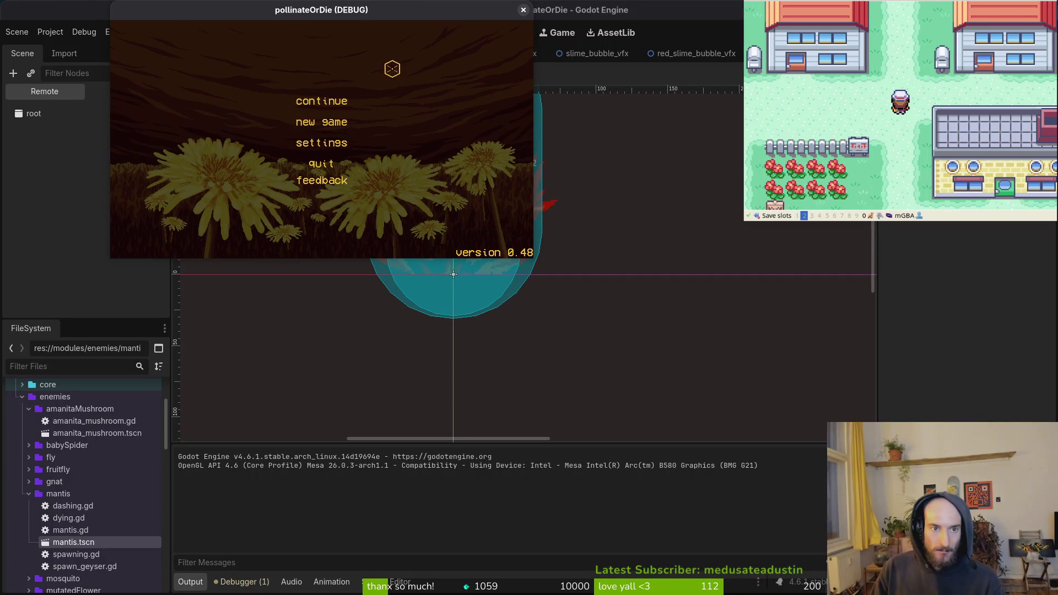
pyautogui.moveTo(532, 256); pyautogui.dragTo(1004, 556)
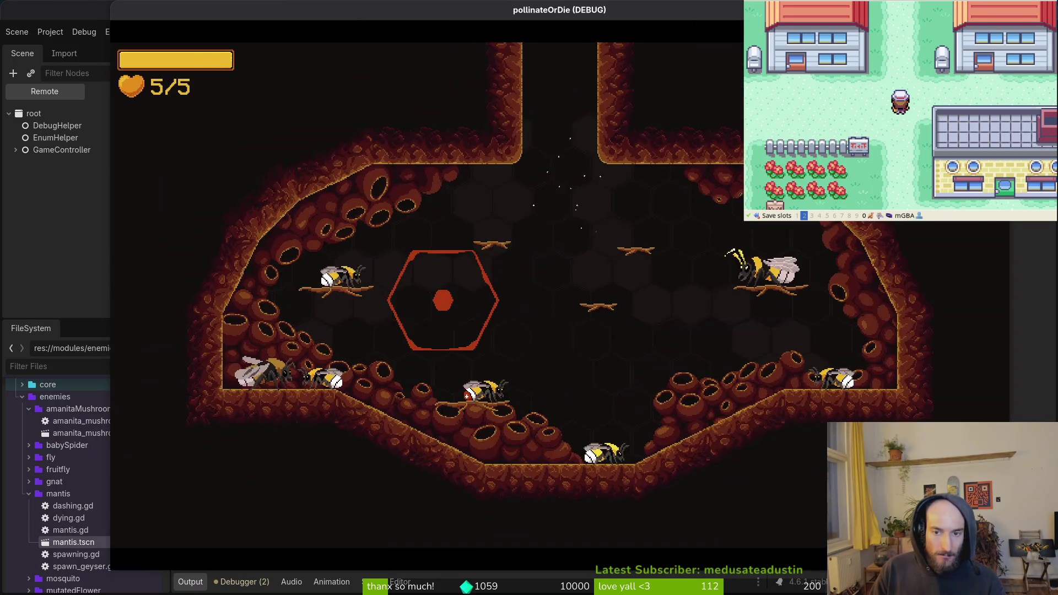
pyautogui.press('Escape')
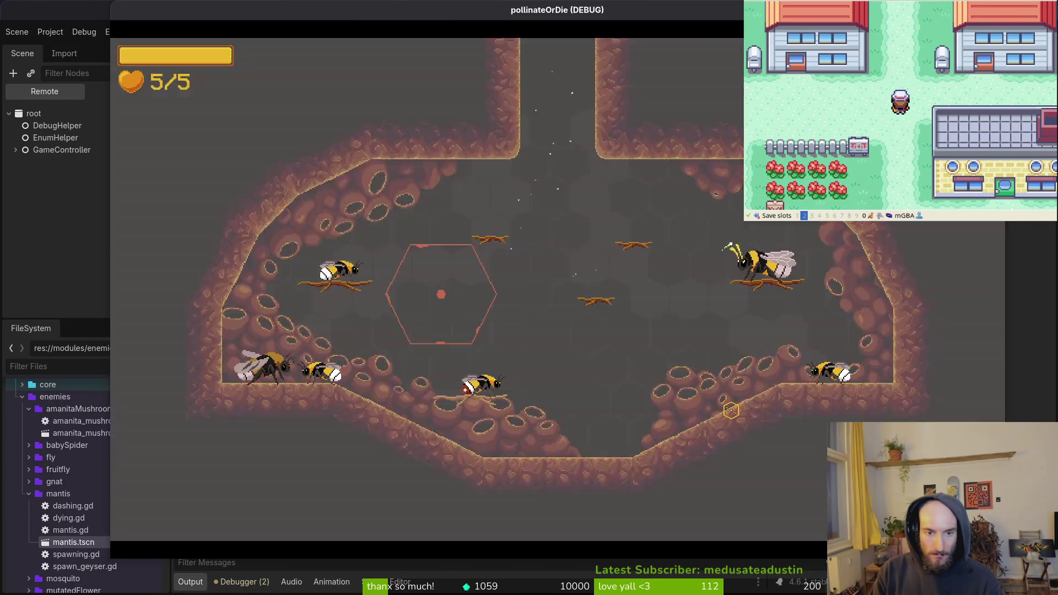
pyautogui.press('Down')
pyautogui.press('Return')
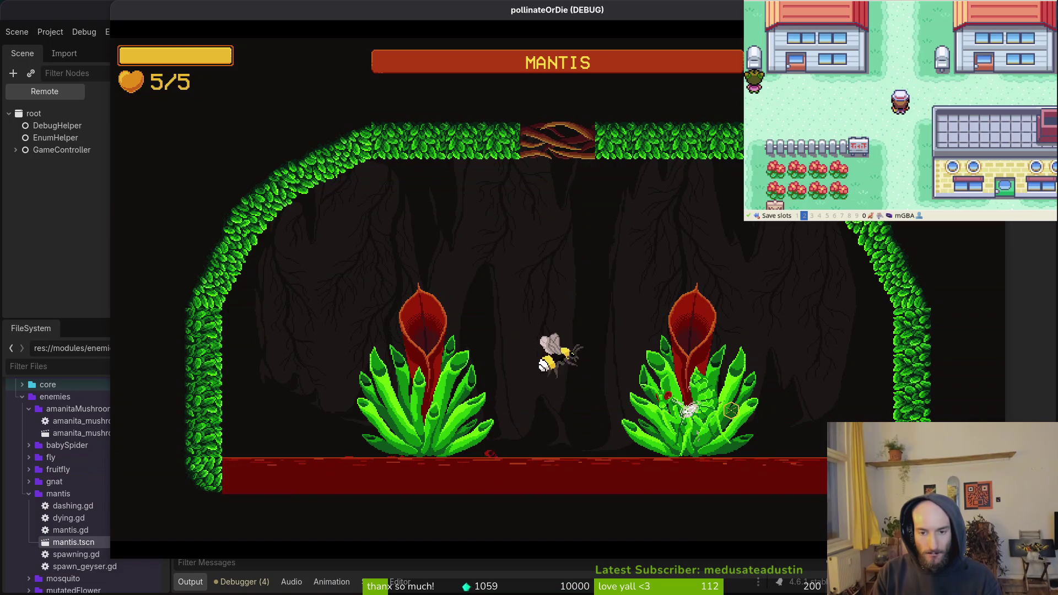
# Fight the mantis by repeatedly diving the bee into the right-hand plant to attack
pyautogui.press('Right')
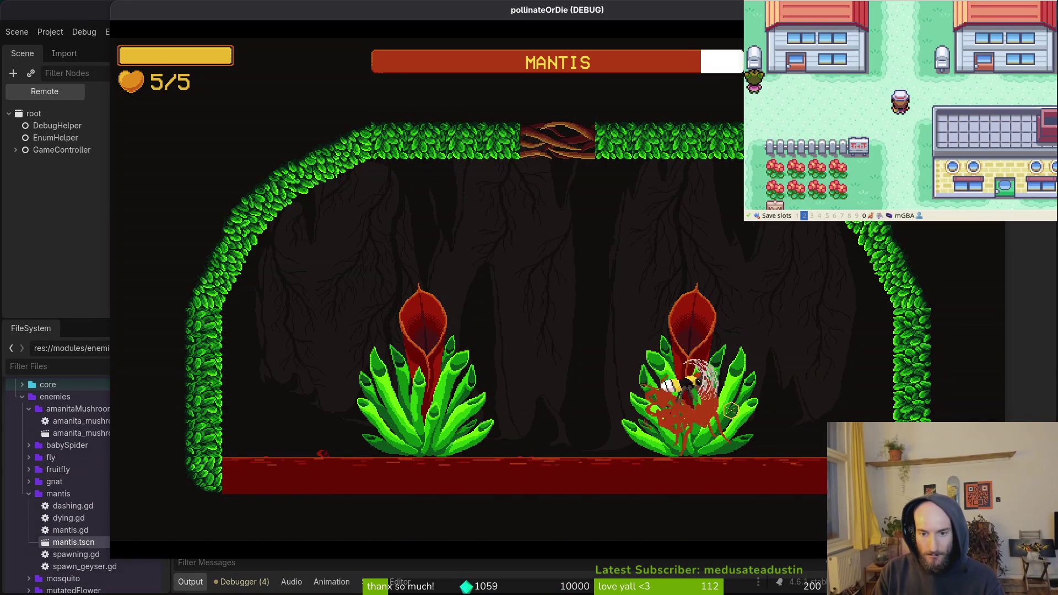
pyautogui.press('Right')
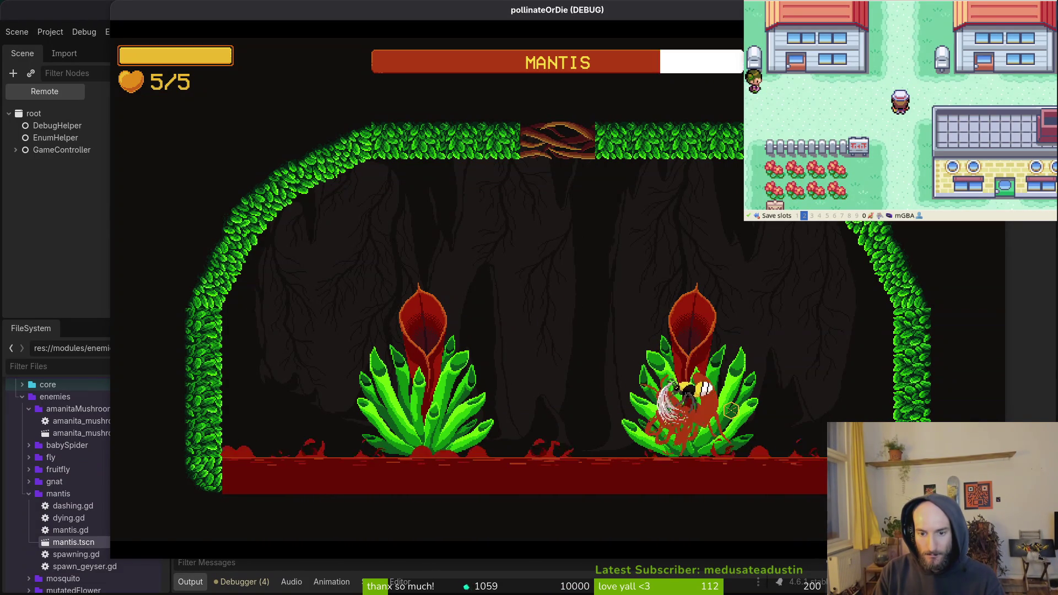
pyautogui.press('Up')
pyautogui.press('Left')
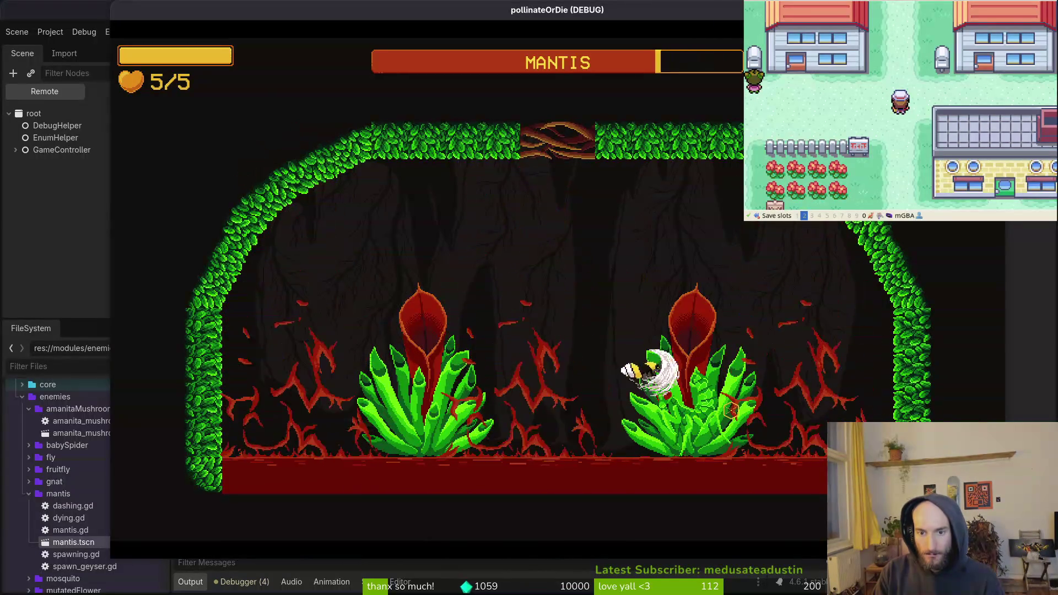
pyautogui.press('Right')
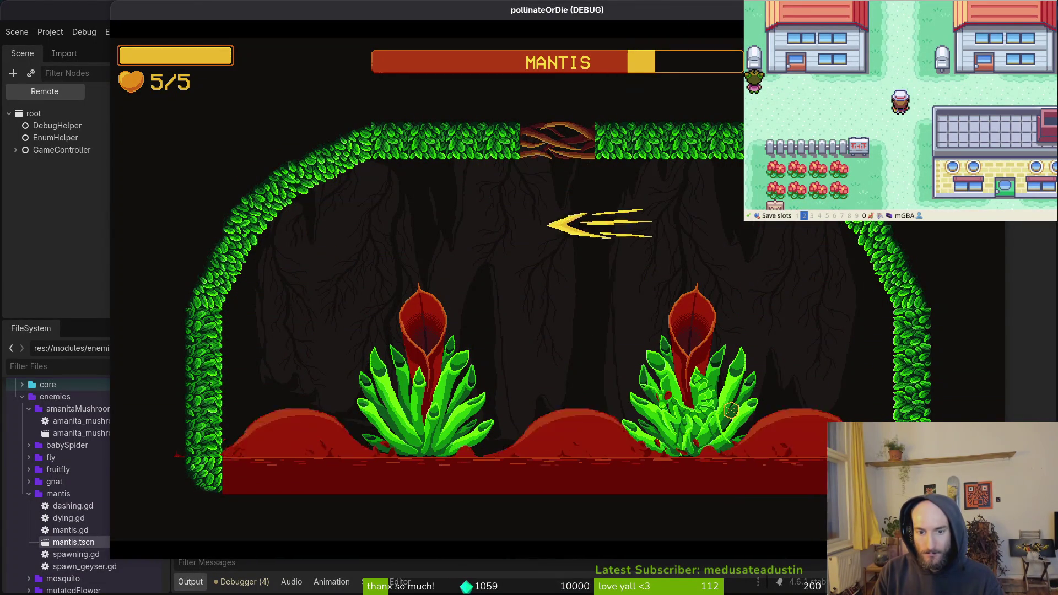
pyautogui.press('Down')
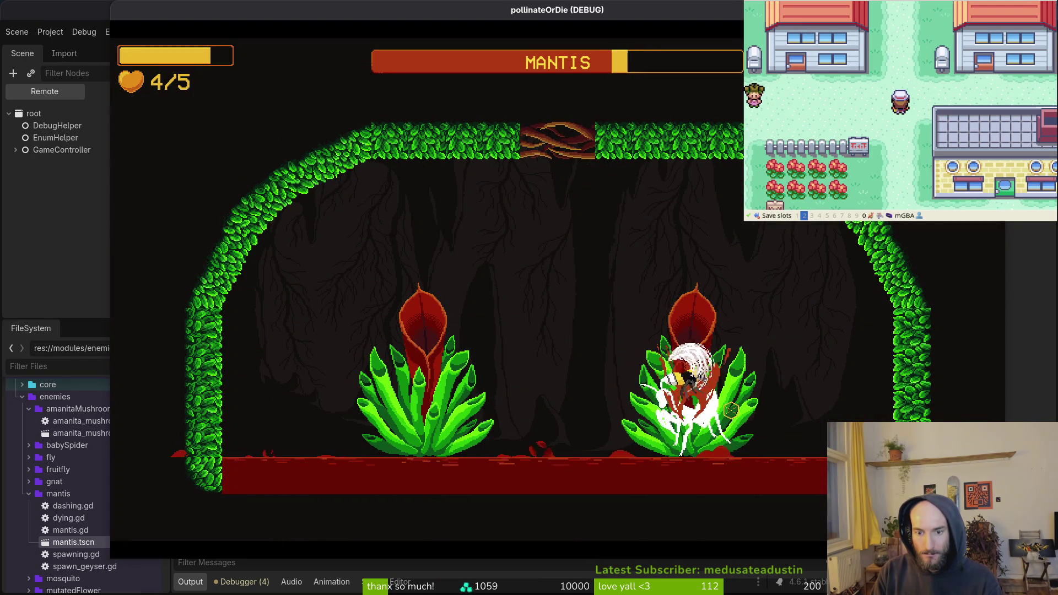
pyautogui.press('Up')
pyautogui.press('Left')
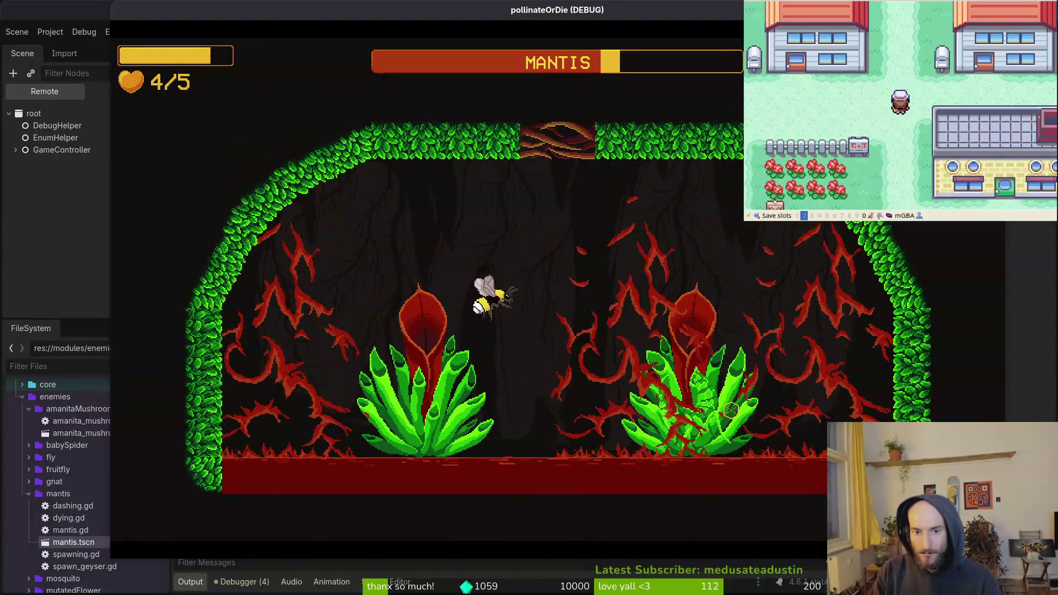
pyautogui.press('Down')
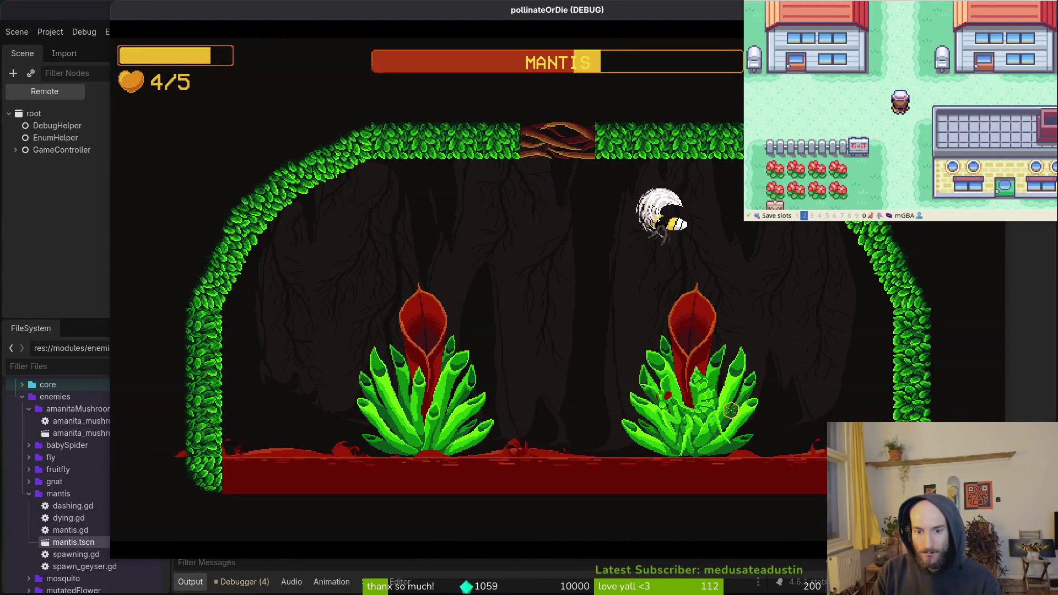
pyautogui.press('Down')
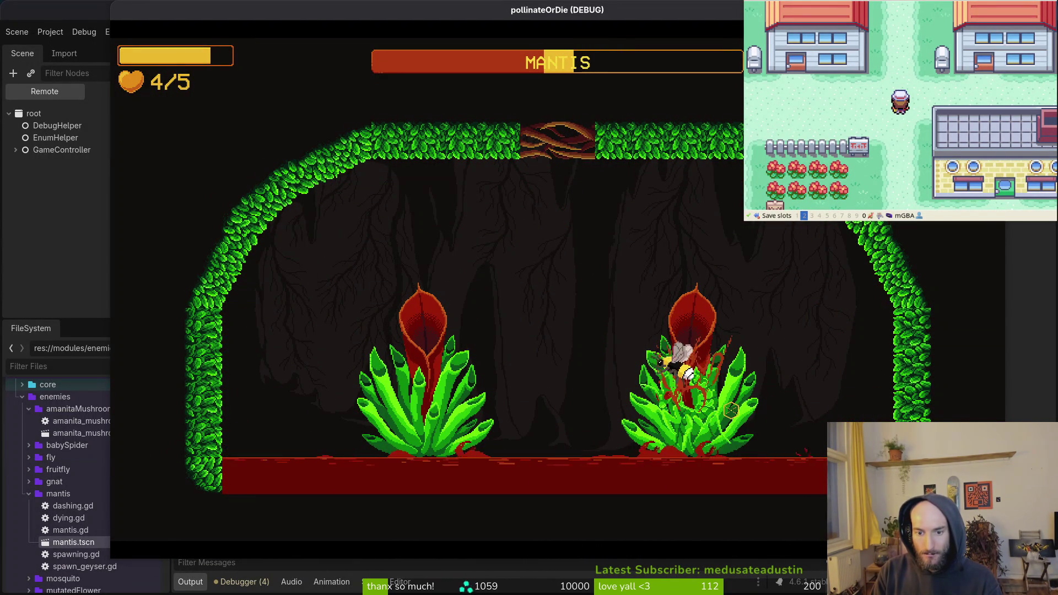
pyautogui.press('Right')
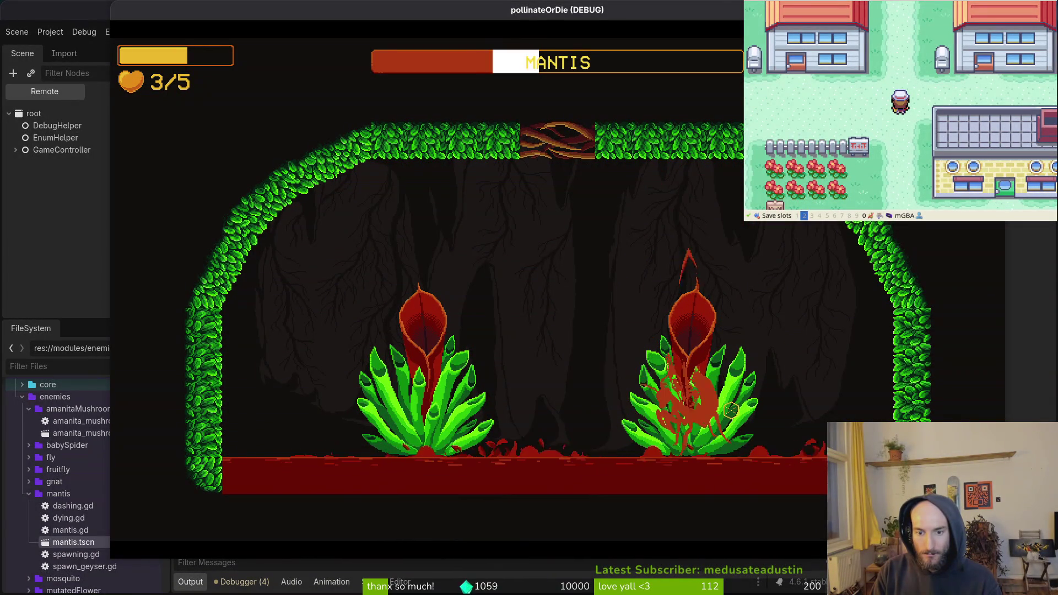
pyautogui.press('Down')
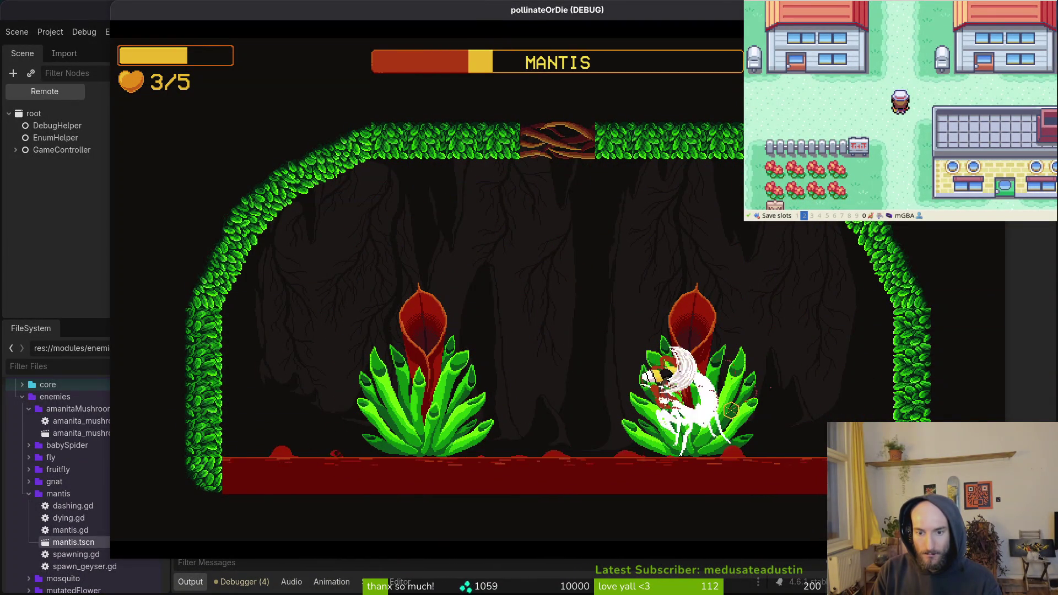
pyautogui.press('Down')
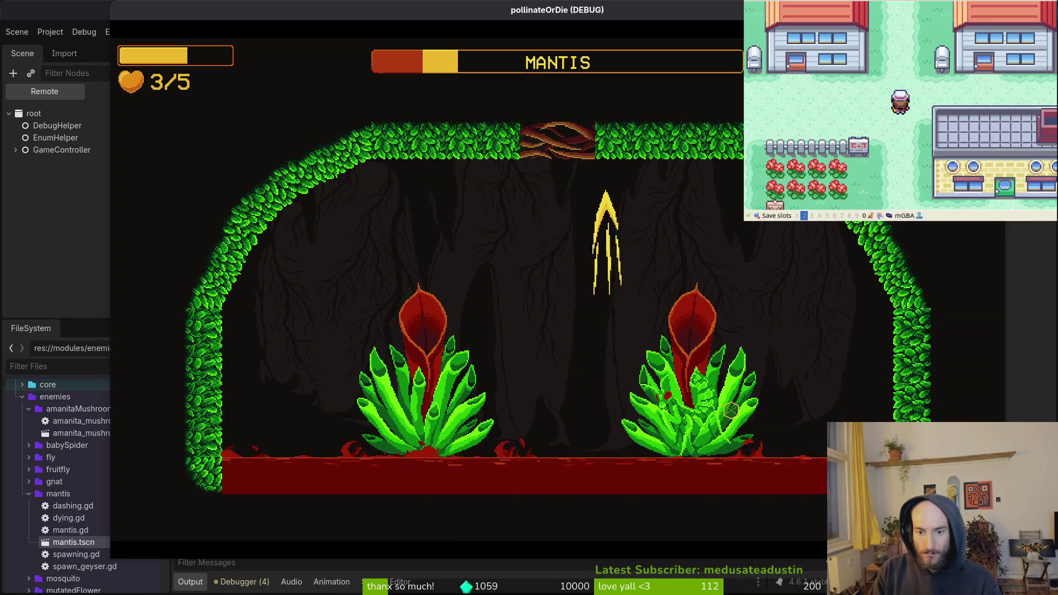
pyautogui.press('Down')
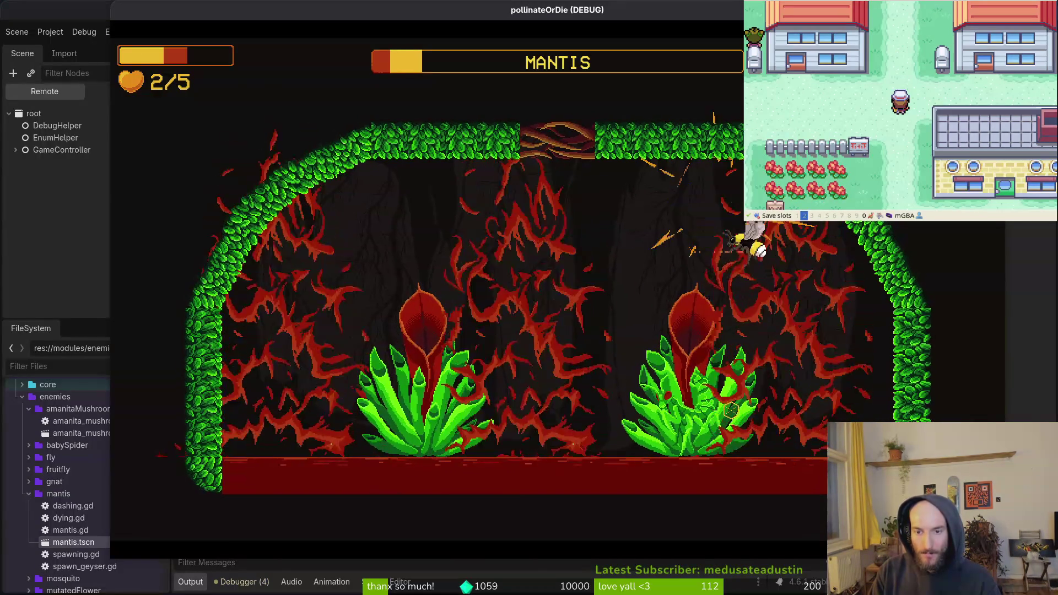
pyautogui.press('Down')
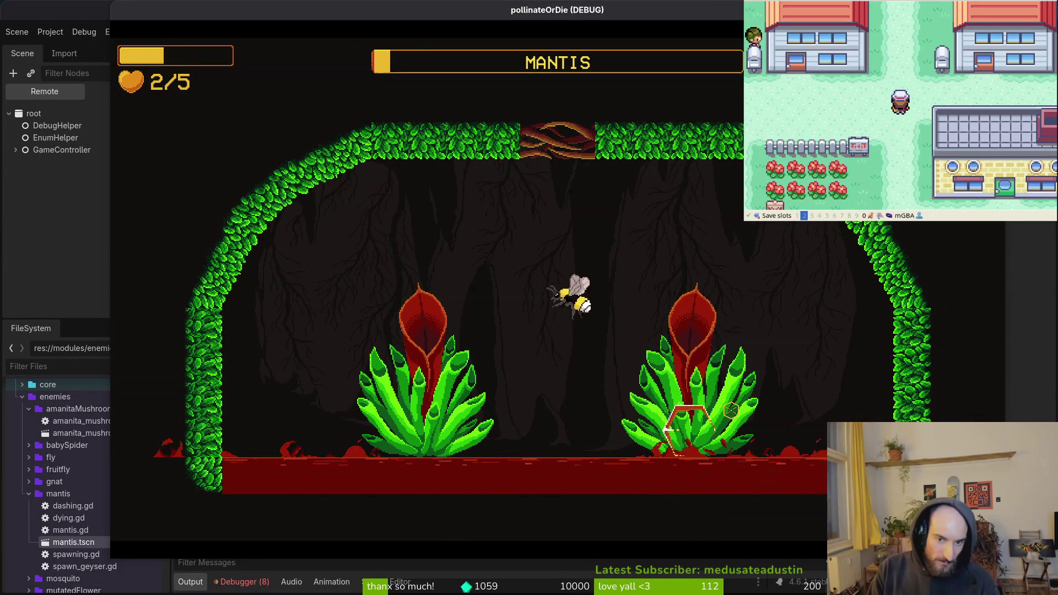
# Reload the mantis fight from the level select, then return to the level-select menu
pyautogui.press('Escape')
pyautogui.press('Down')
pyautogui.press('Return')
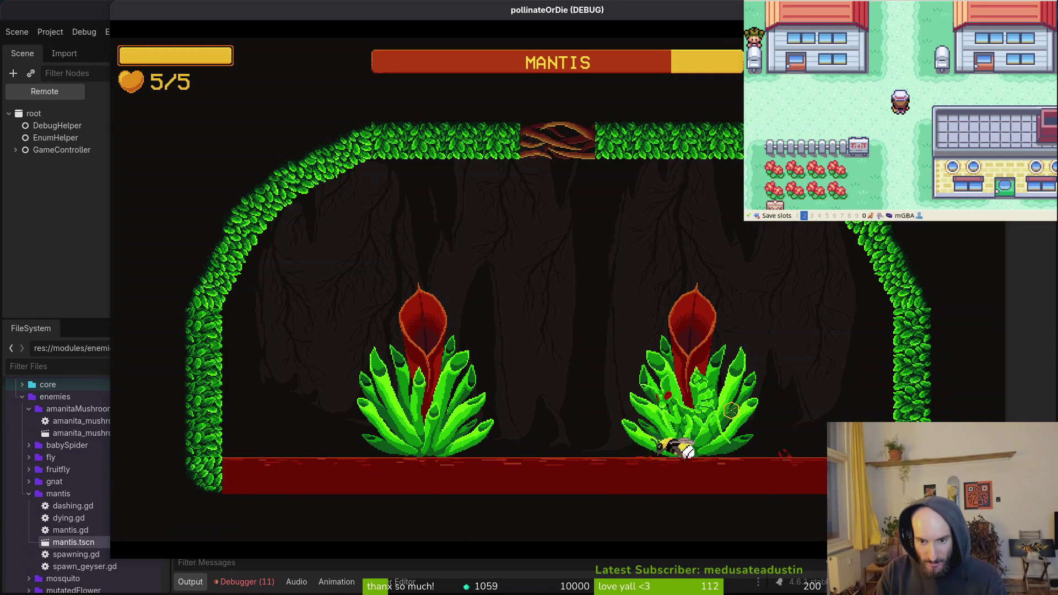
pyautogui.press('Escape')
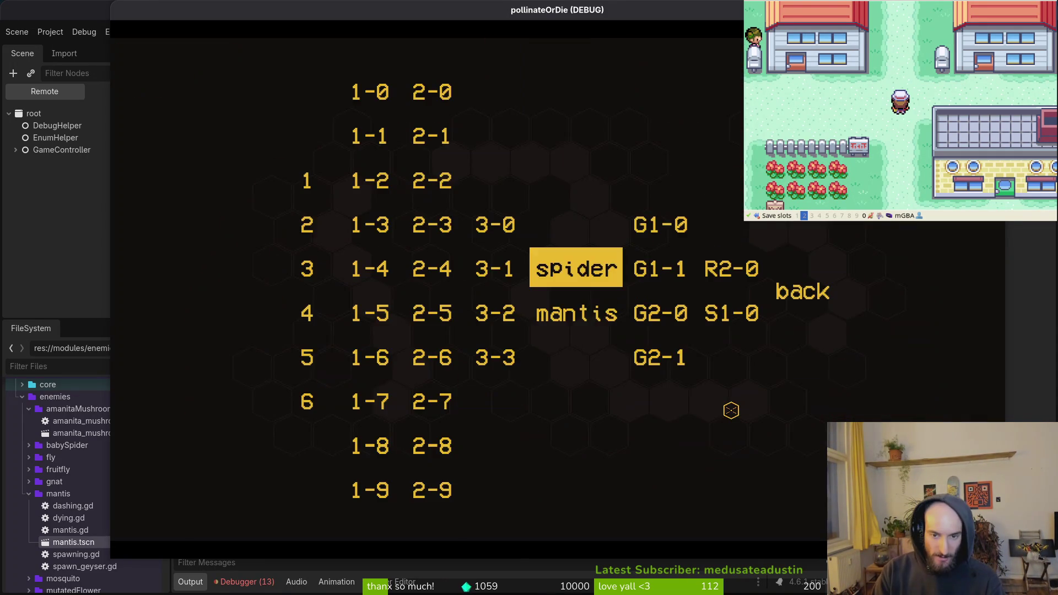
# Reload the mantis arena level from the debug level select several times, using F1 to reopen it
pyautogui.press('Down')
pyautogui.press('Return')
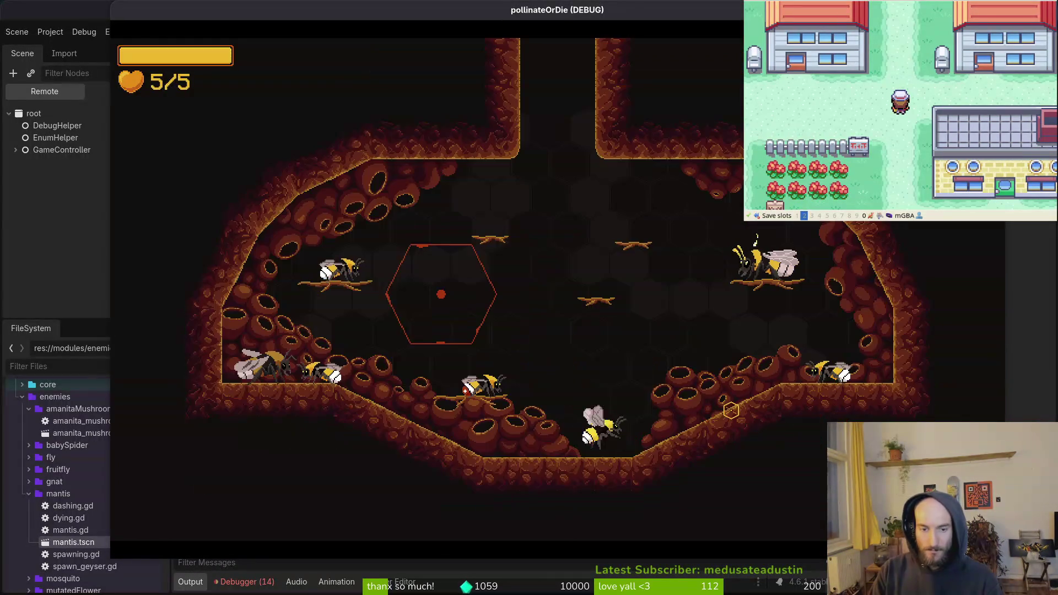
pyautogui.press('F1')
pyautogui.press('Down')
pyautogui.press('Return')
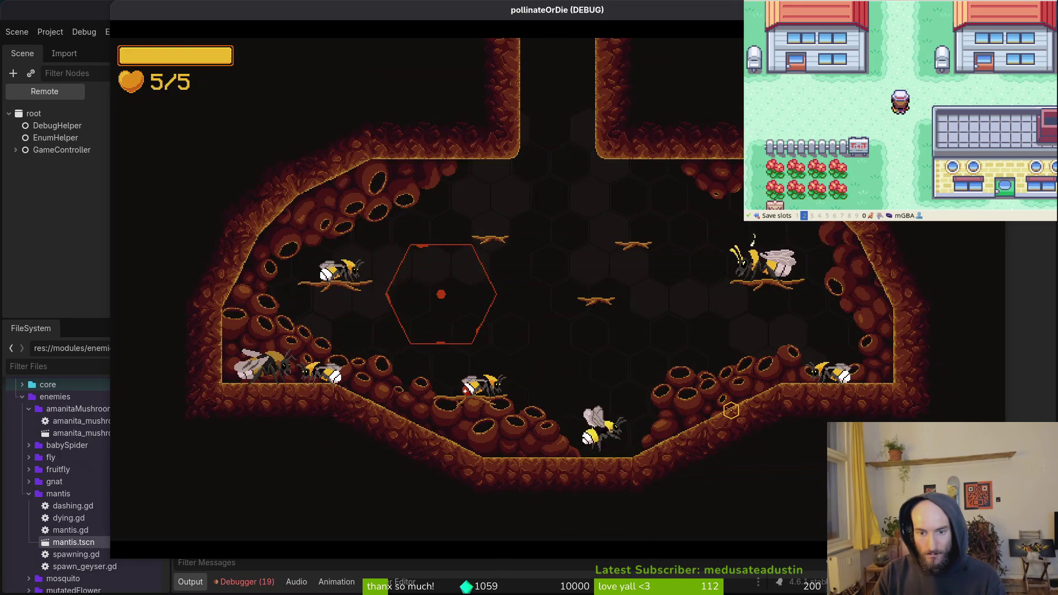
pyautogui.press('Escape')
pyautogui.press('Escape')
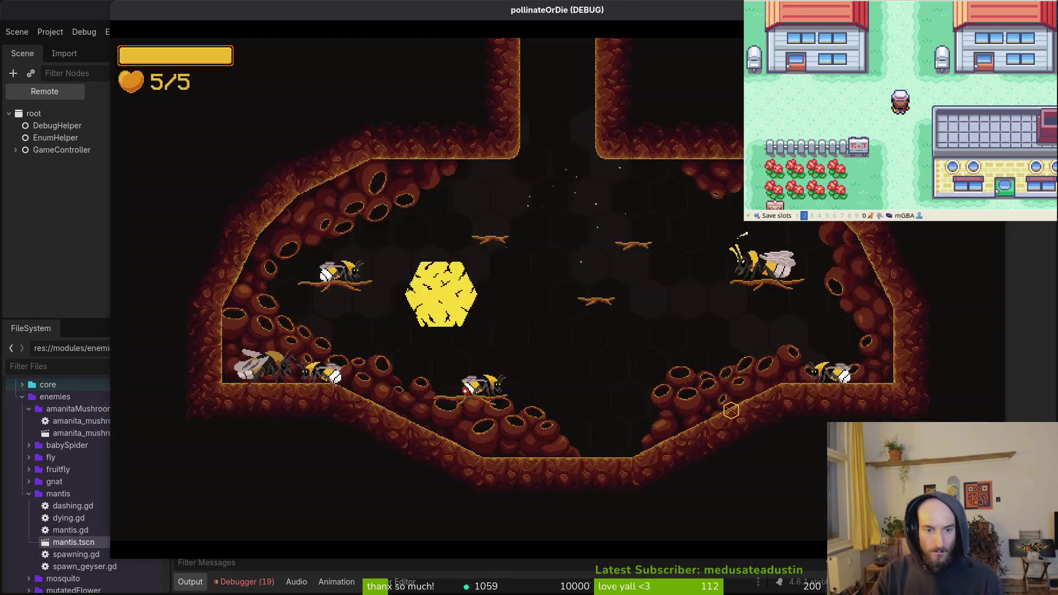
pyautogui.press('F1')
pyautogui.press('Down')
pyautogui.press('Return')
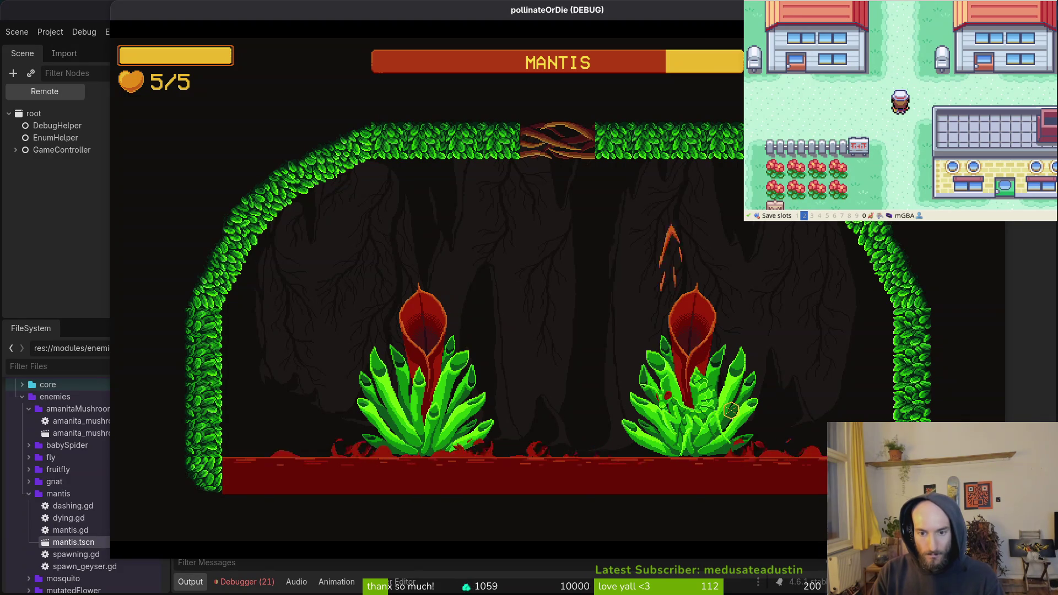
# Play the mantis fight, reload it from the level select, then restart the project with F5
pyautogui.press('Down')
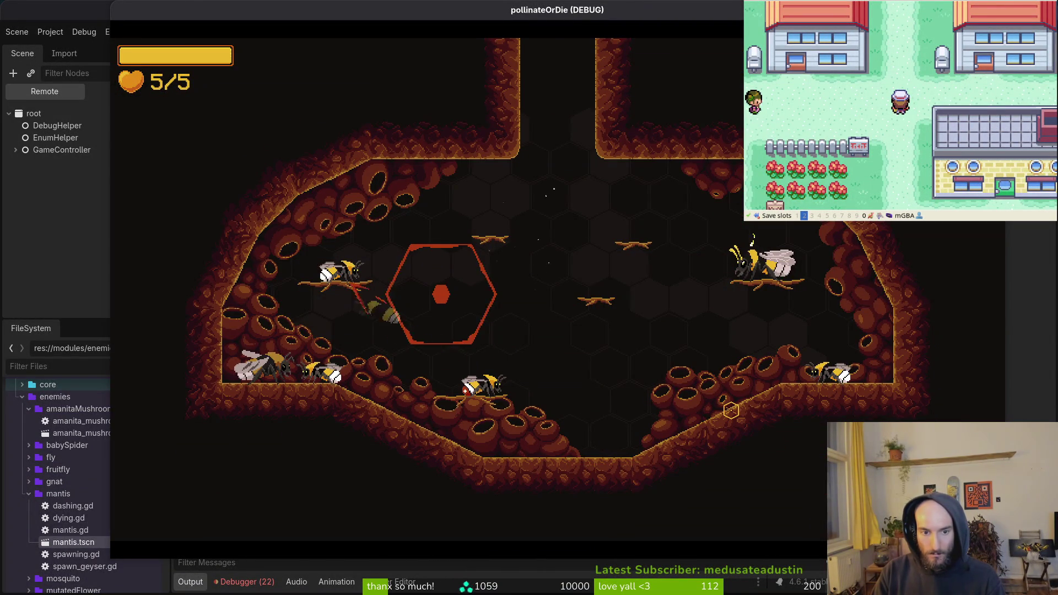
pyautogui.press('Down')
pyautogui.press('Return')
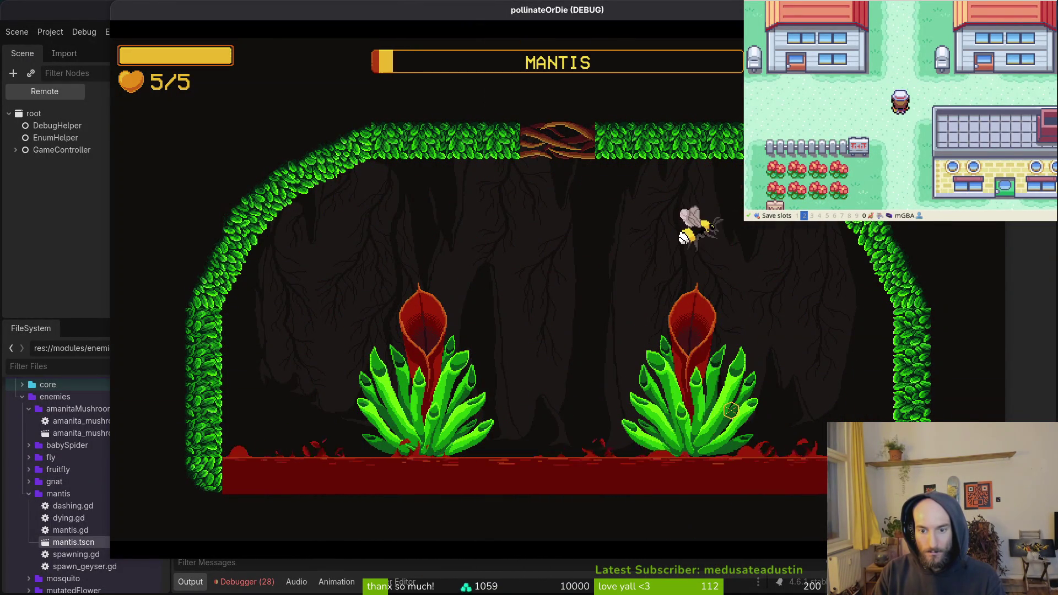
pyautogui.press('Down')
pyautogui.press('Return')
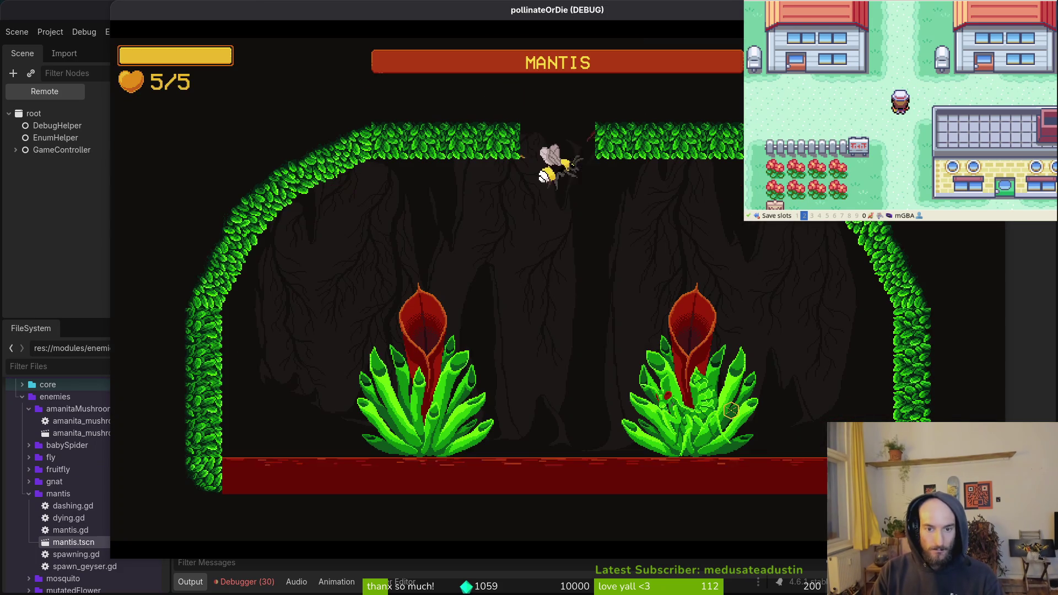
pyautogui.press('Up')
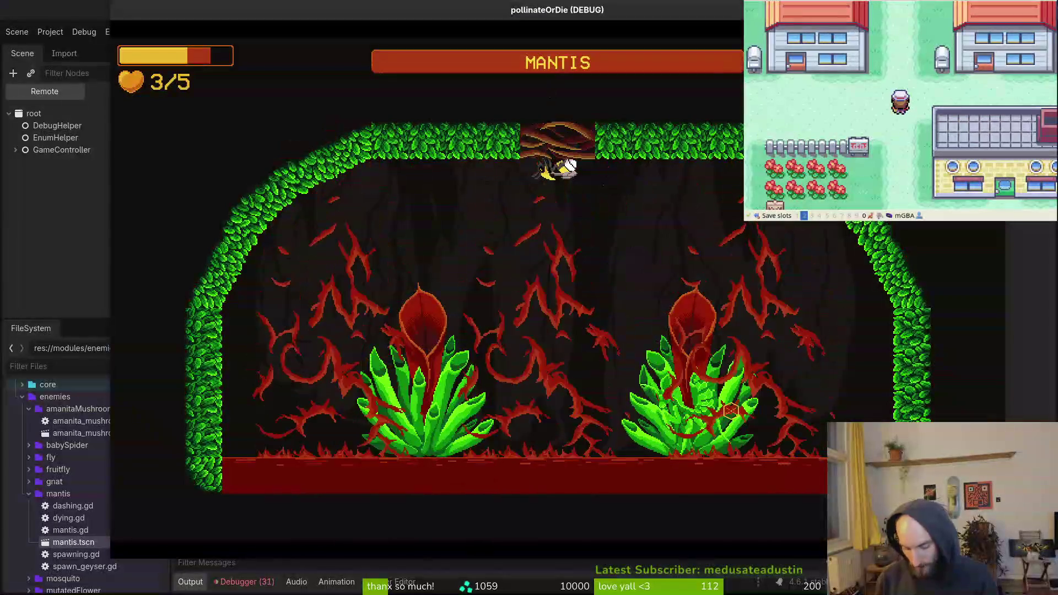
pyautogui.press('F5')
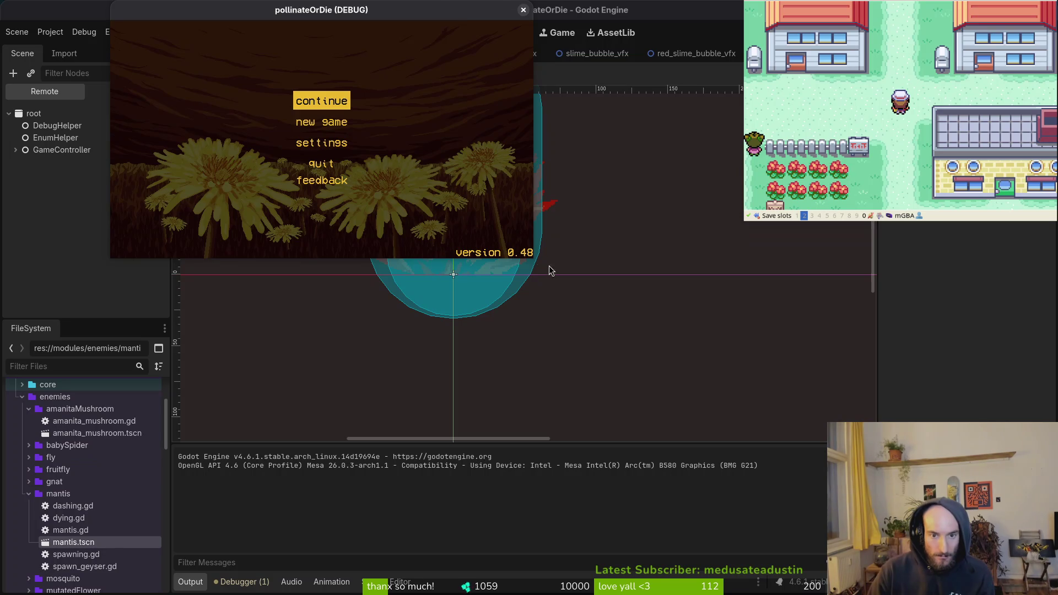
# Focus the Godot editor and run the project with F5
pyautogui.click(550, 270)
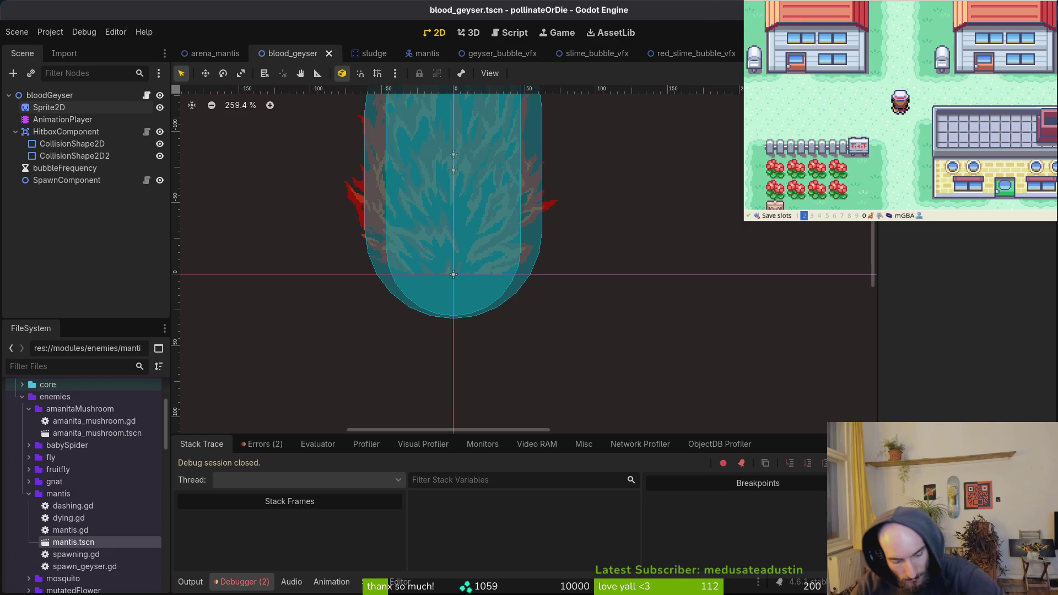
pyautogui.press('F5')
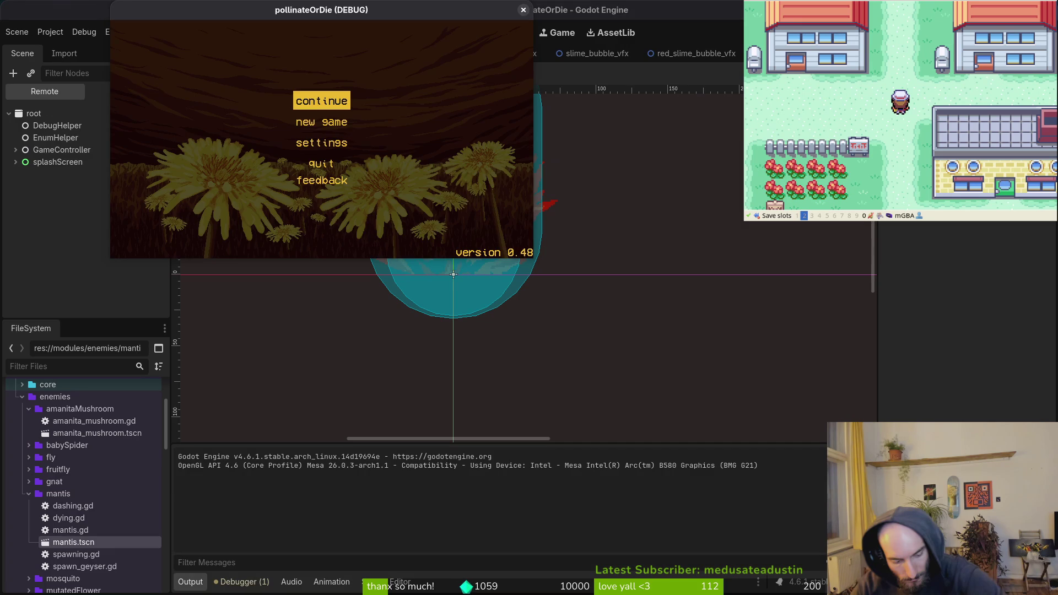
# Continue from the start menu and load the mantis boss fight from debug level select, reloading it once
pyautogui.press('Return')
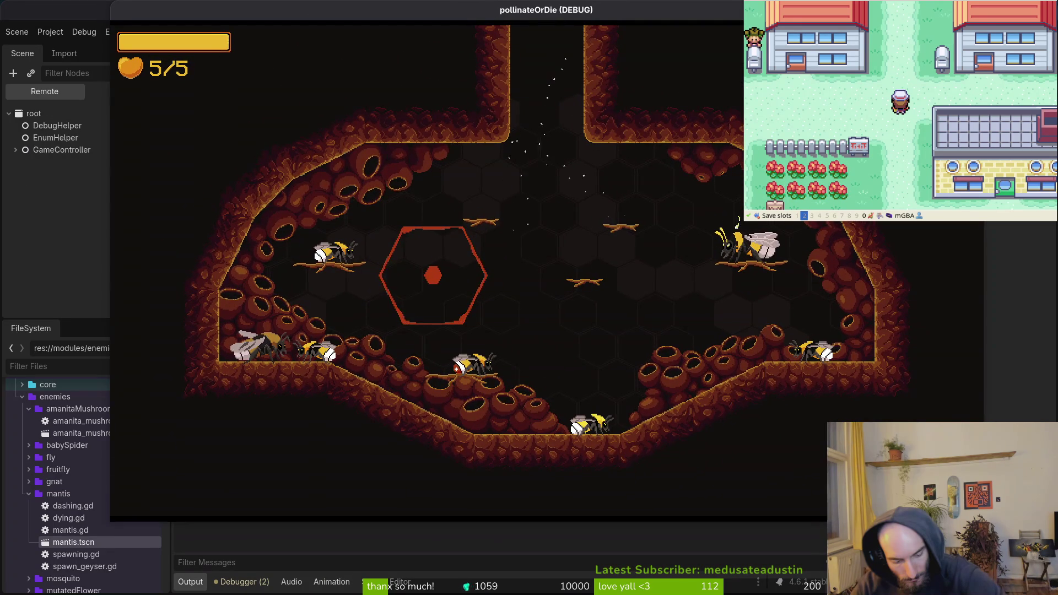
pyautogui.press('Escape')
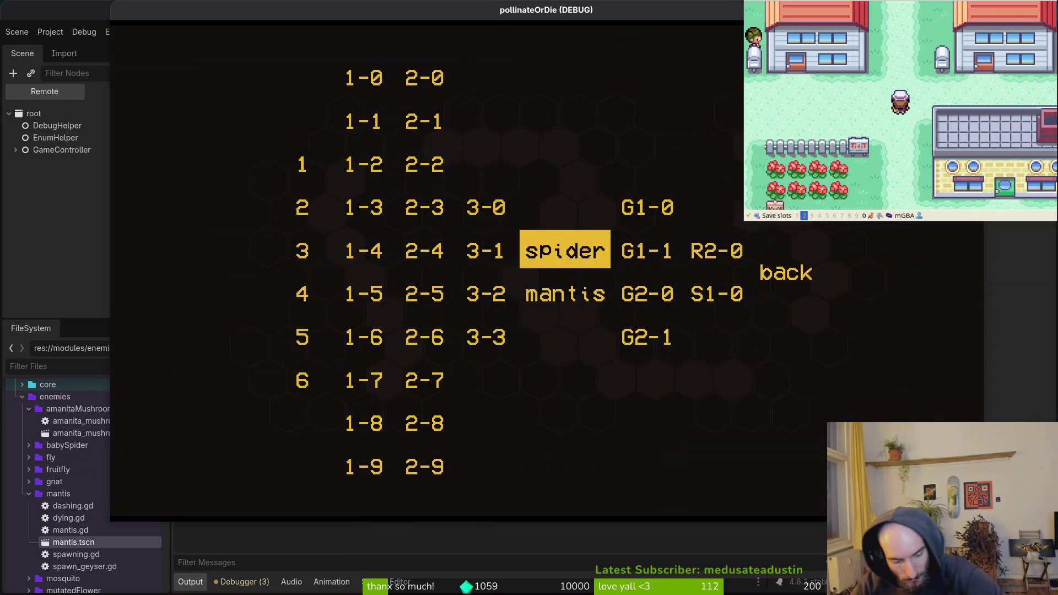
pyautogui.press('Down')
pyautogui.press('Return')
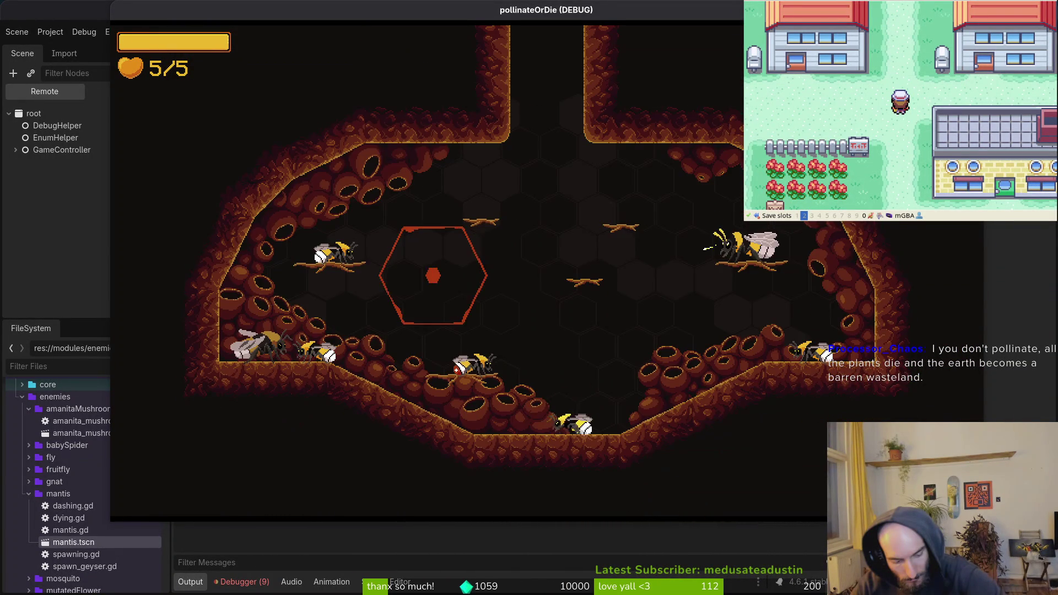
pyautogui.press('Escape')
pyautogui.press('Down')
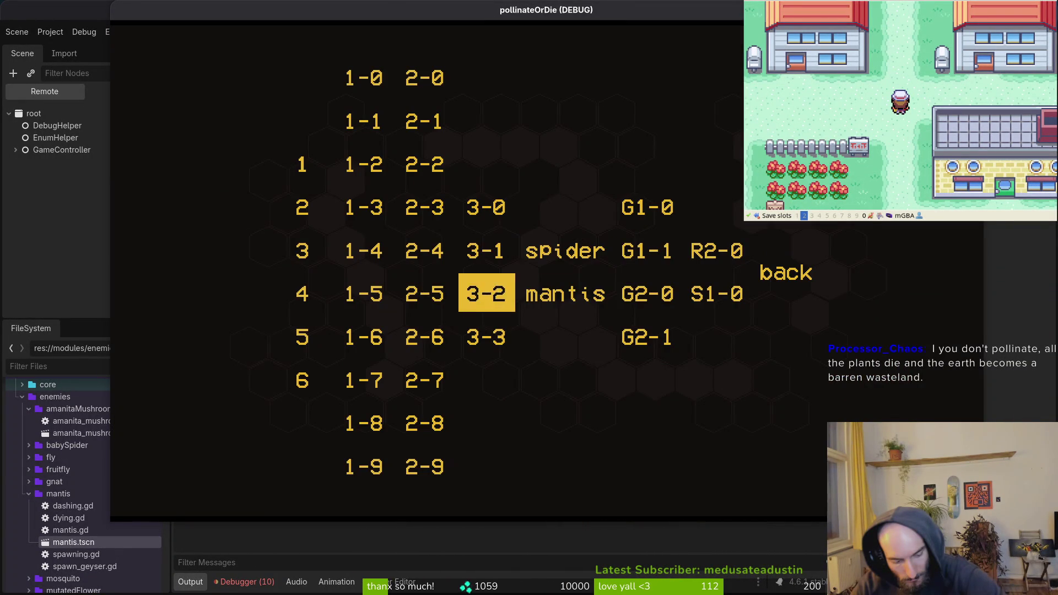
pyautogui.press('Right')
pyautogui.press('Return')
# Damage the mantis by diving the bee into the right plant while dodging the thorns
pyautogui.press('Up')
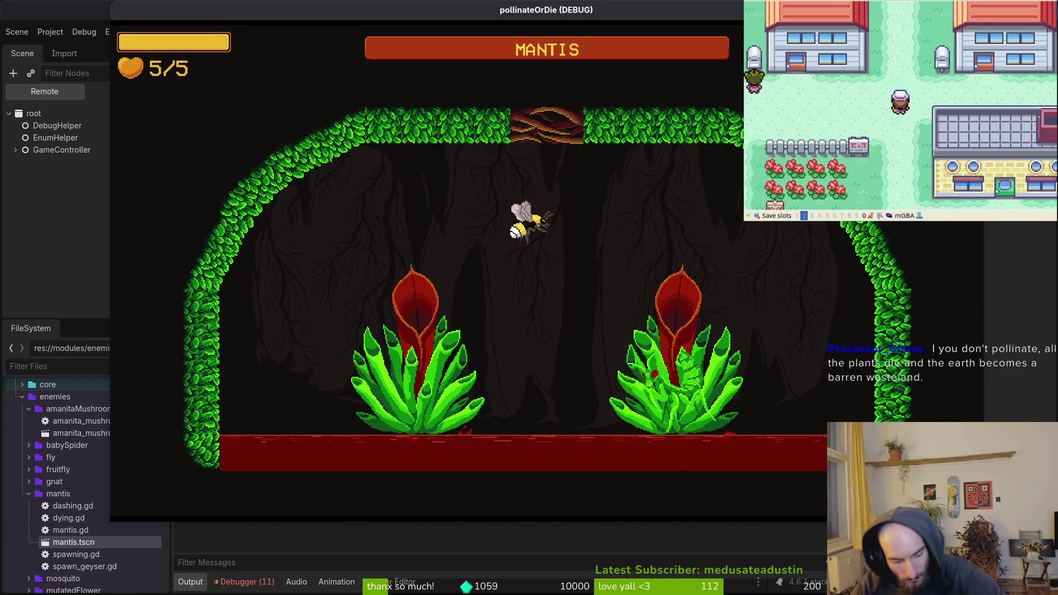
pyautogui.press('Down')
pyautogui.press('Right')
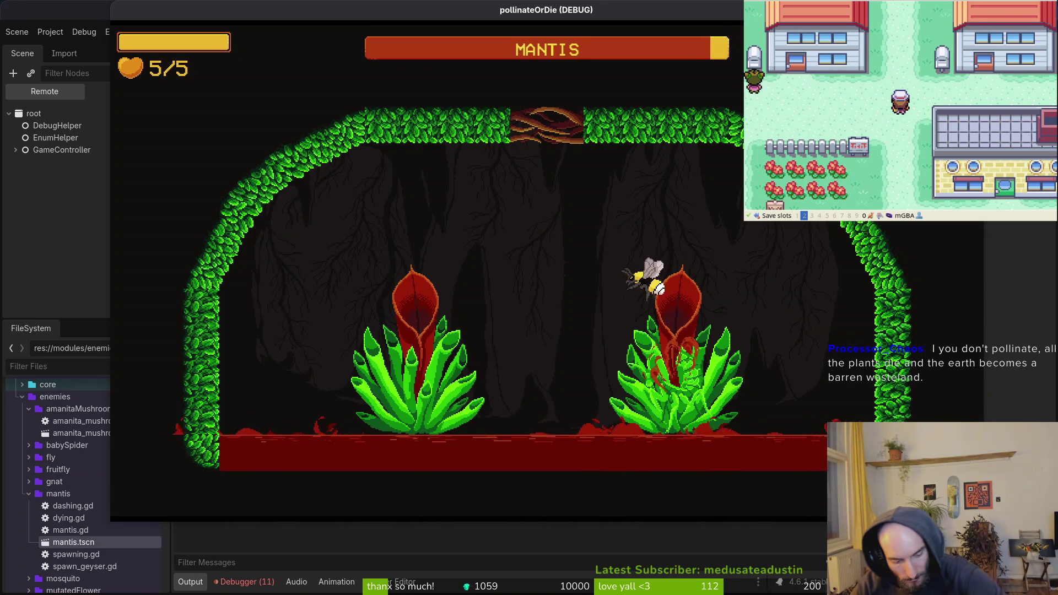
pyautogui.press('Left')
pyautogui.press('Down')
pyautogui.press('Right')
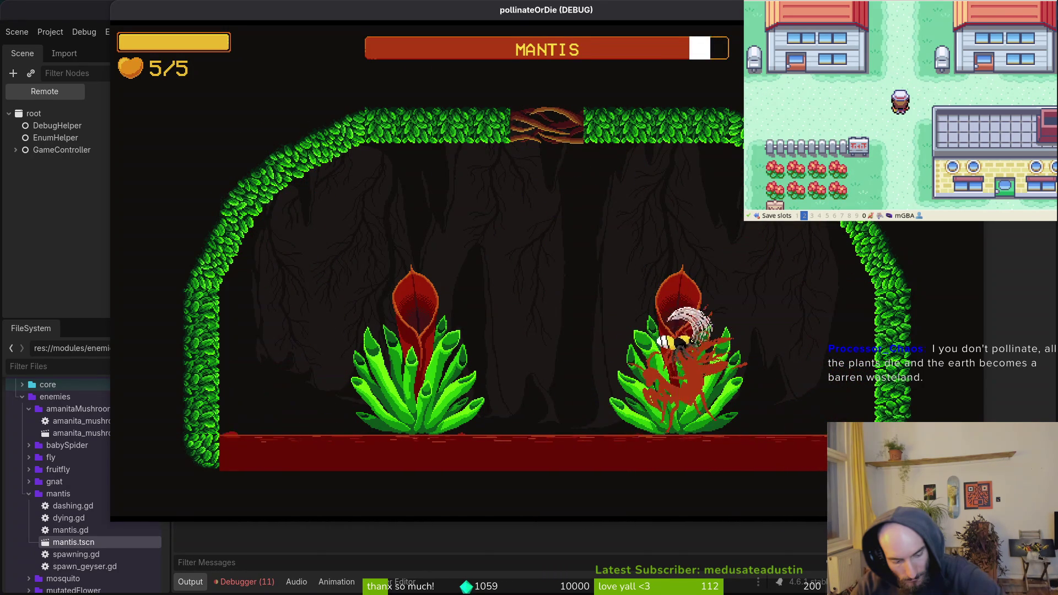
pyautogui.press('Up')
pyautogui.press('Left')
pyautogui.press('Down')
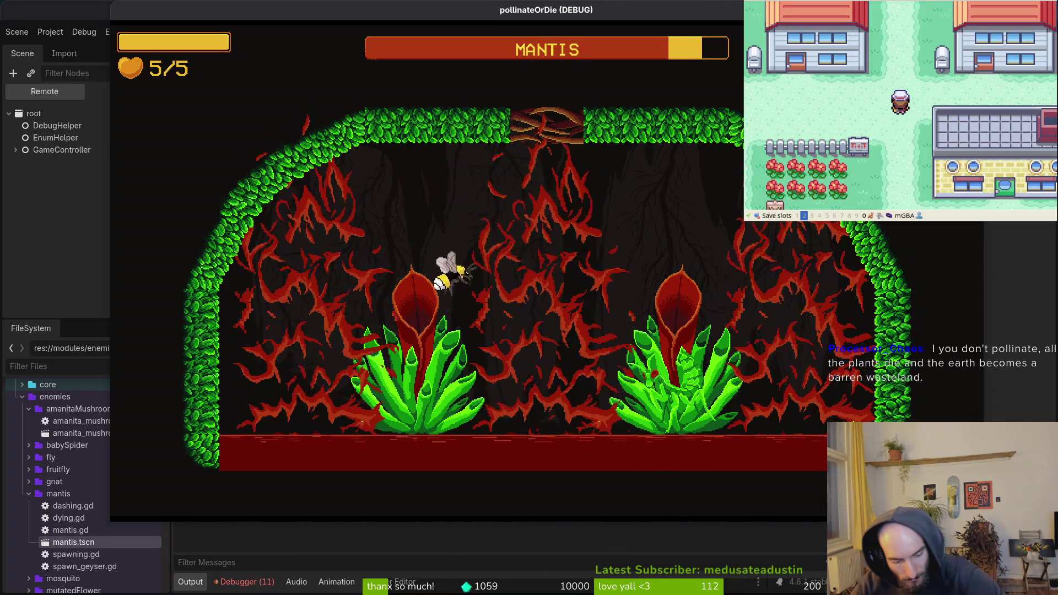
pyautogui.press('Right')
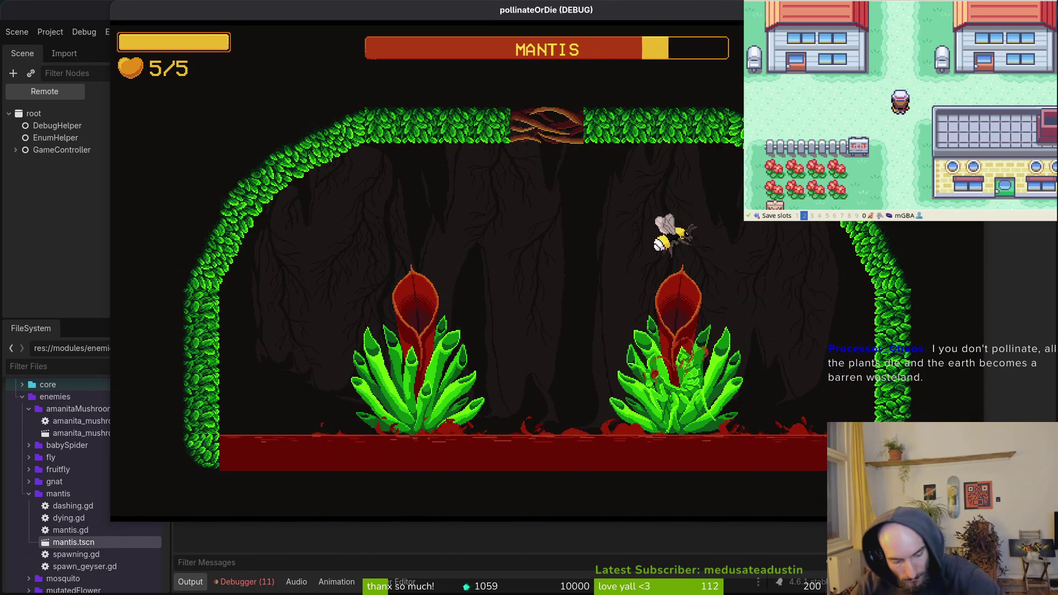
pyautogui.press('Left')
pyautogui.press('Down')
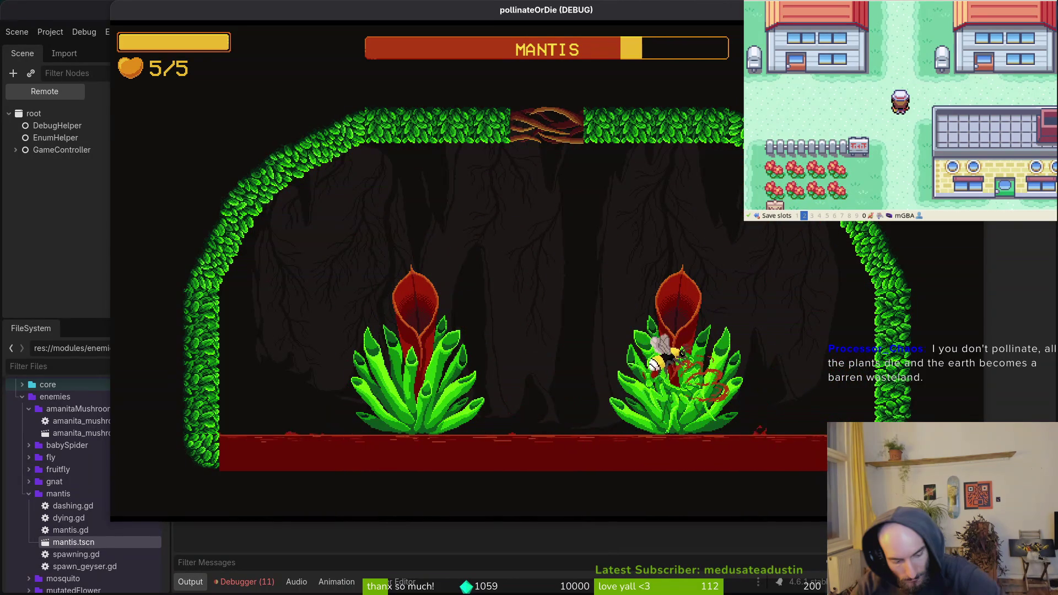
pyautogui.press('Up')
pyautogui.press('Left')
pyautogui.press('Down')
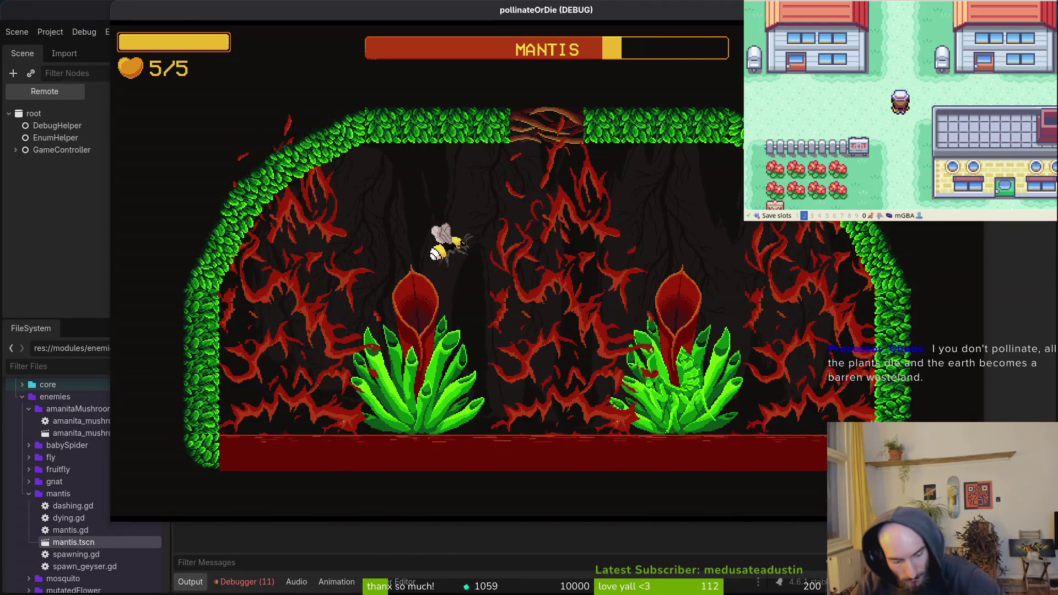
pyautogui.press('Right')
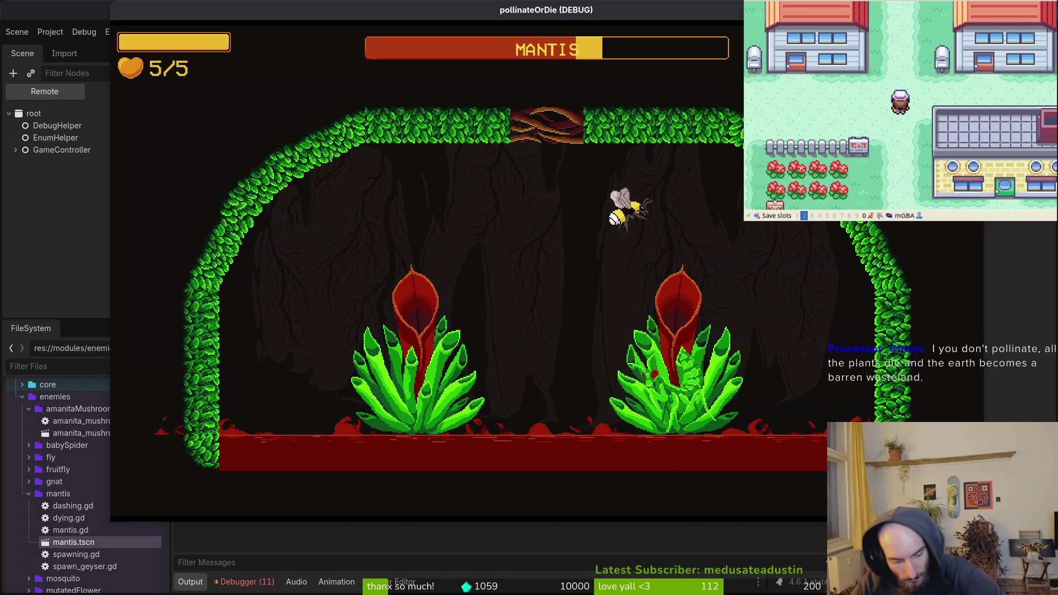
pyautogui.press('Down')
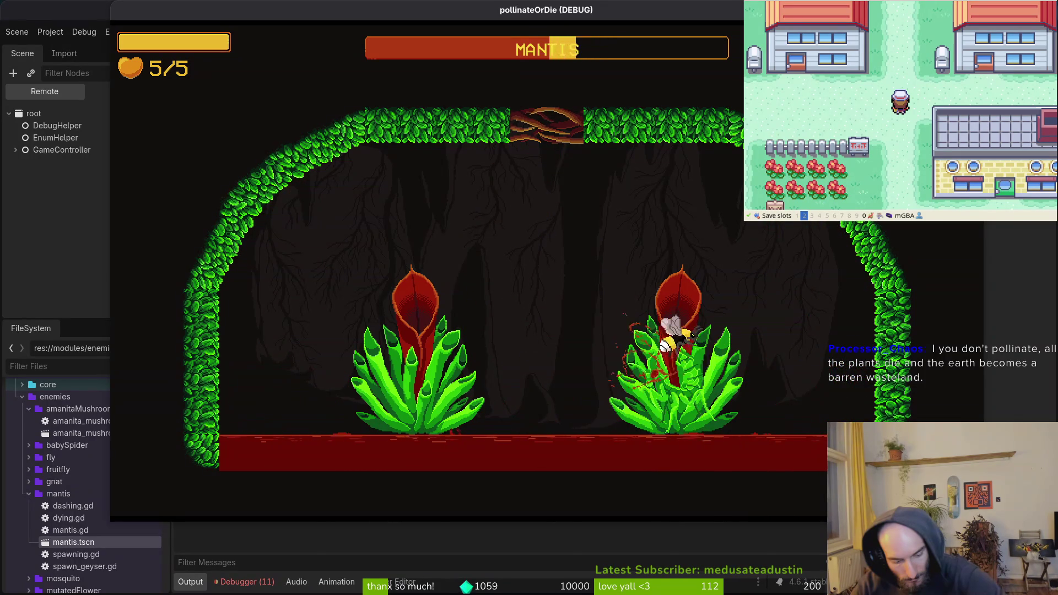
# Keep attacking through the right plant until the mantis falls and the hive returns
pyautogui.press('Up')
pyautogui.press('Left')
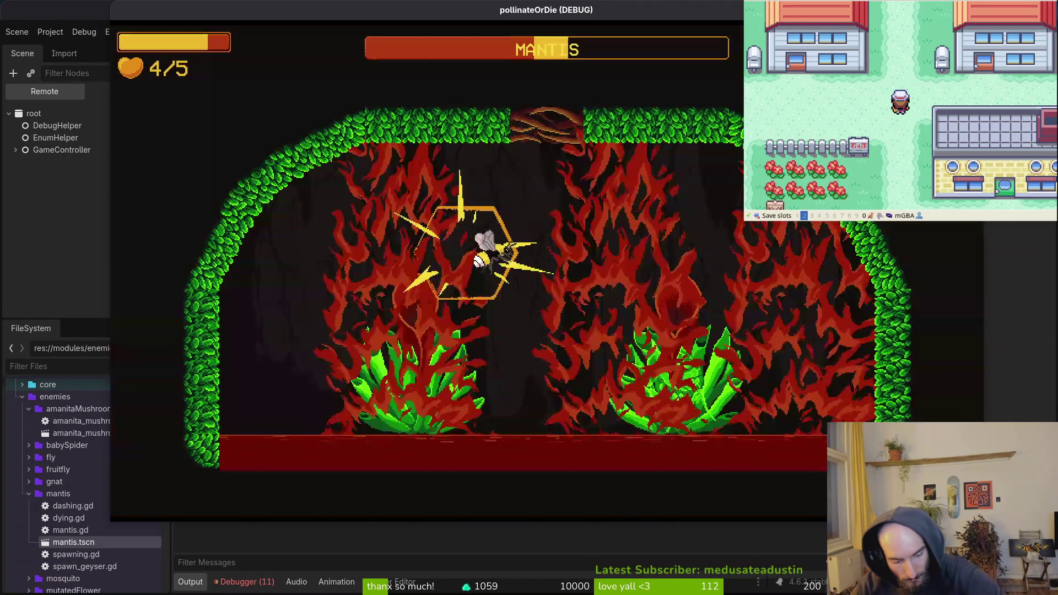
pyautogui.press('Right')
pyautogui.press('Down')
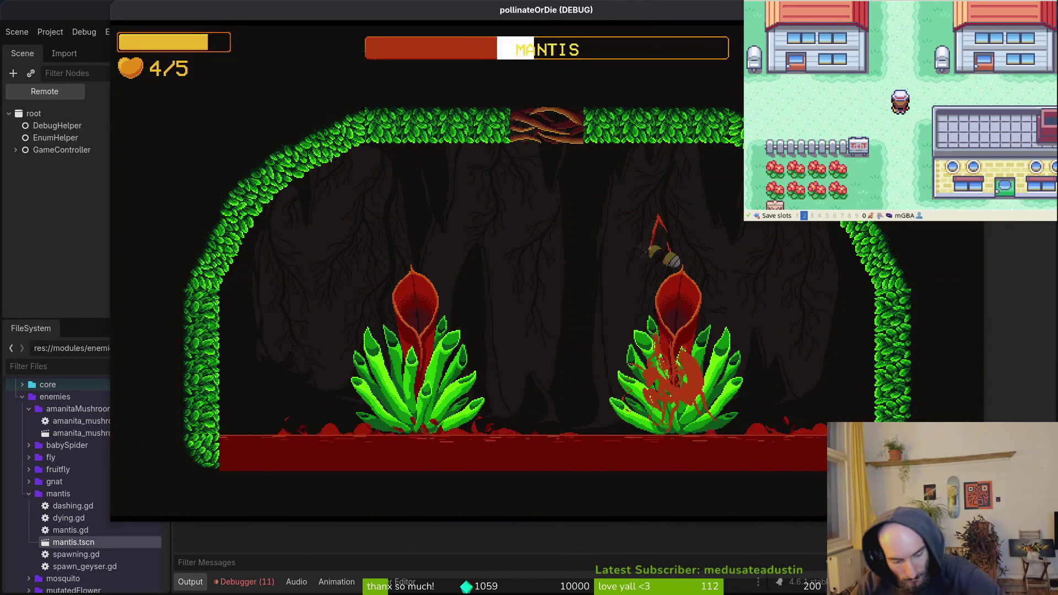
pyautogui.press('Down')
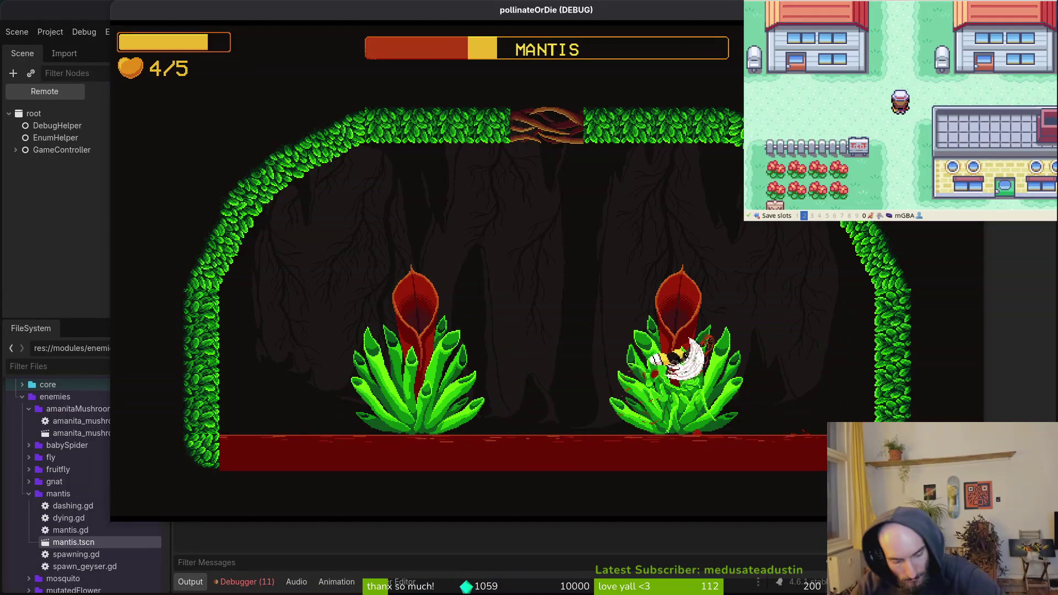
pyautogui.press('Up')
pyautogui.press('Left')
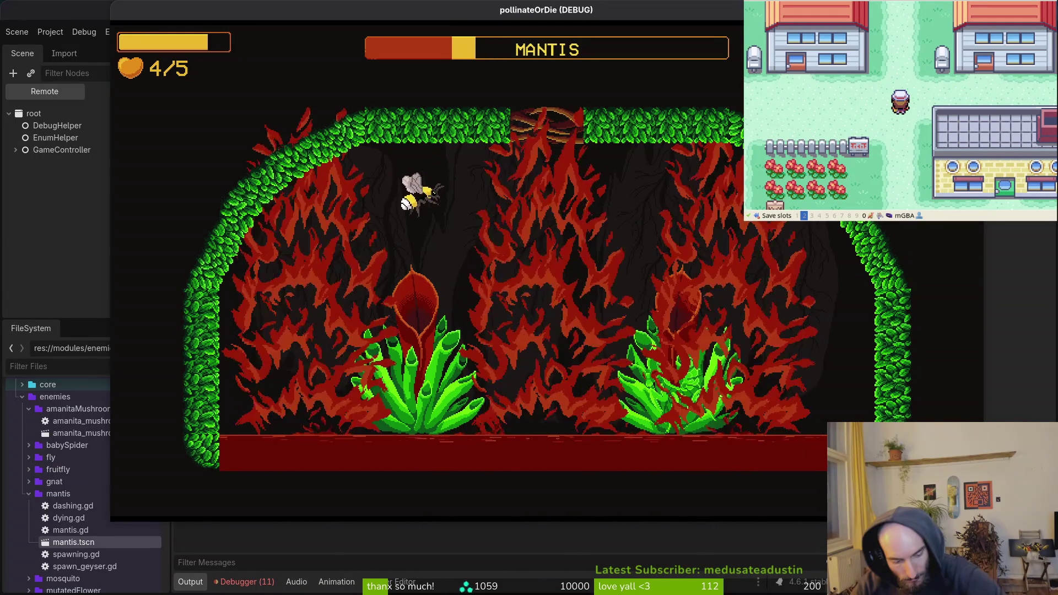
pyautogui.press('Down')
pyautogui.press('Up')
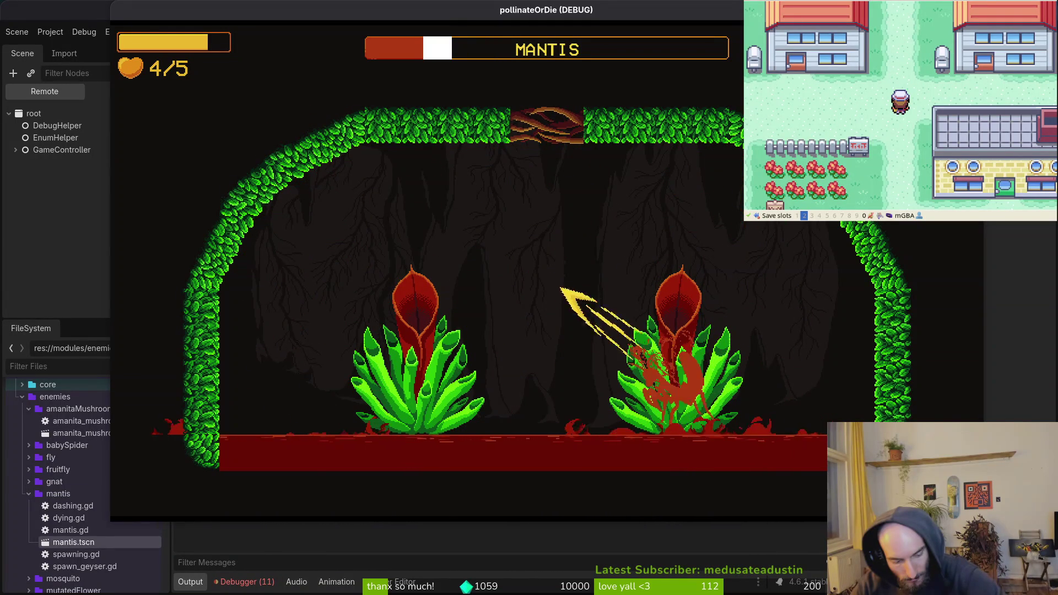
pyautogui.press('Down')
pyautogui.press('Right')
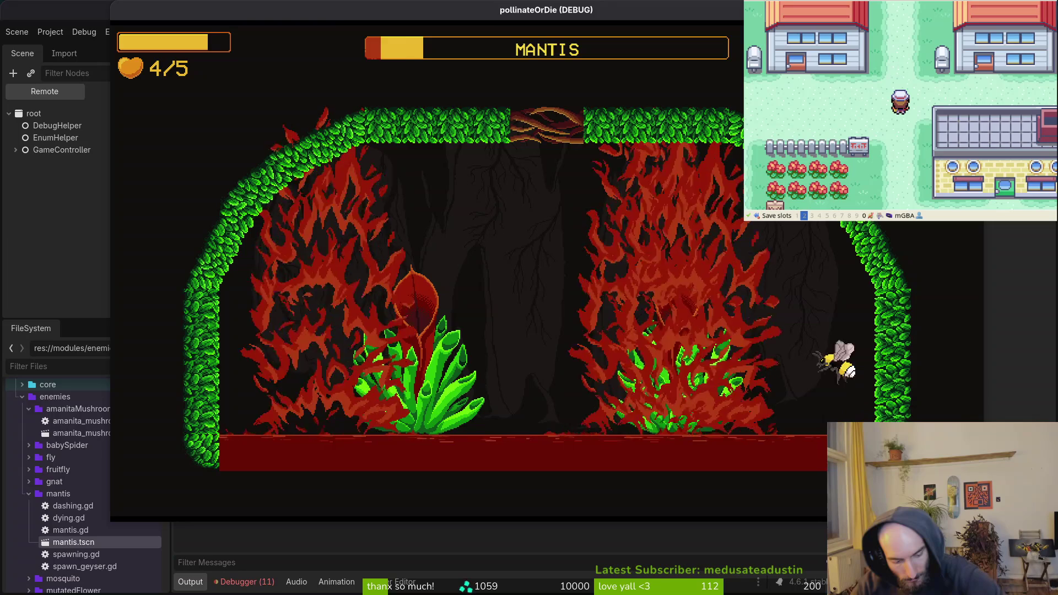
pyautogui.press('Left')
pyautogui.press('Up')
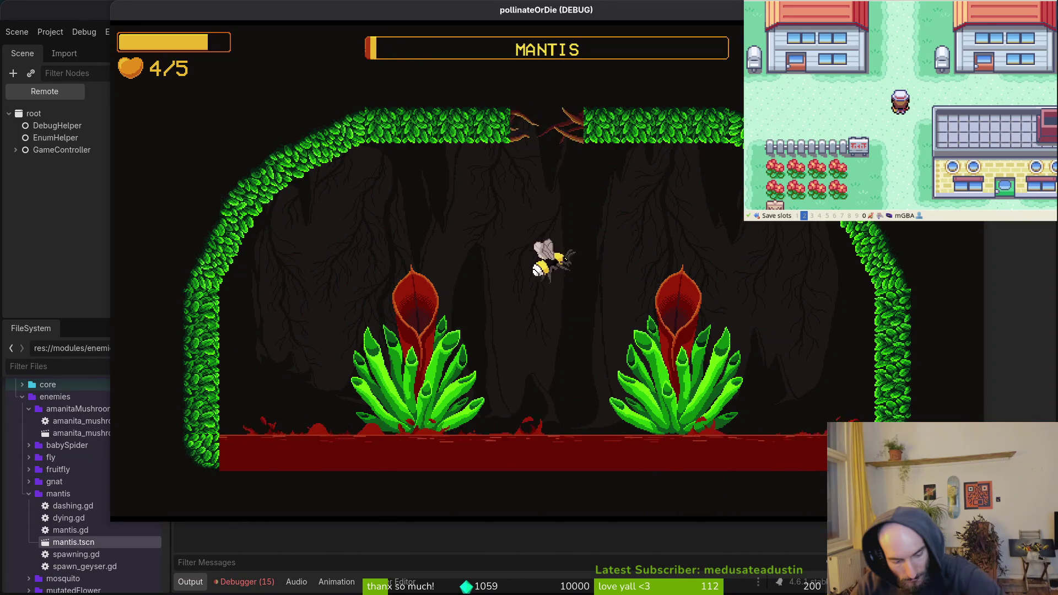
pyautogui.press('Right')
pyautogui.press('Left')
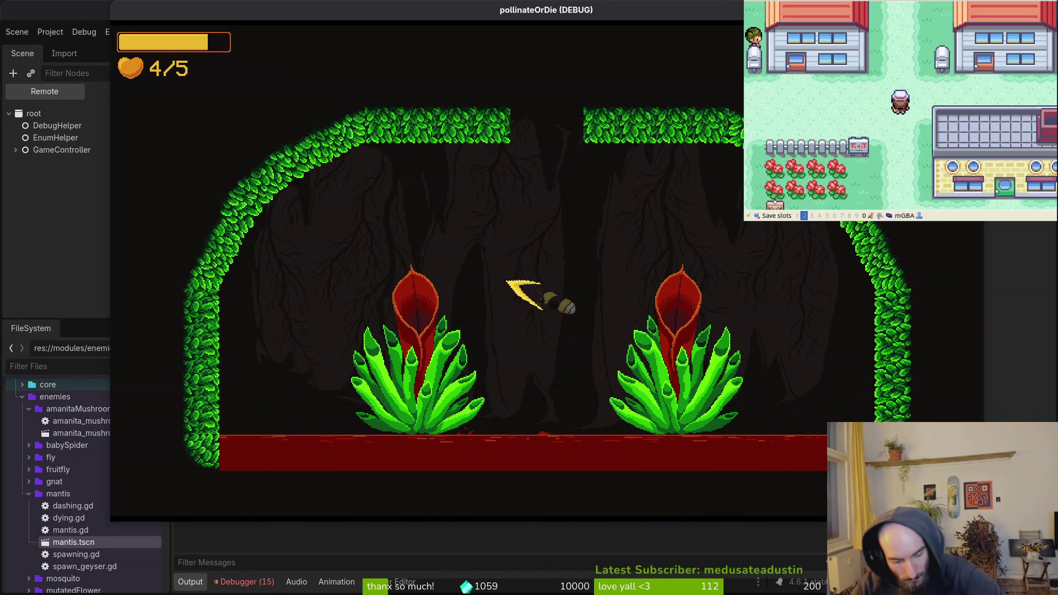
pyautogui.press('Right')
pyautogui.press('Left')
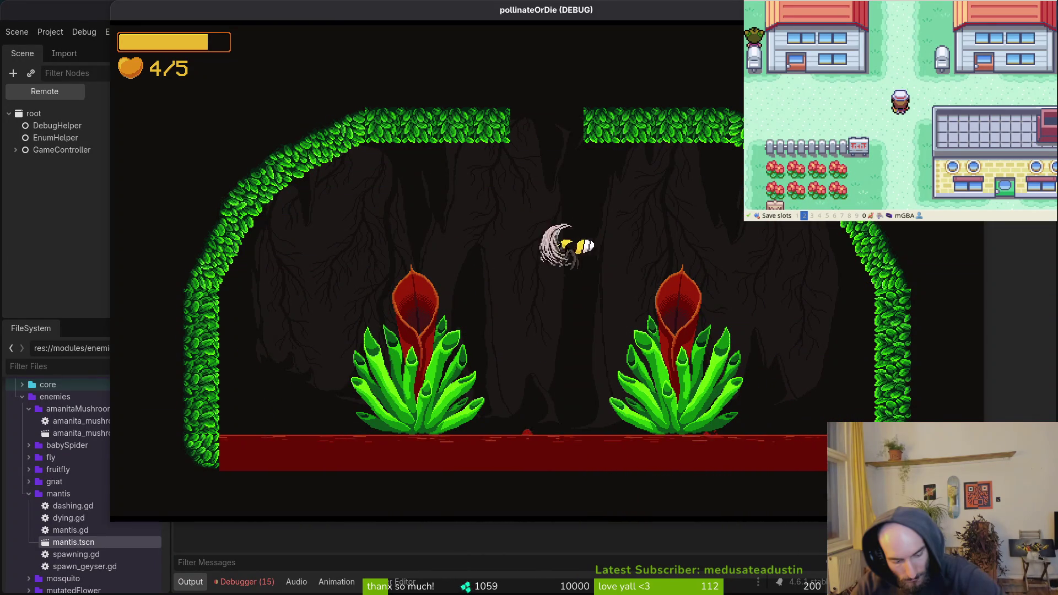
pyautogui.press('Right')
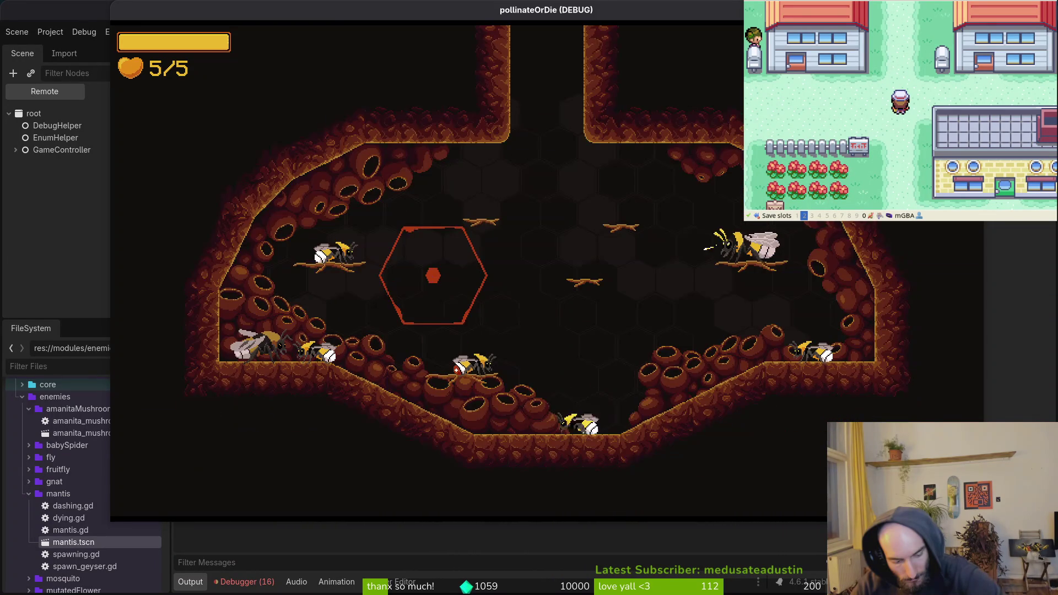
# Pick mantis from the debug level-select menu and play the boss fight through again
pyautogui.press('Escape')
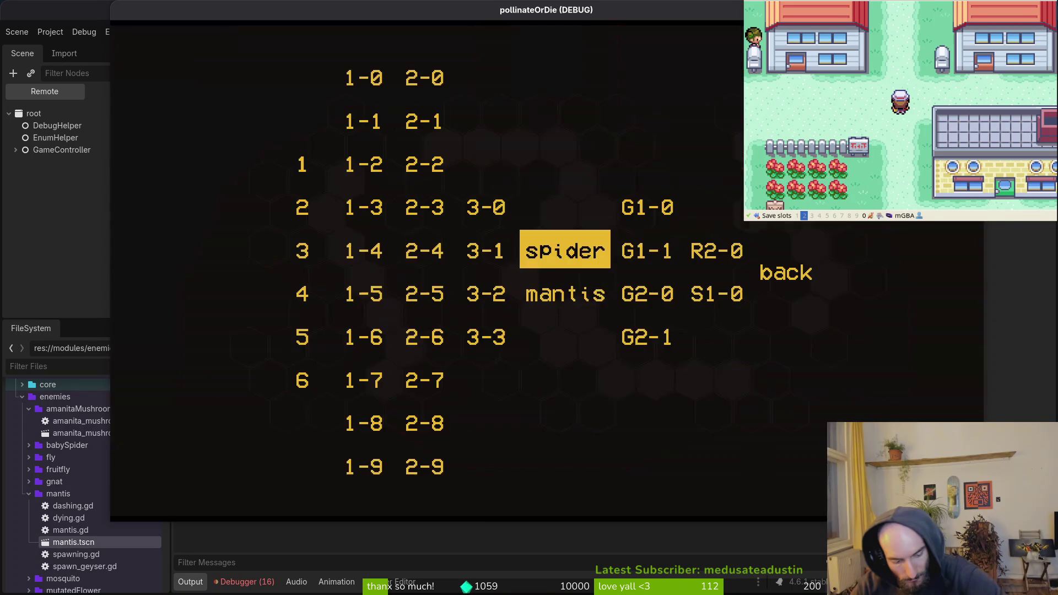
pyautogui.press('Down')
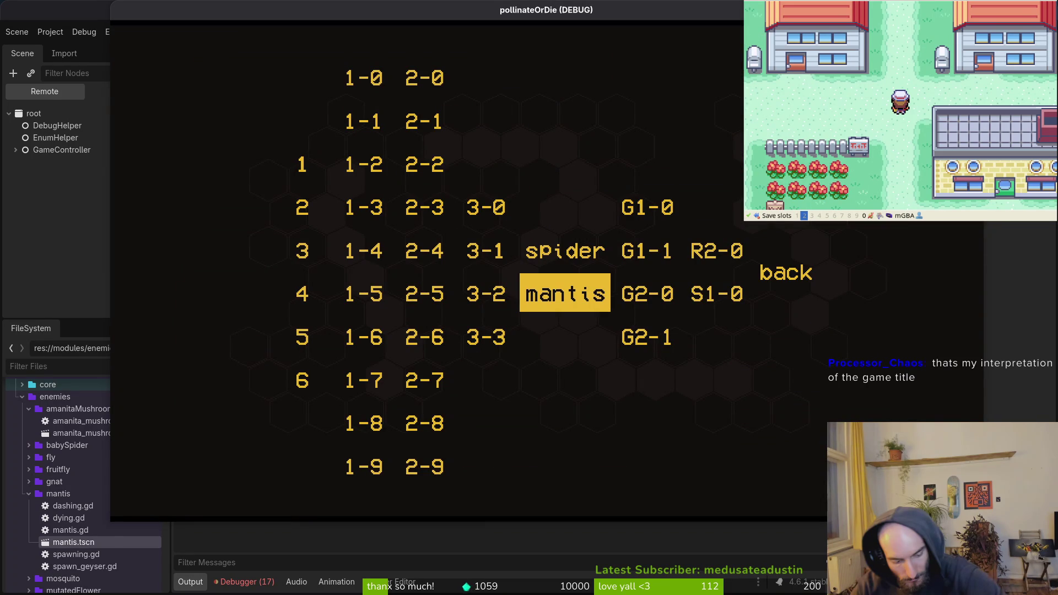
pyautogui.press('Return')
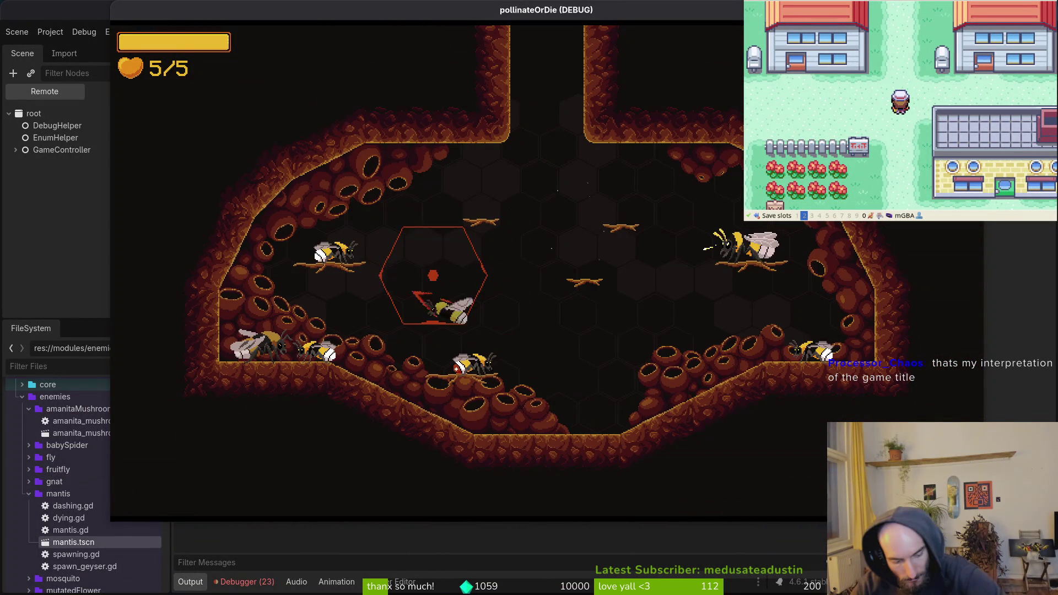
# Reload the mantis fight from level select, play briefly, then stop the game with F8
pyautogui.press('Escape')
pyautogui.press('Down')
pyautogui.press('Return')
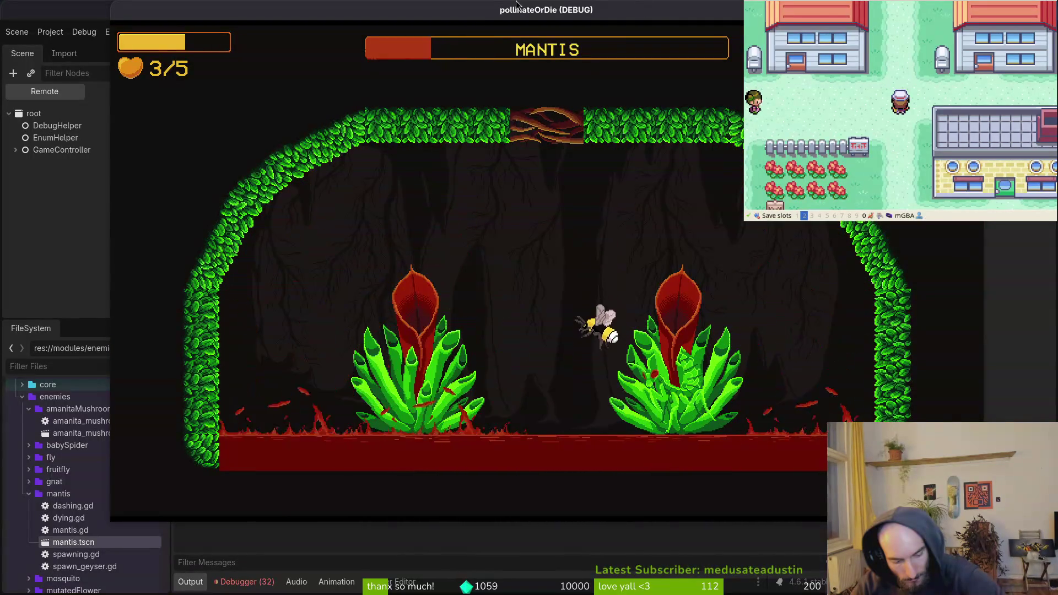
pyautogui.press('F8')
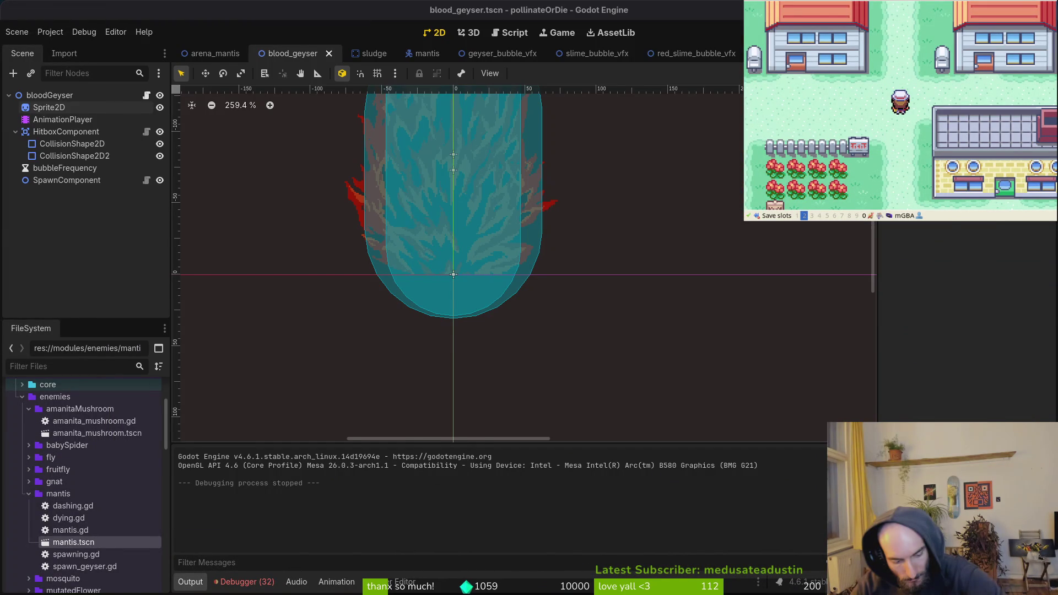
# Select the blood geyser's HitboxComponent in the Scene dock to inspect it
pyautogui.hotkey('alt', 'Tab')
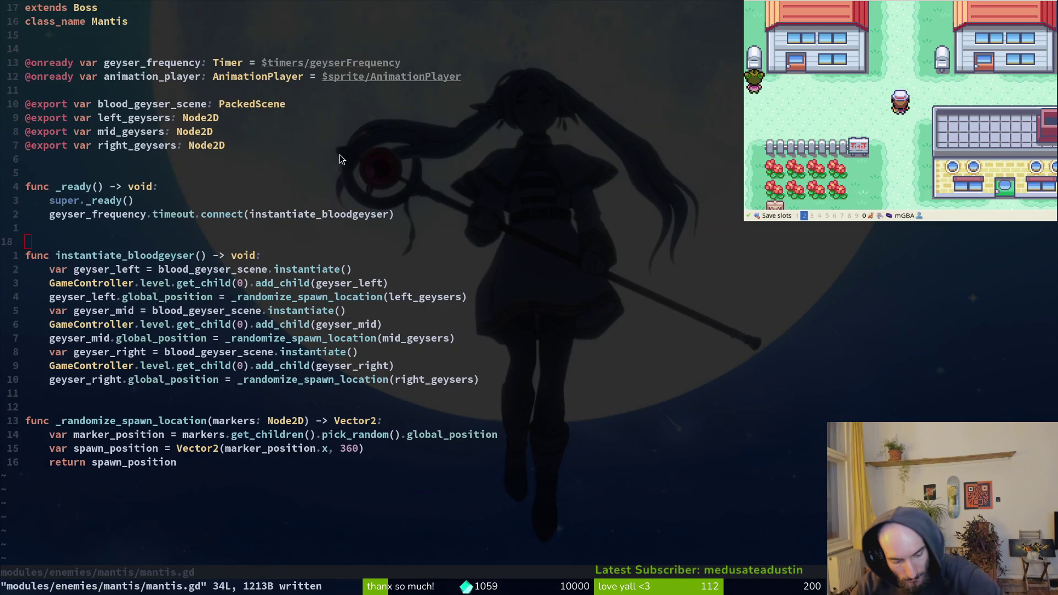
pyautogui.hotkey('alt', 'Tab')
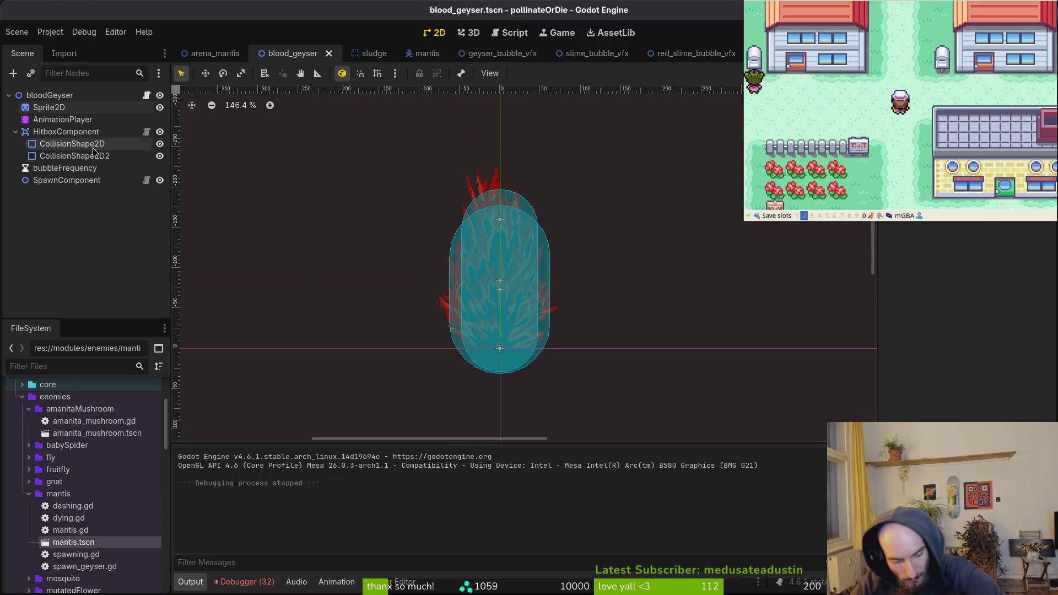
pyautogui.click(65, 133)
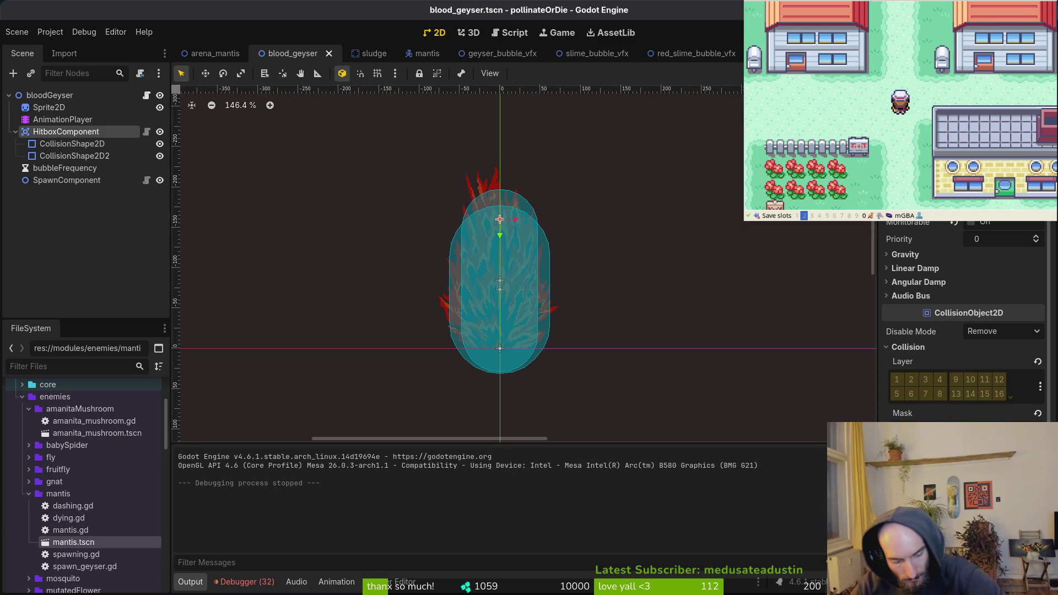
# Add a blank line below mid_geysers in mantis.gd in Neovim
pyautogui.hotkey('alt', 'Tab')
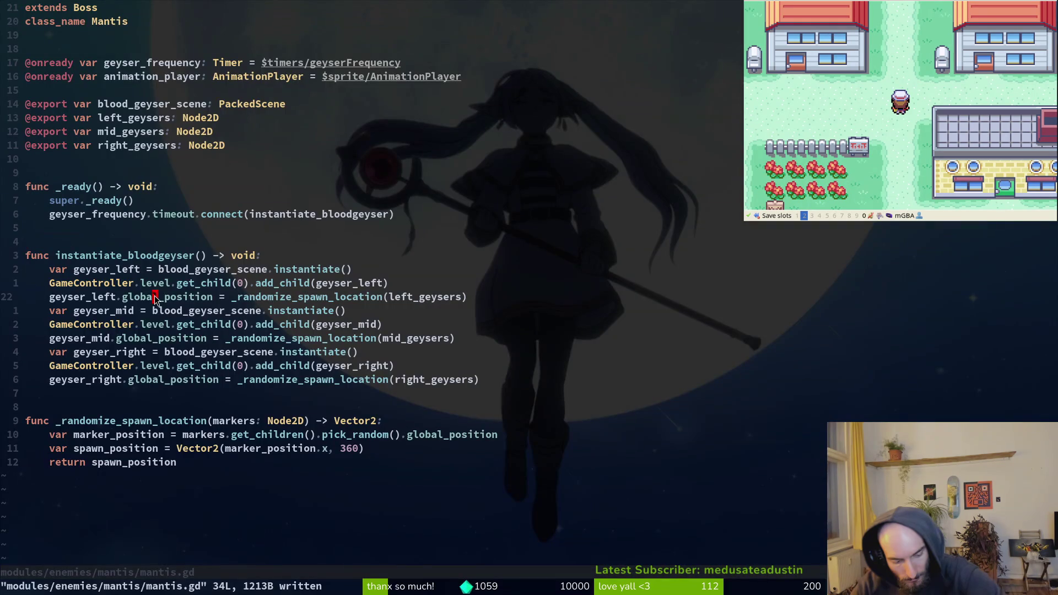
pyautogui.press('o')
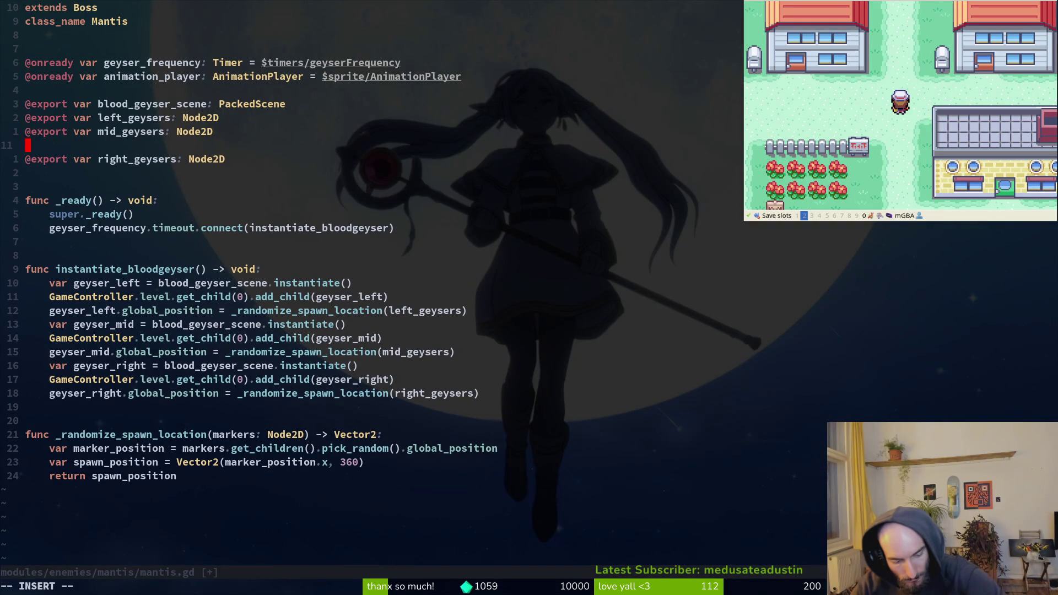
pyautogui.press('Escape')
# Undo the blank line in mantis.gd and open blood_geyser.gd from the file search
pyautogui.press('u')
pyautogui.write('bloodg')
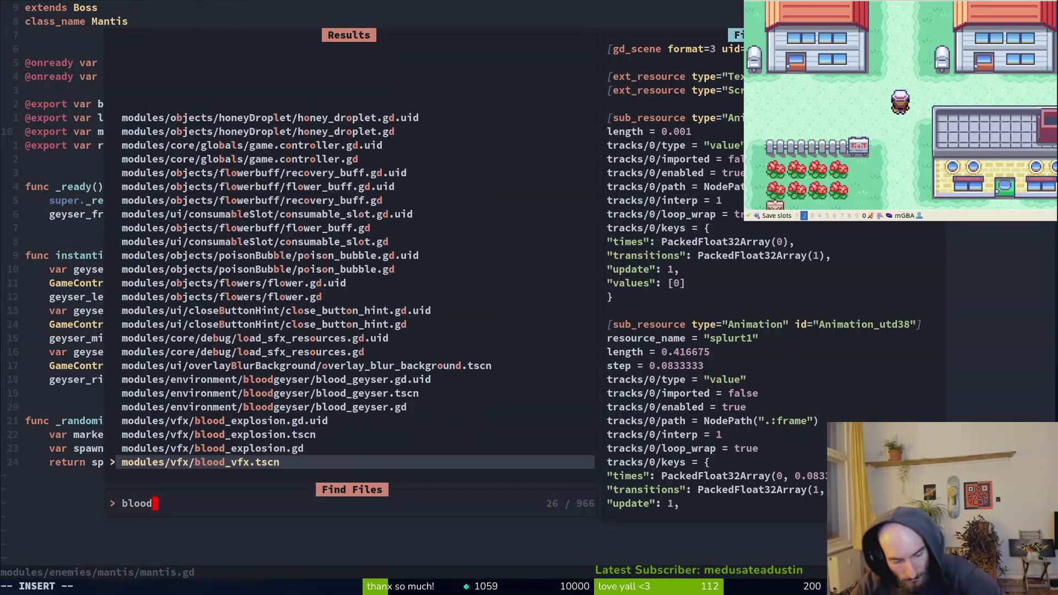
pyautogui.press('Return')
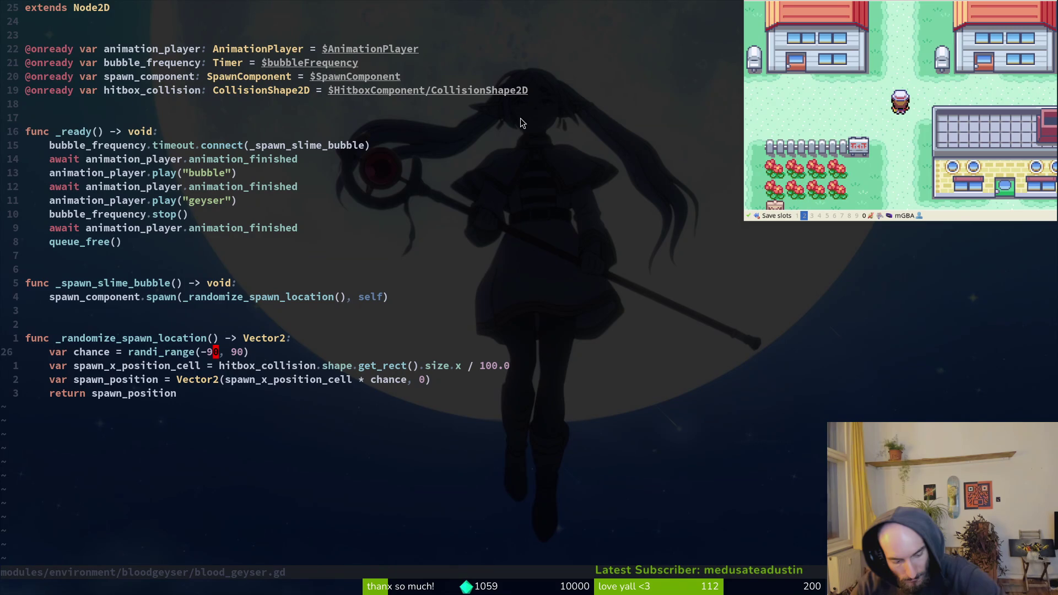
# Check the hitbox's first CollisionShape2D in Godot, then return to the width calculation line
pyautogui.hotkey('alt', 'Tab')
pyautogui.click(71, 144)
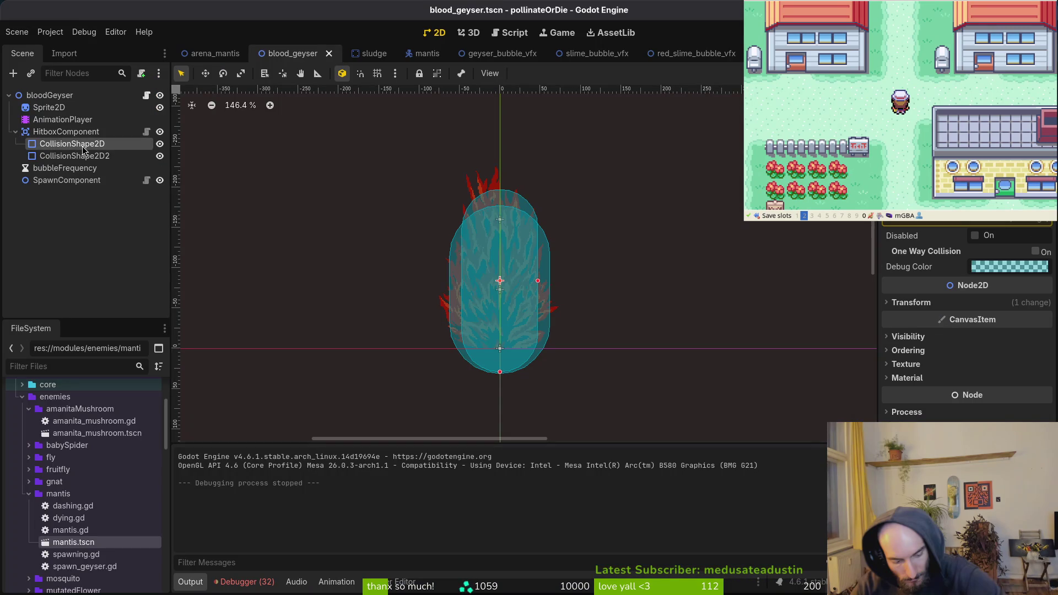
pyautogui.hotkey('alt', 'Tab')
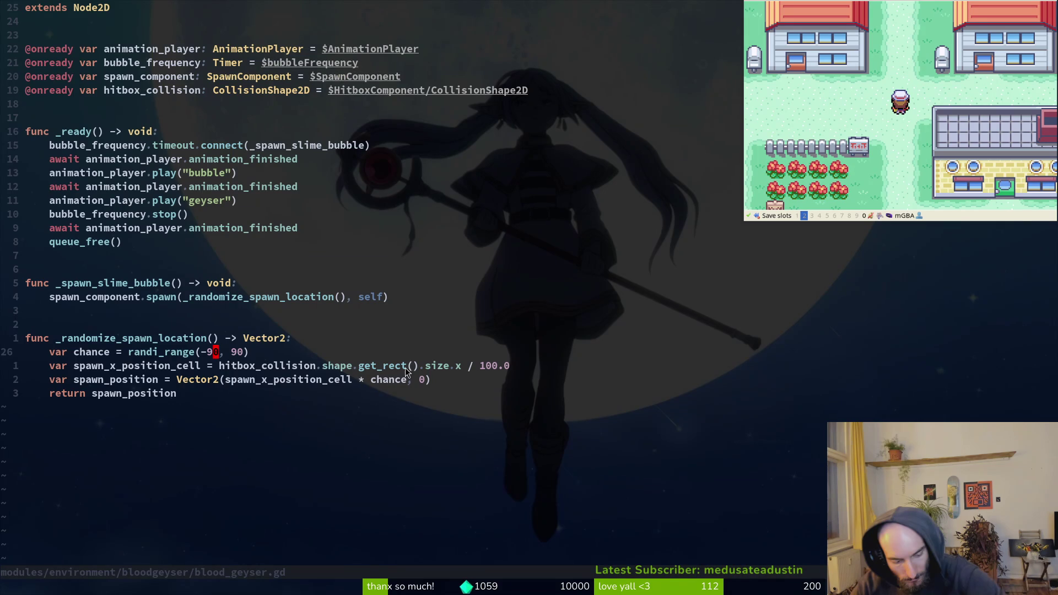
pyautogui.click(464, 367)
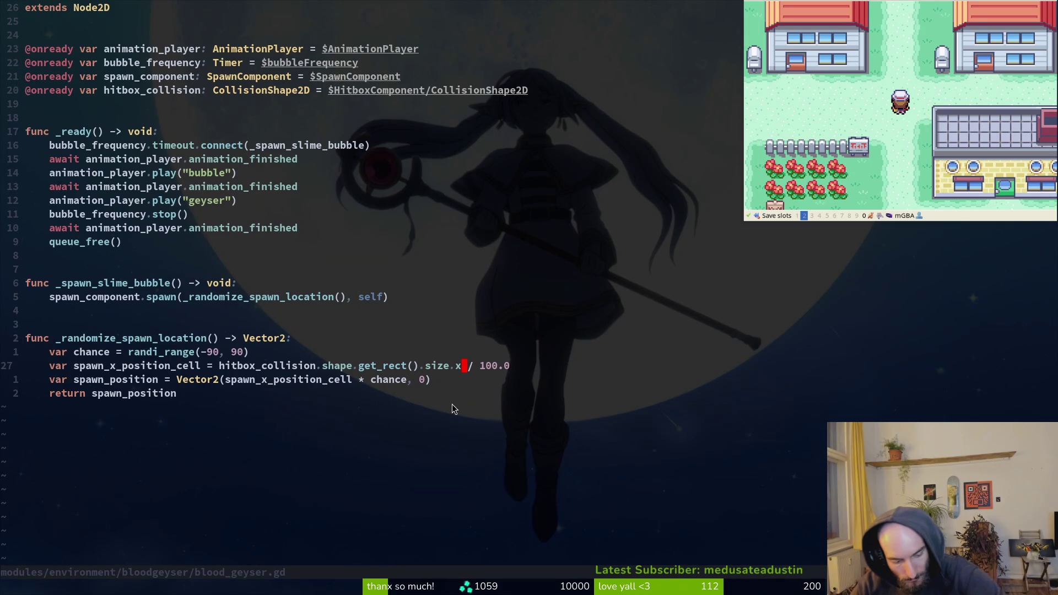
# Change randi_range(-90, 90) to randi_range(-50, 50) and save blood_geyser.gd with :w
pyautogui.press('k')
pyautogui.press('b')
pyautogui.write('s')
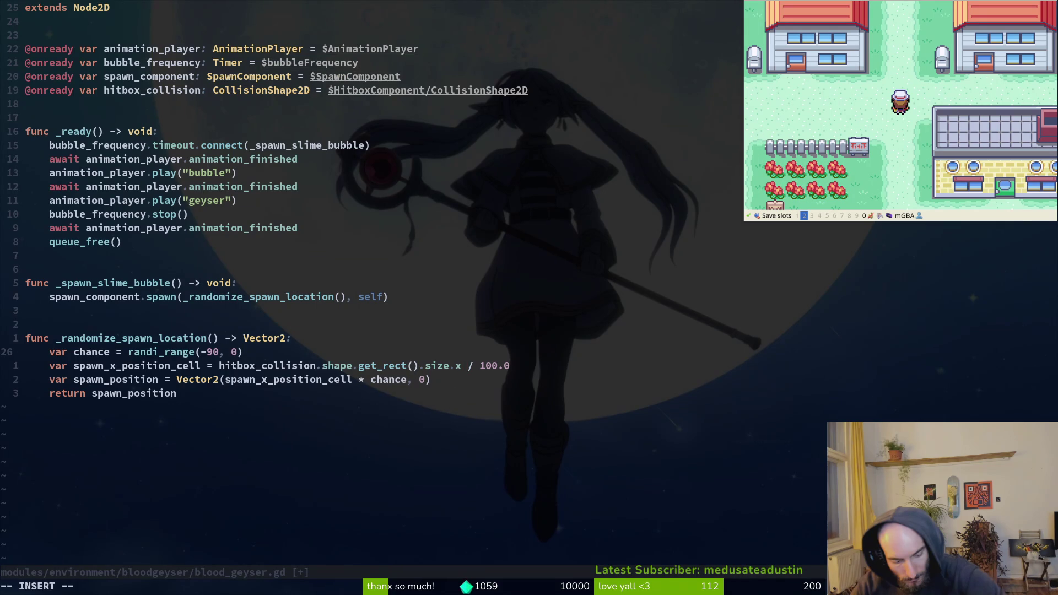
pyautogui.write('4')
pyautogui.press('Escape')
pyautogui.write('s4')
pyautogui.press('Escape')
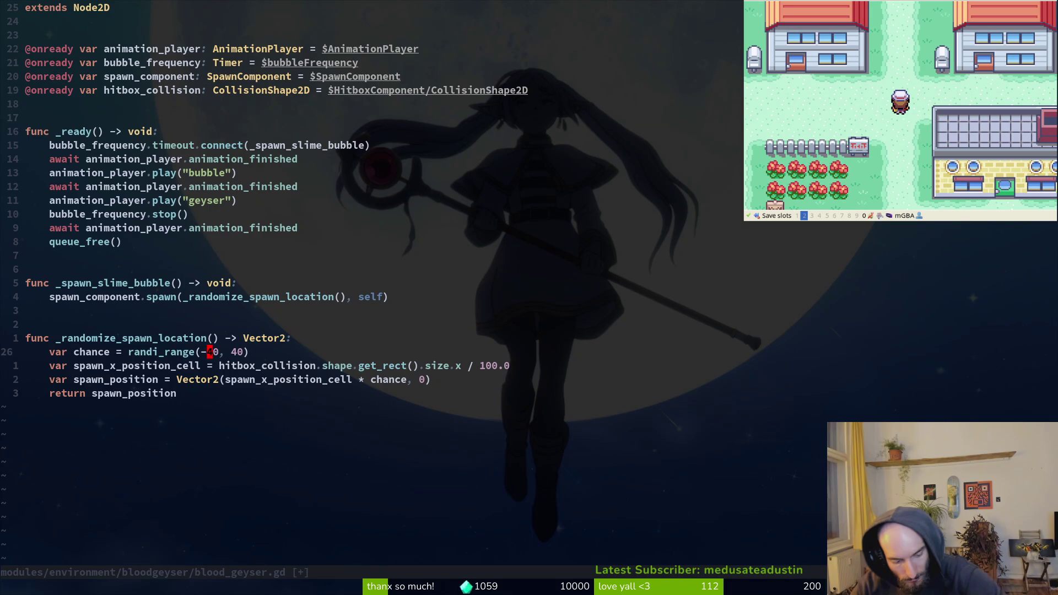
pyautogui.write('s5')
pyautogui.press('Escape')
pyautogui.press('w')
pyautogui.press('w')
pyautogui.write('s5')
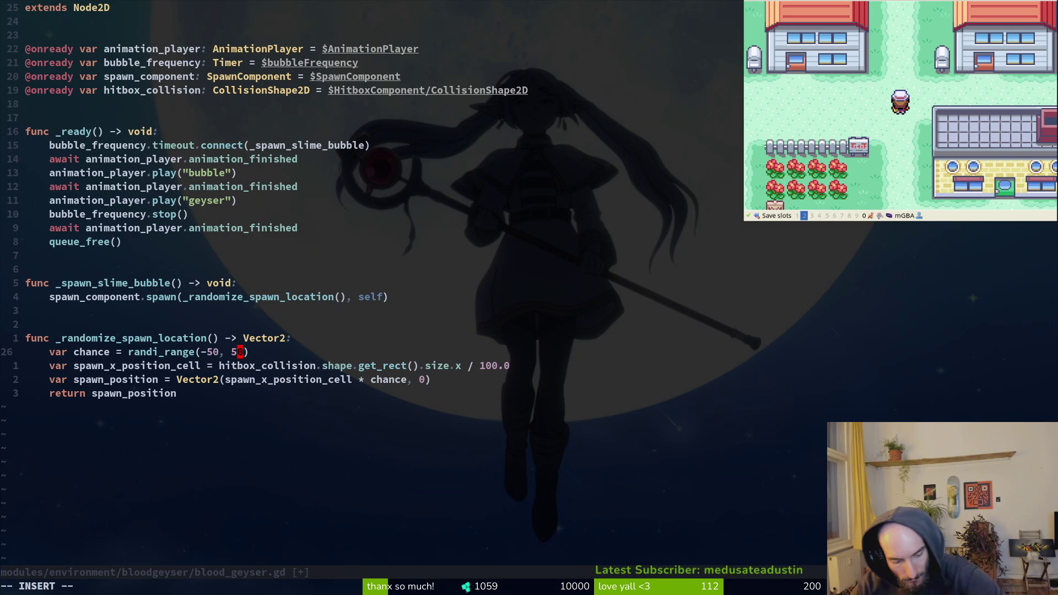
pyautogui.press('Escape')
pyautogui.write(':w')
pyautogui.press('Return')
pyautogui.hotkey('alt', 'Tab')
# Run the project and load the Mantis arena from the debug level select
pyautogui.press('F5')
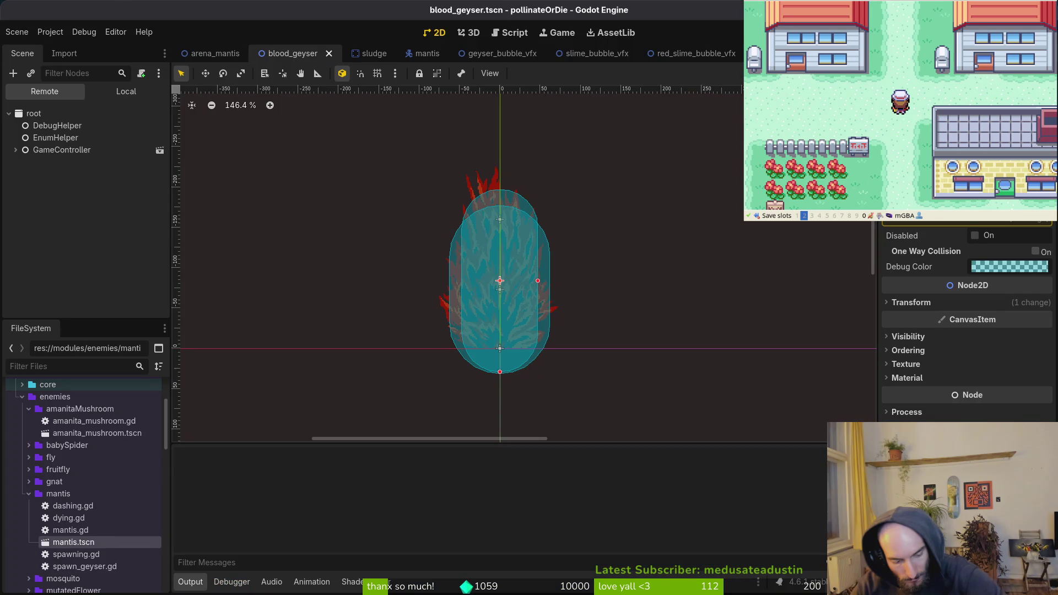
pyautogui.press('Return')
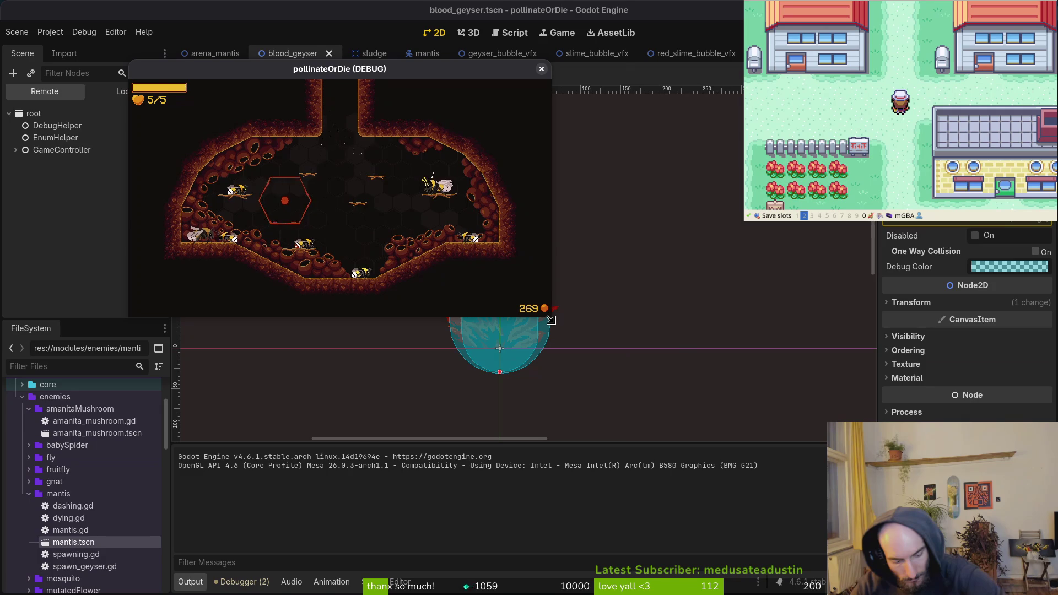
pyautogui.press('Escape')
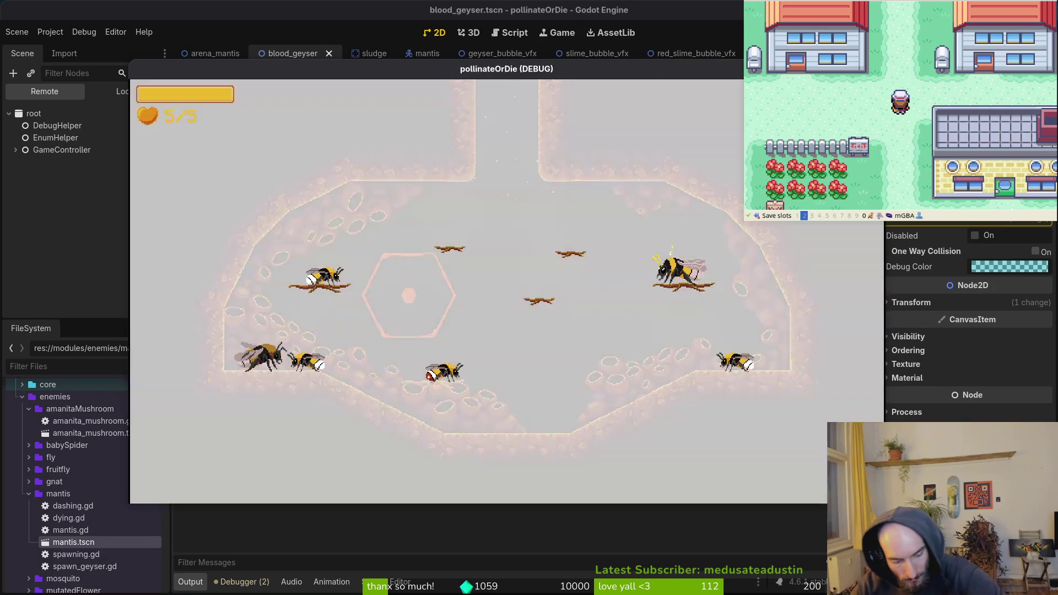
pyautogui.press('Down')
pyautogui.press('Return')
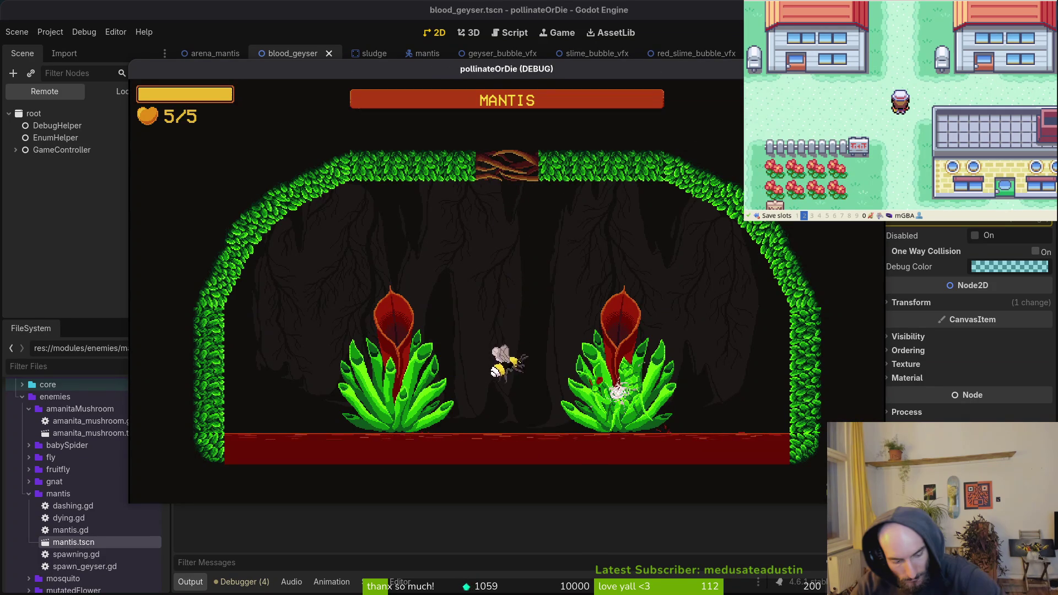
# Fight the Mantis boss, diving to hit it and rising clear of the blood geysers
pyautogui.press('space')
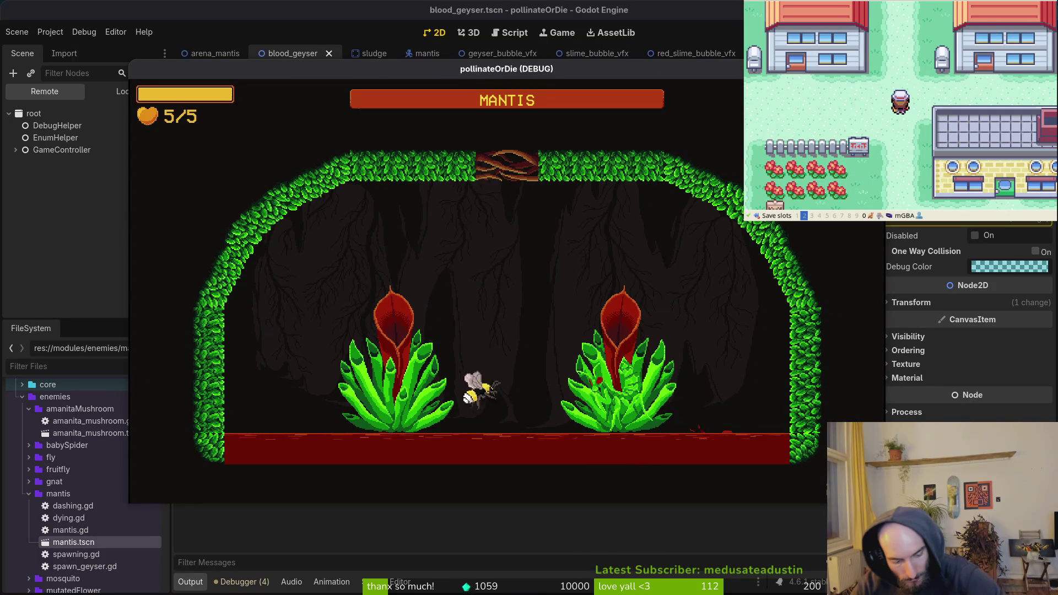
pyautogui.press('space')
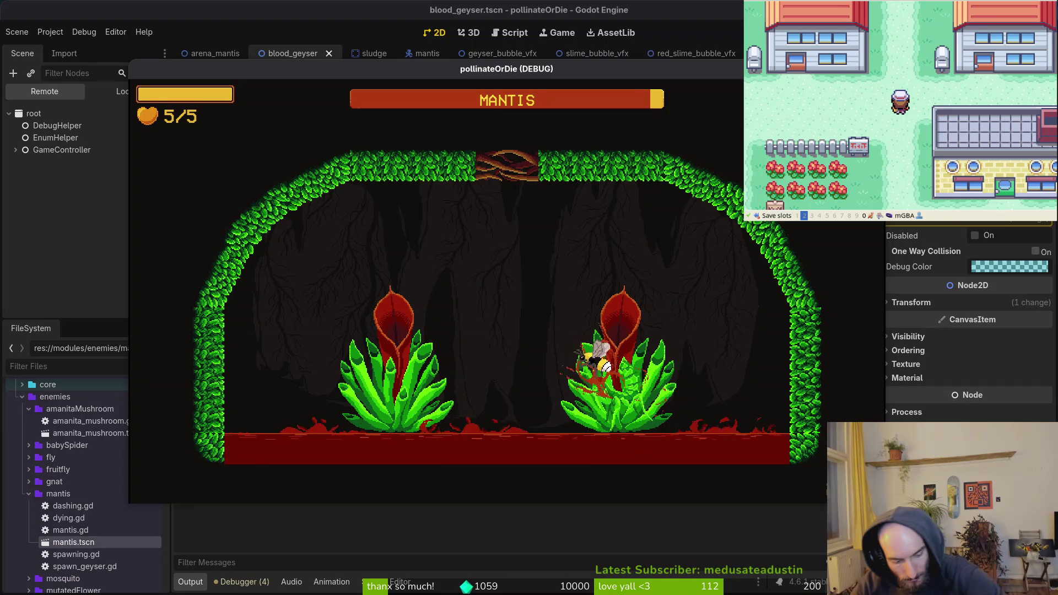
pyautogui.press('space')
pyautogui.press('space')
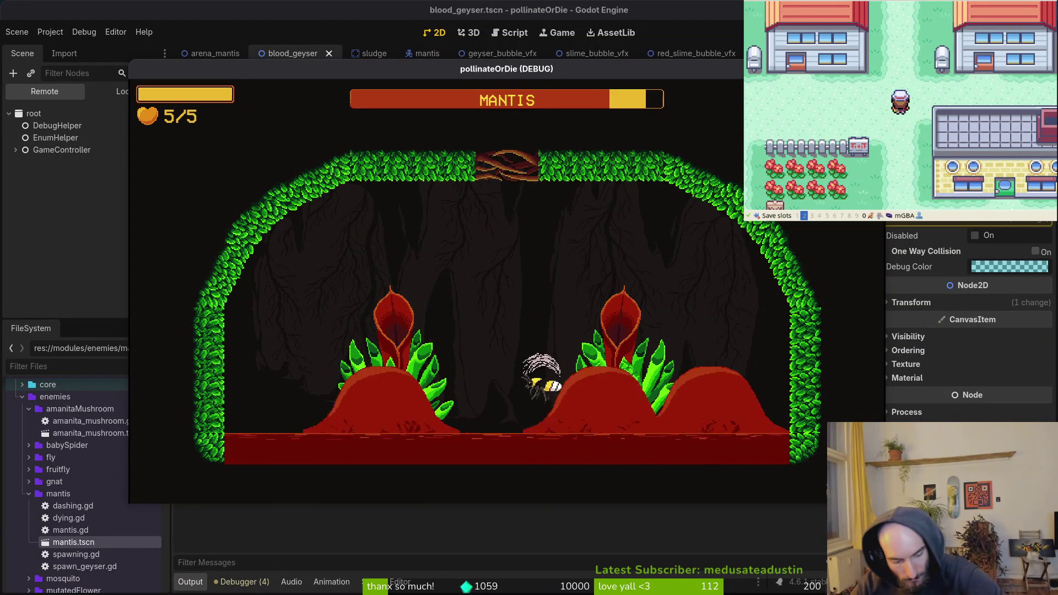
pyautogui.press('space')
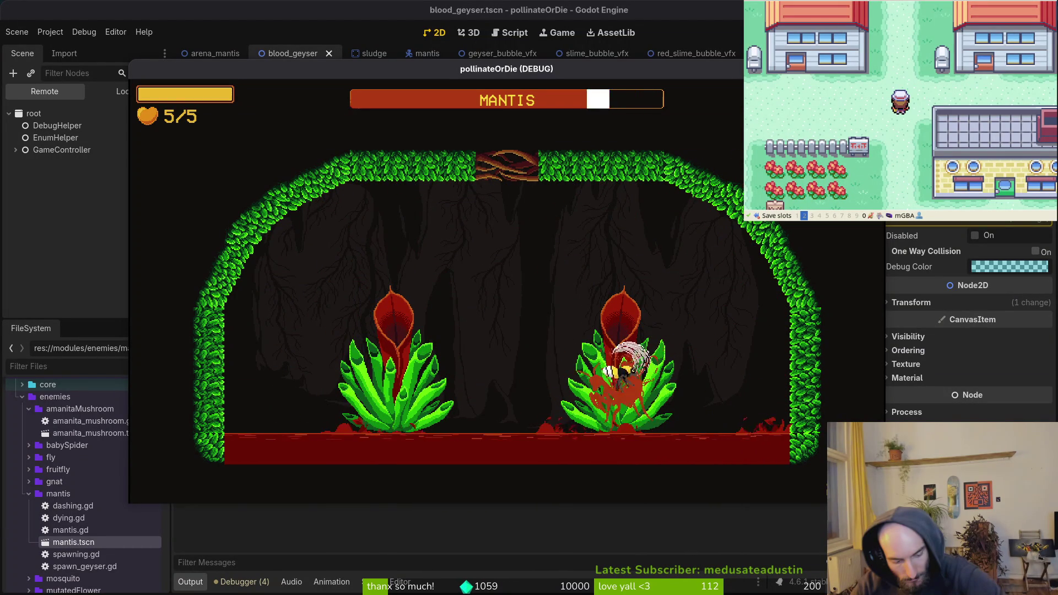
pyautogui.press('space')
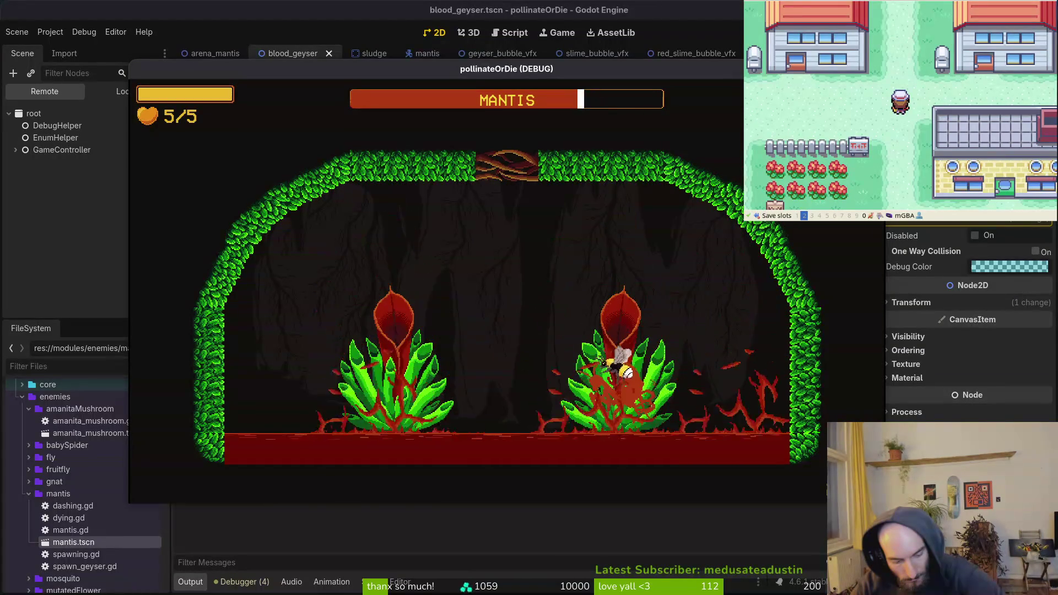
pyautogui.press('space')
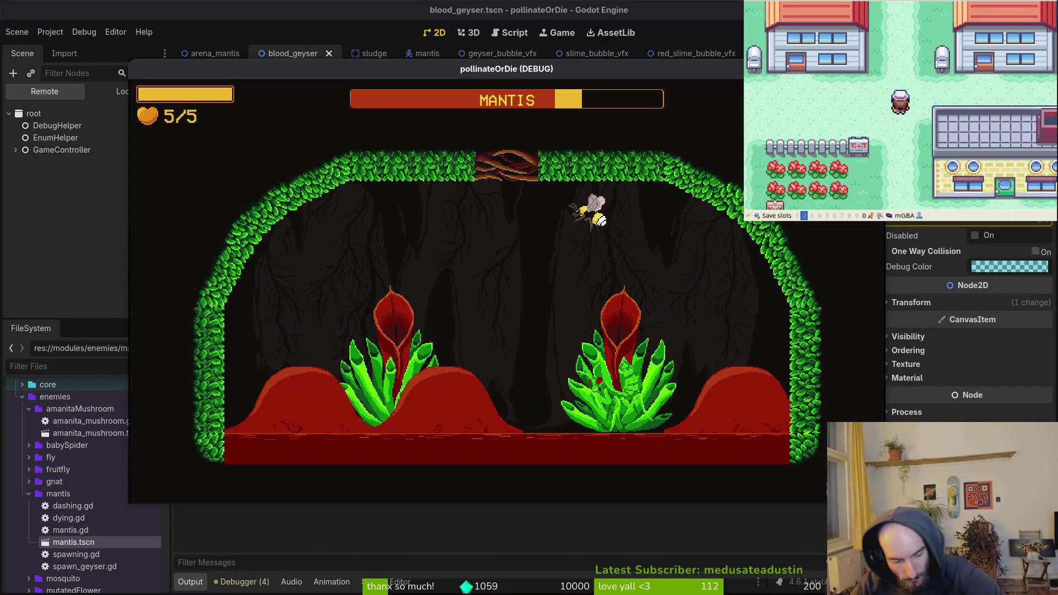
pyautogui.press('space')
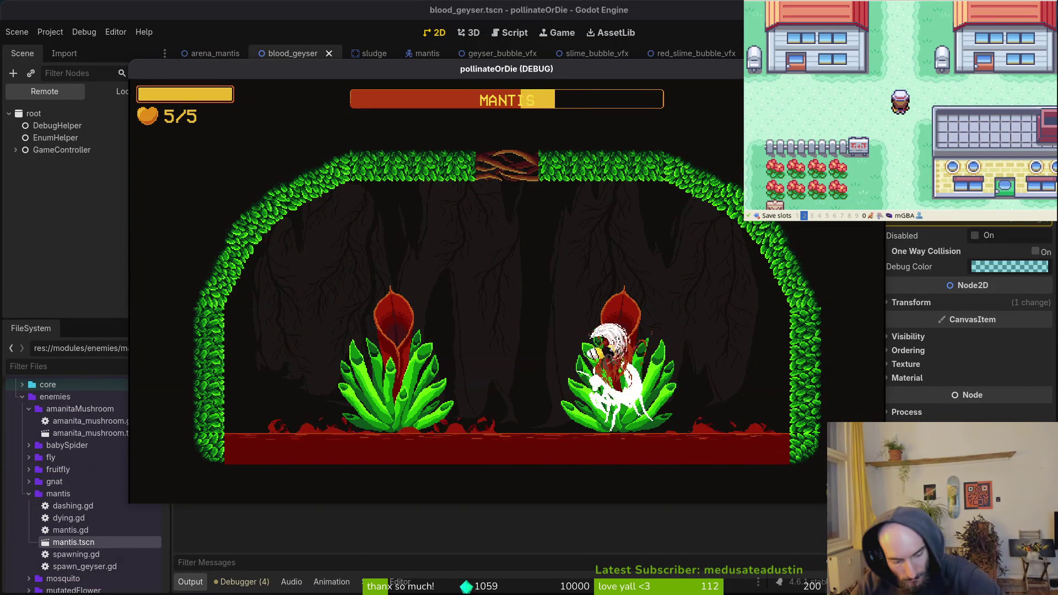
pyautogui.press('space')
pyautogui.press('space')
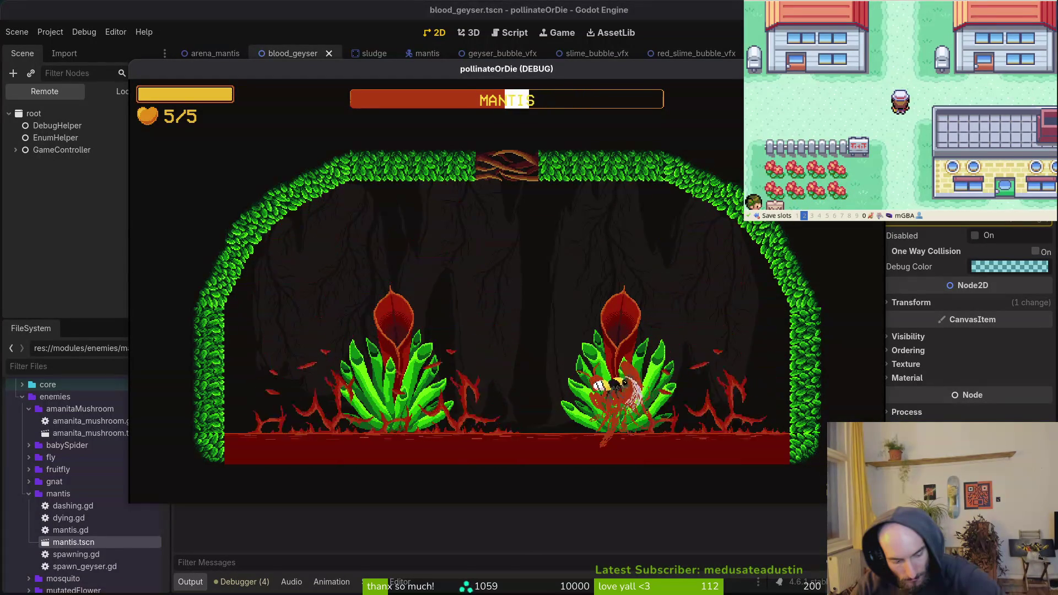
pyautogui.press('space')
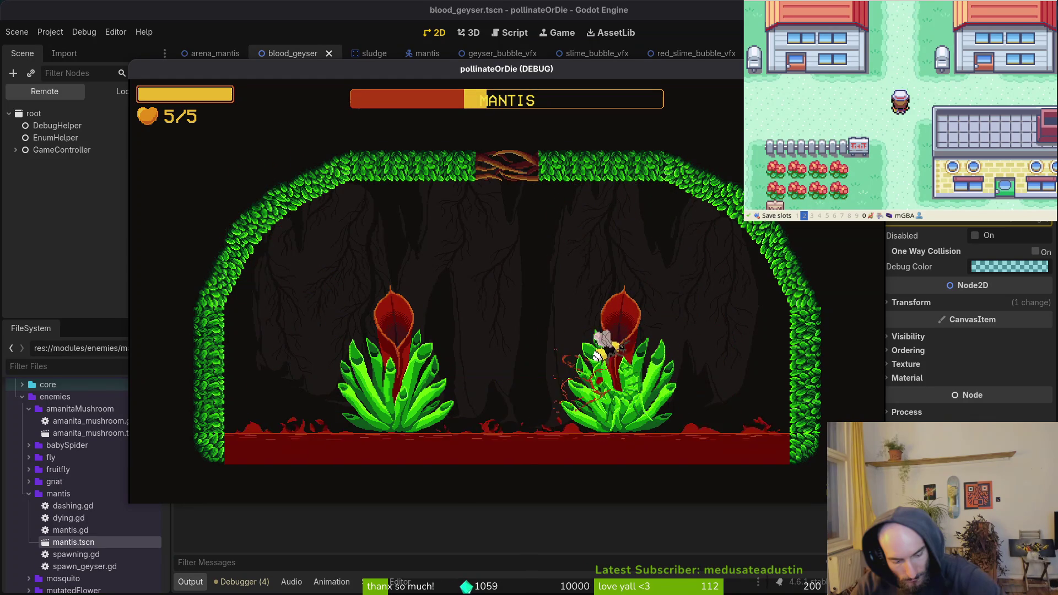
pyautogui.press('space')
# Change the geyser spawn range to randi_range(-80, 80), save blood_geyser.gd, and relaunch the game
pyautogui.press('Escape')
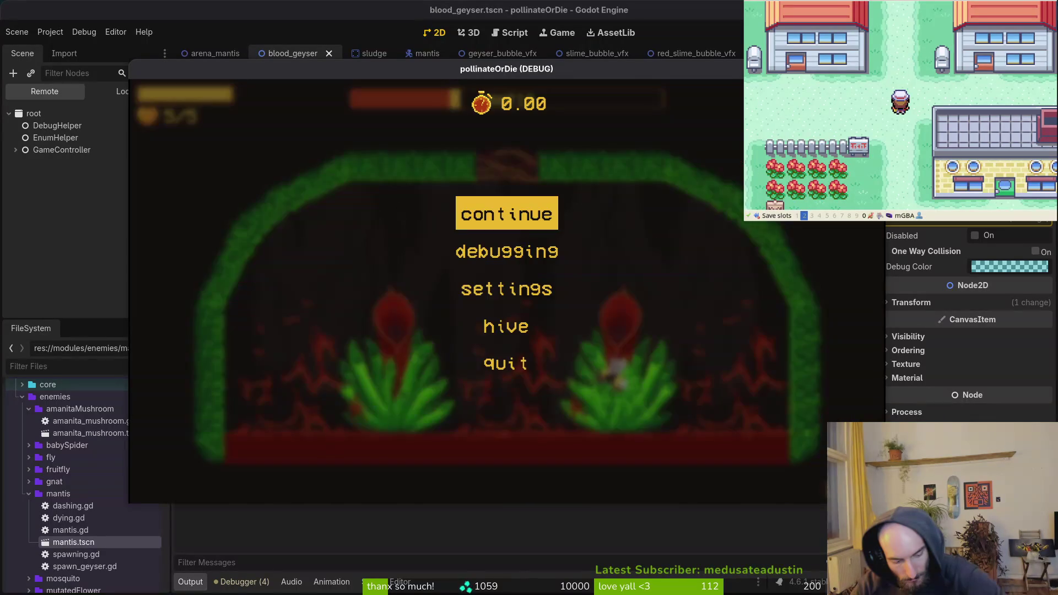
pyautogui.hotkey('alt', 'Tab')
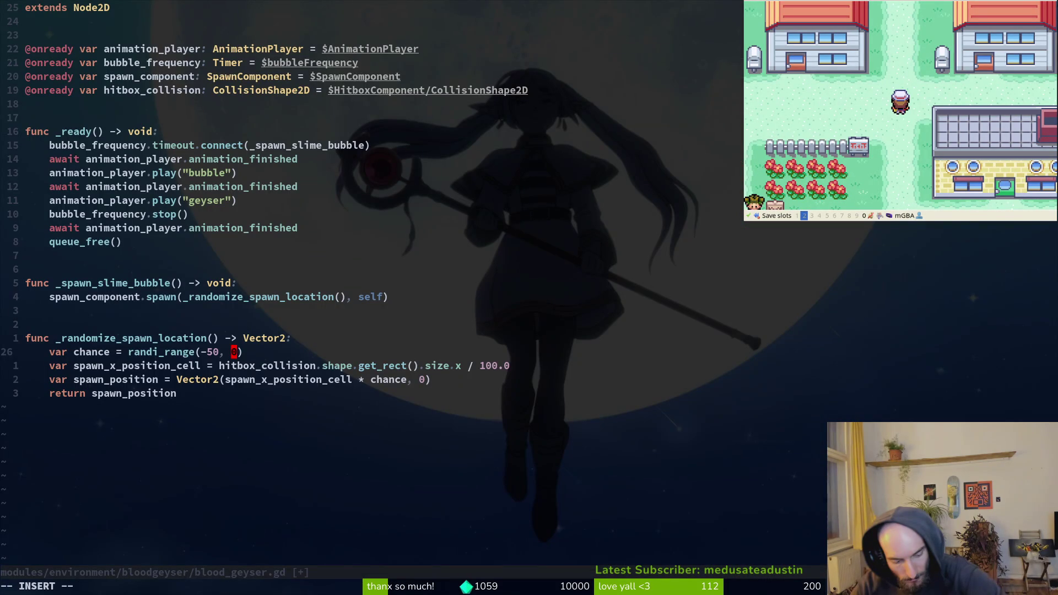
pyautogui.write('80')
pyautogui.press('h')
pyautogui.press('h')
pyautogui.press('h')
pyautogui.write('s8')
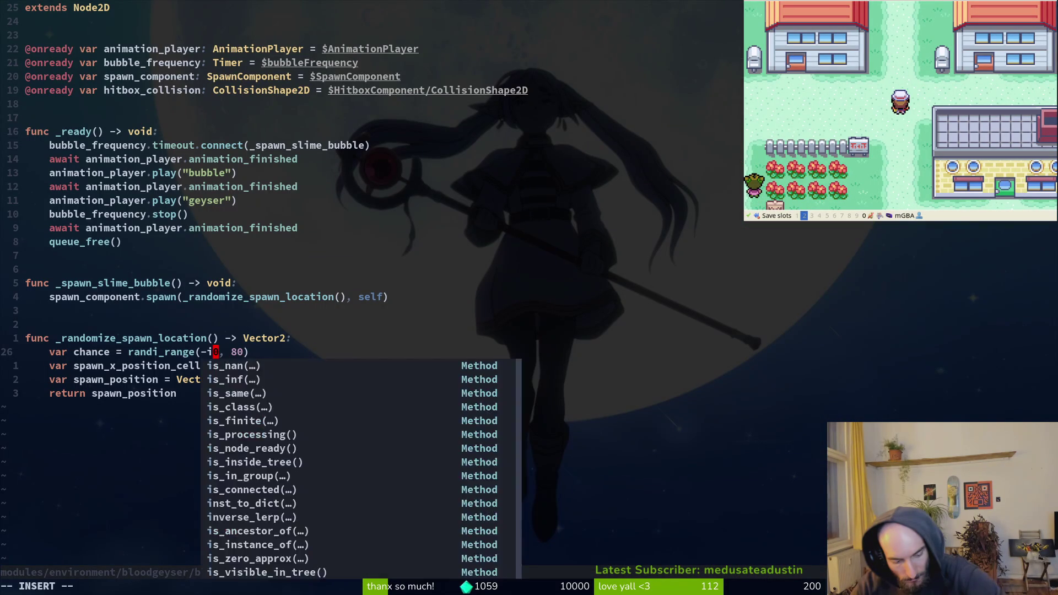
pyautogui.press('Escape')
pyautogui.write(':w')
pyautogui.press('Return')
pyautogui.hotkey('alt', 'Tab')
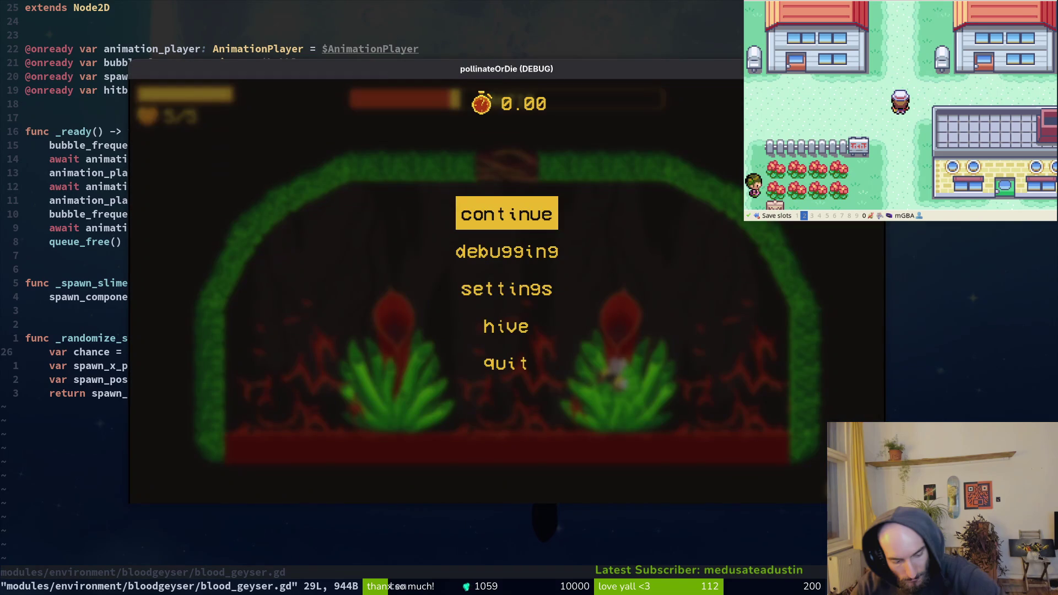
pyautogui.press('F5')
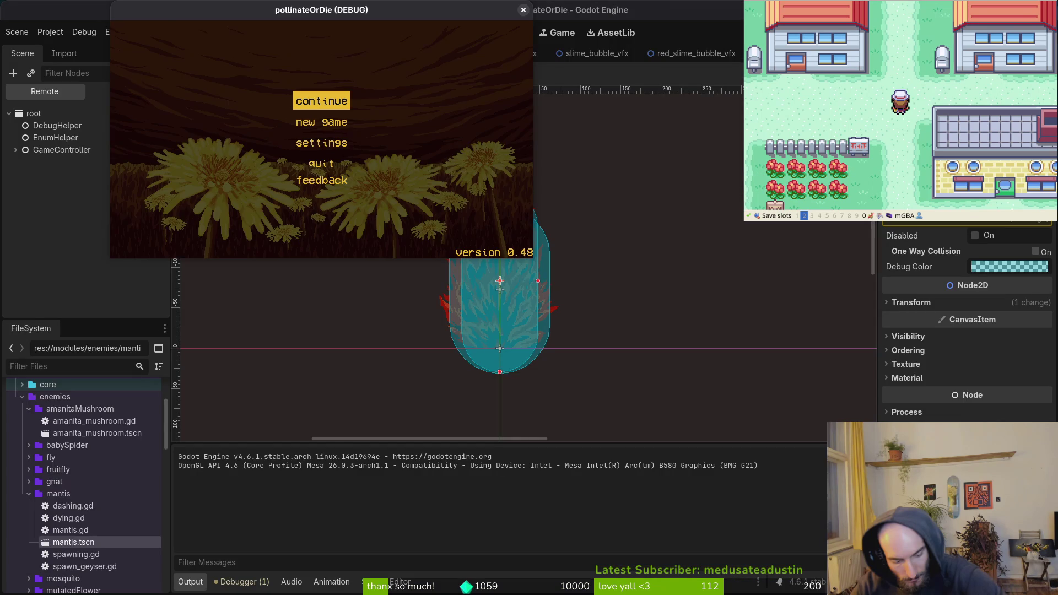
# Load the mantis level from debug select, play until the bee dies, then close the game
pyautogui.press('Return')
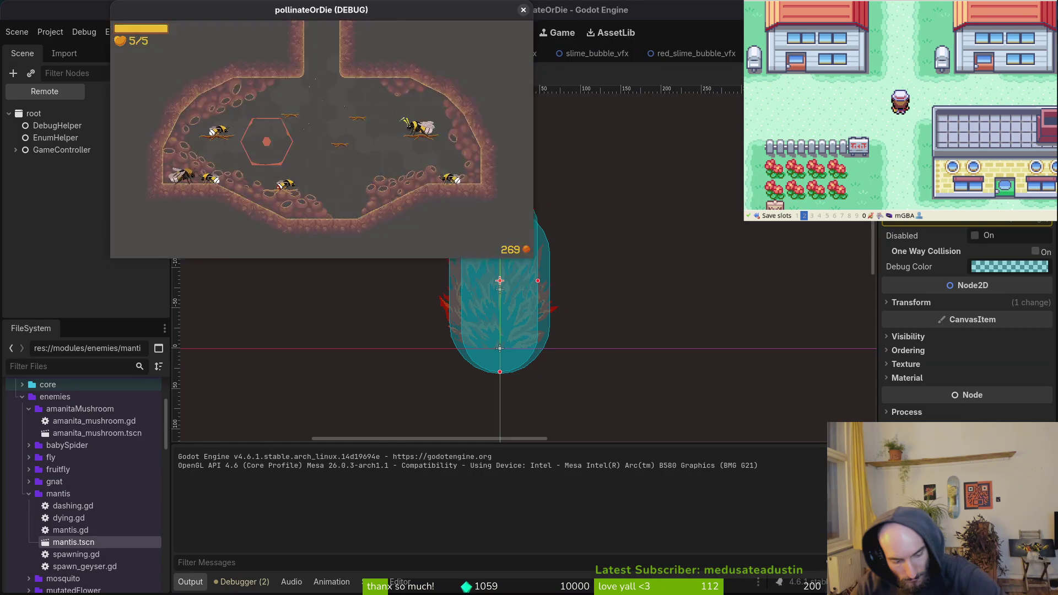
pyautogui.press('Tab')
pyautogui.press('Down')
pyautogui.press('Return')
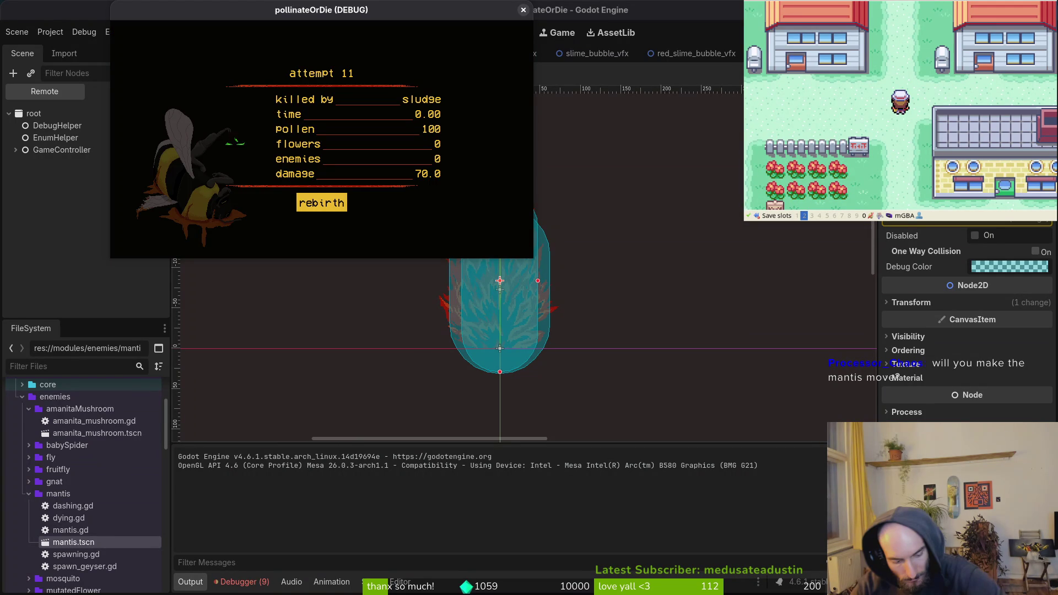
pyautogui.click(523, 10)
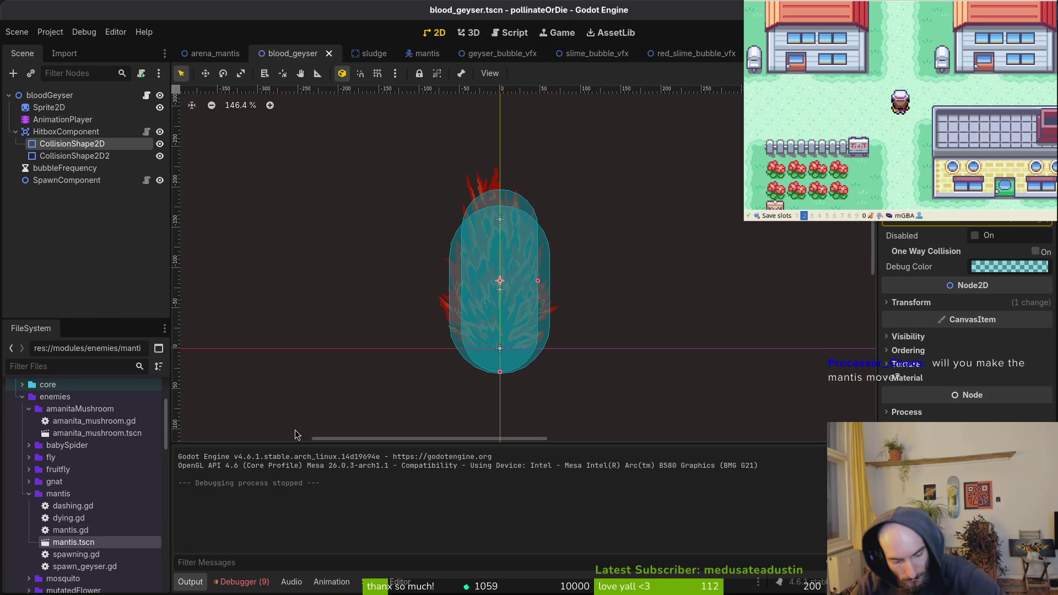
pyautogui.hotkey('alt', 'Tab')
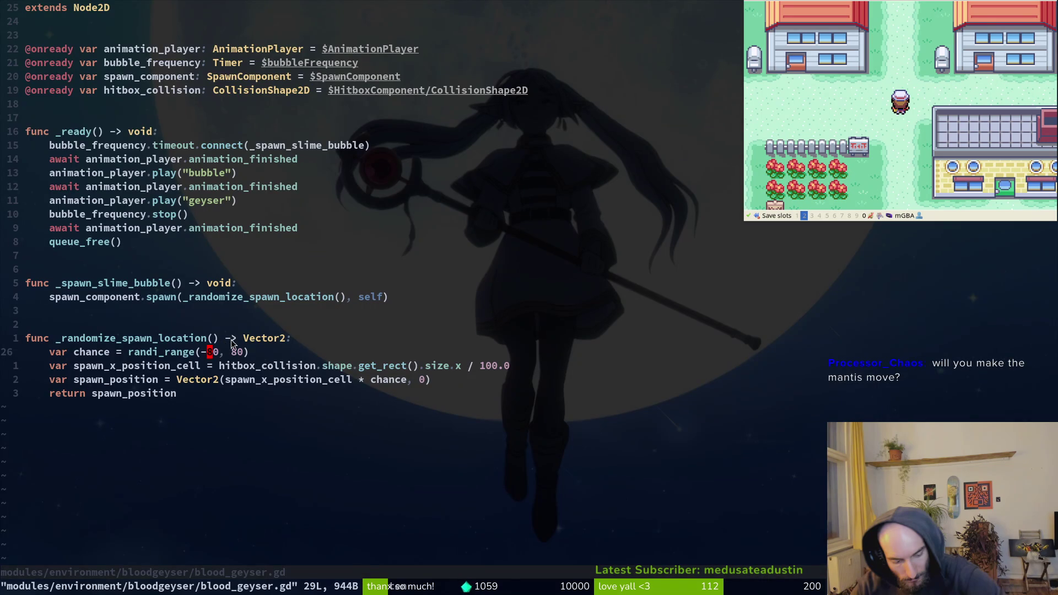
pyautogui.press('x')
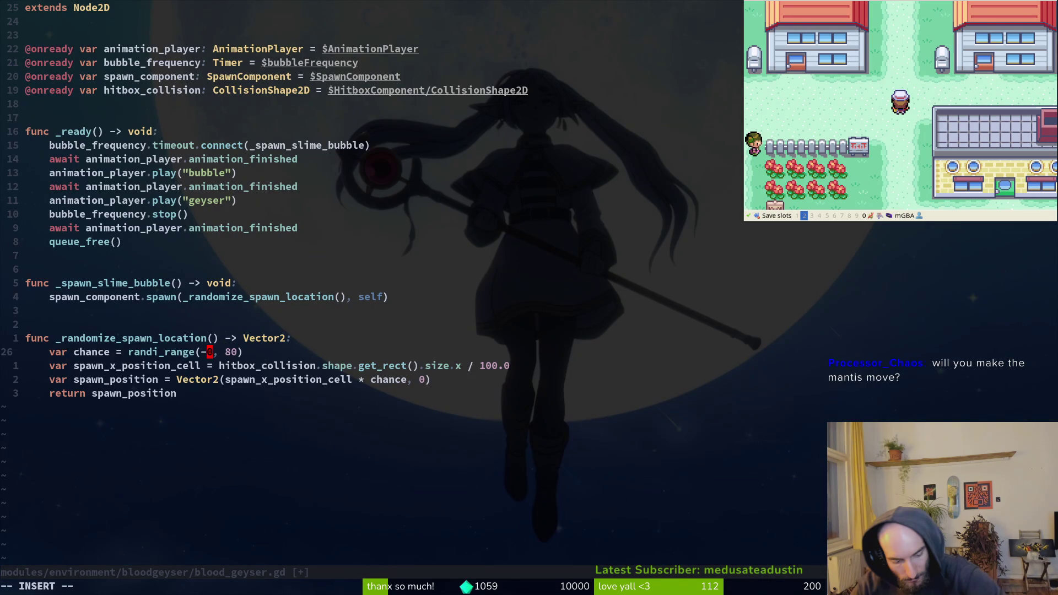
pyautogui.write('h')
pyautogui.write('u:w')
pyautogui.press('Return')
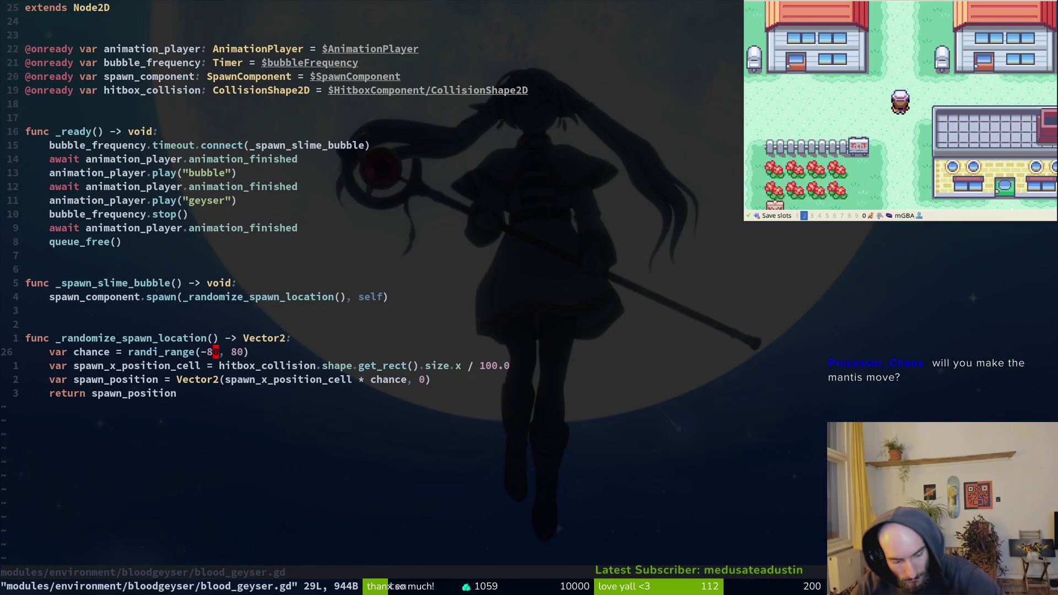
pyautogui.hotkey('alt', 'Tab')
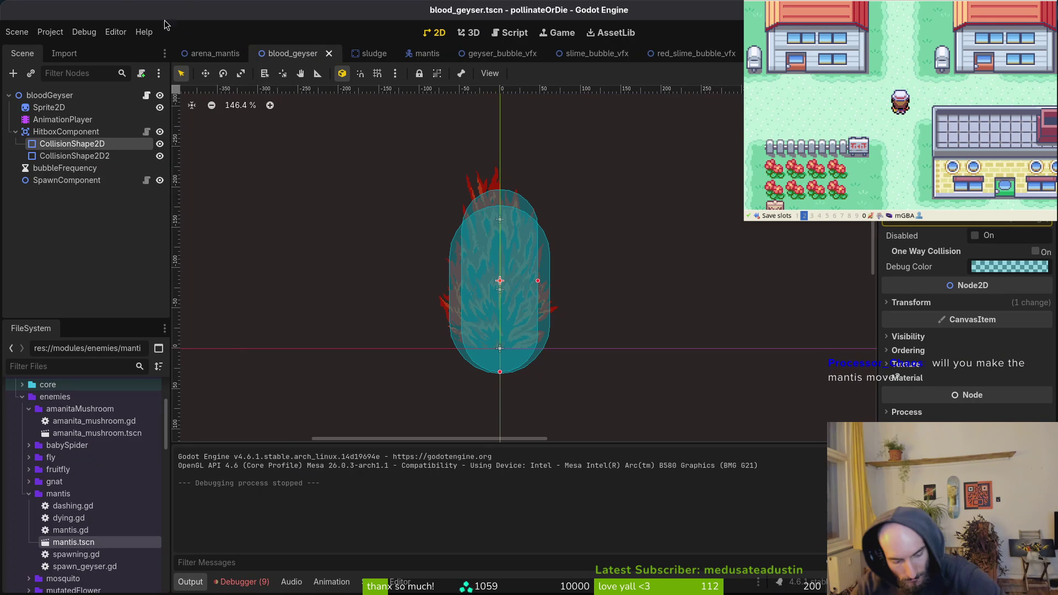
# Switch to the arena_mantis scene and look over it, clearing the node selection
pyautogui.click(215, 53)
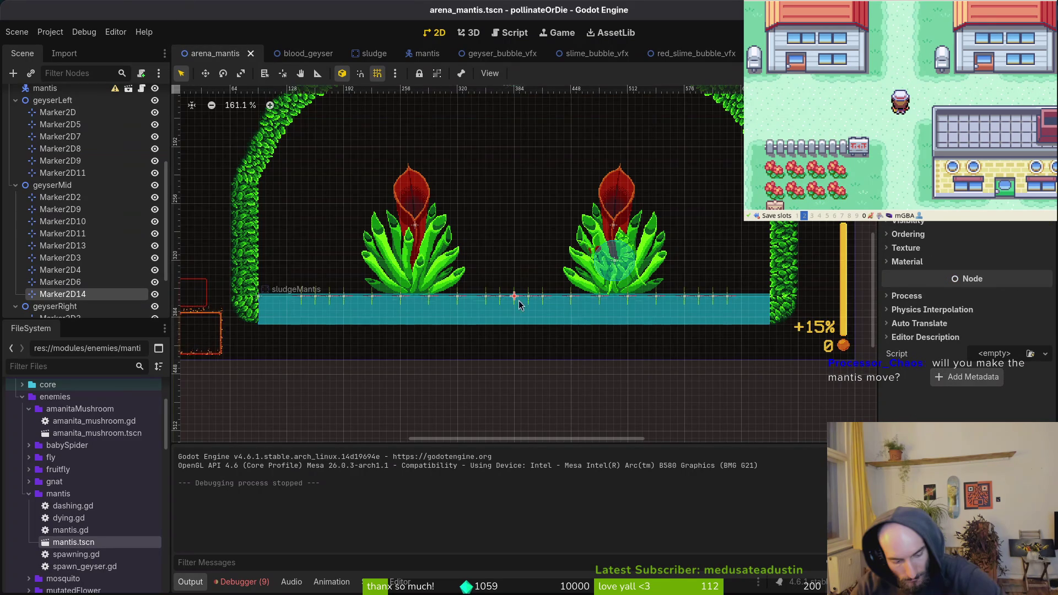
pyautogui.scroll(4, 617, 322)
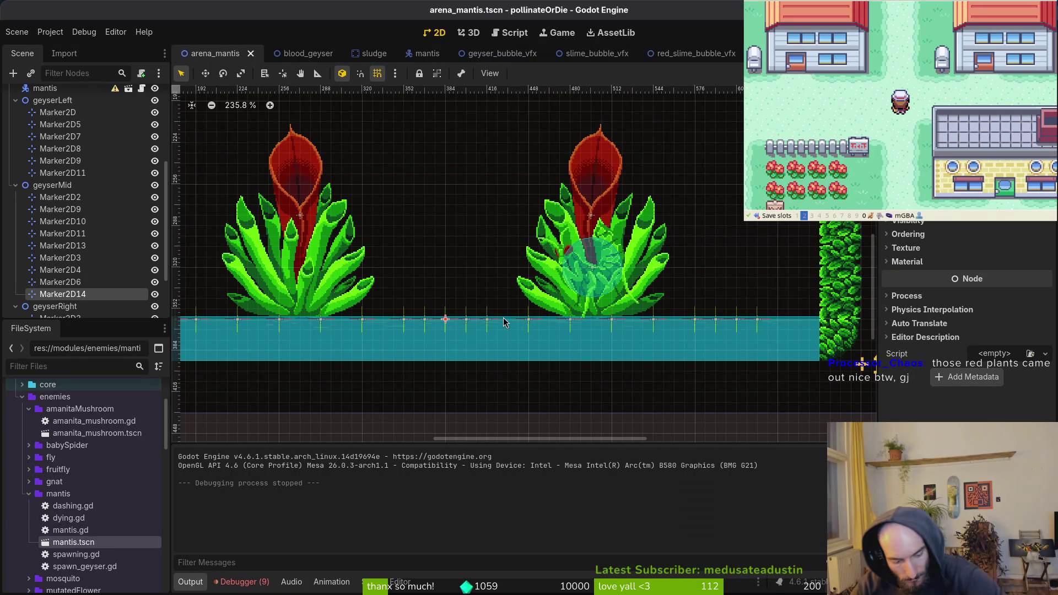
pyautogui.scroll(6, 612, 331)
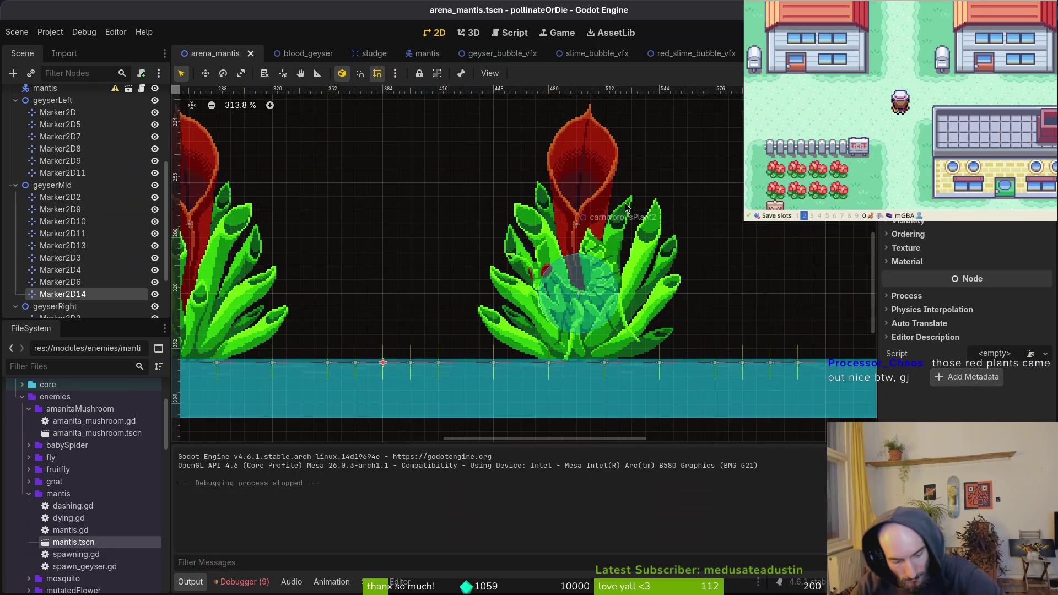
pyautogui.scroll(-7, 591, 208)
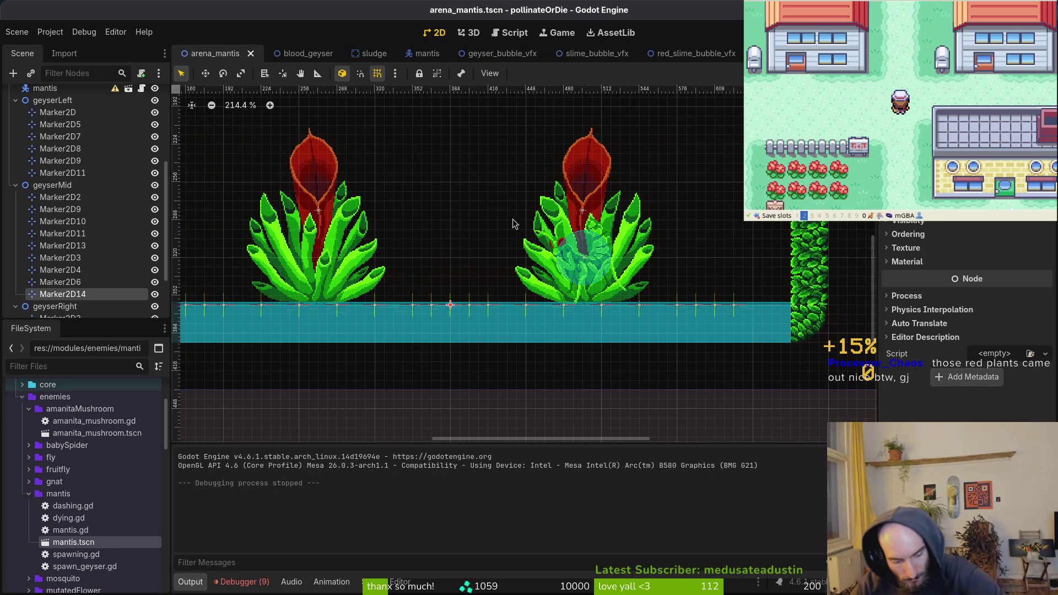
pyautogui.scroll(-1, 593, 333)
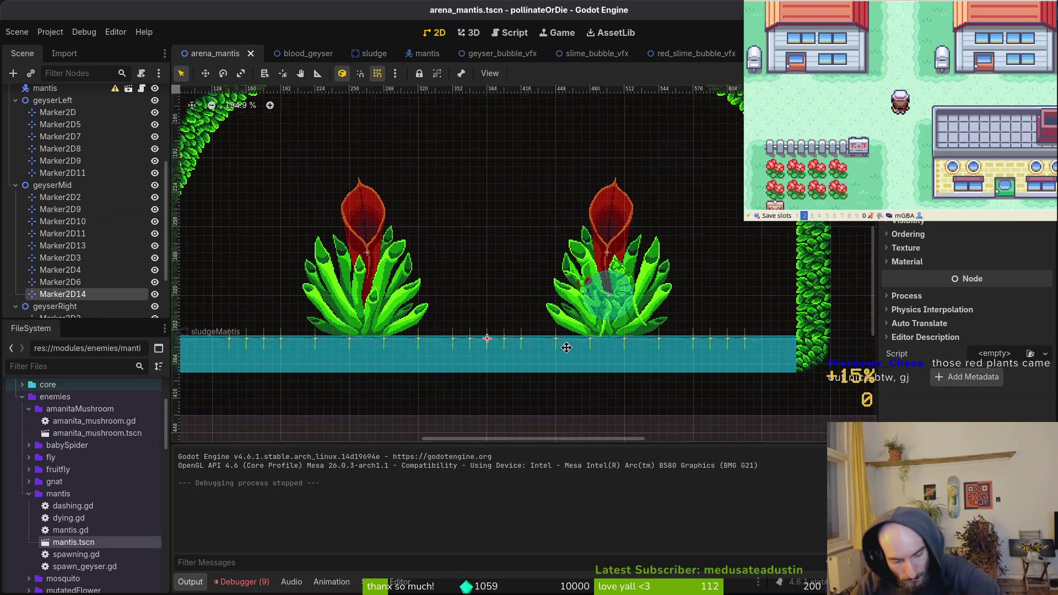
pyautogui.scroll(2, 593, 334)
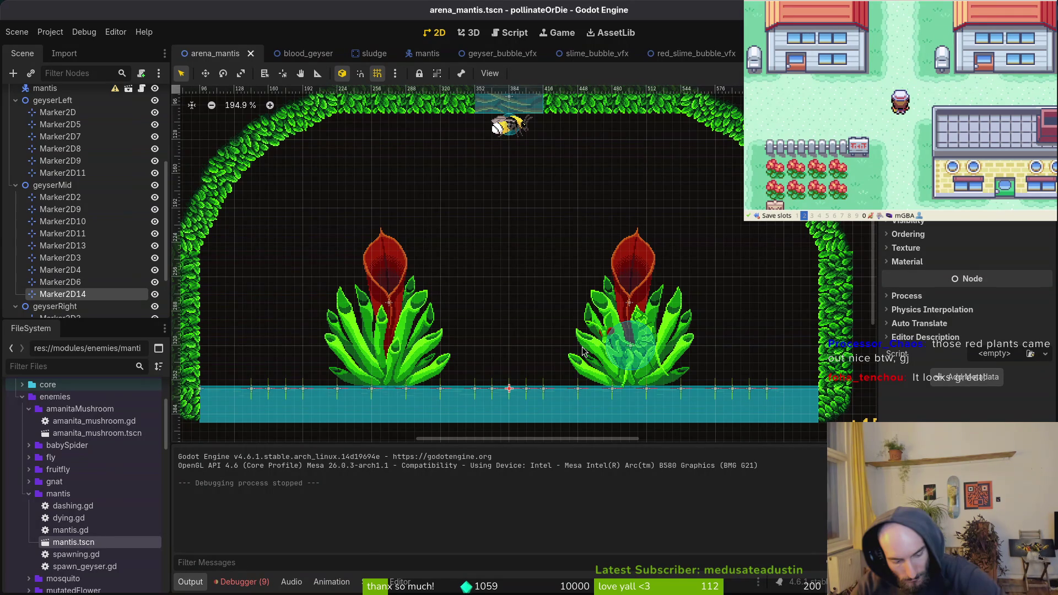
pyautogui.press('Escape')
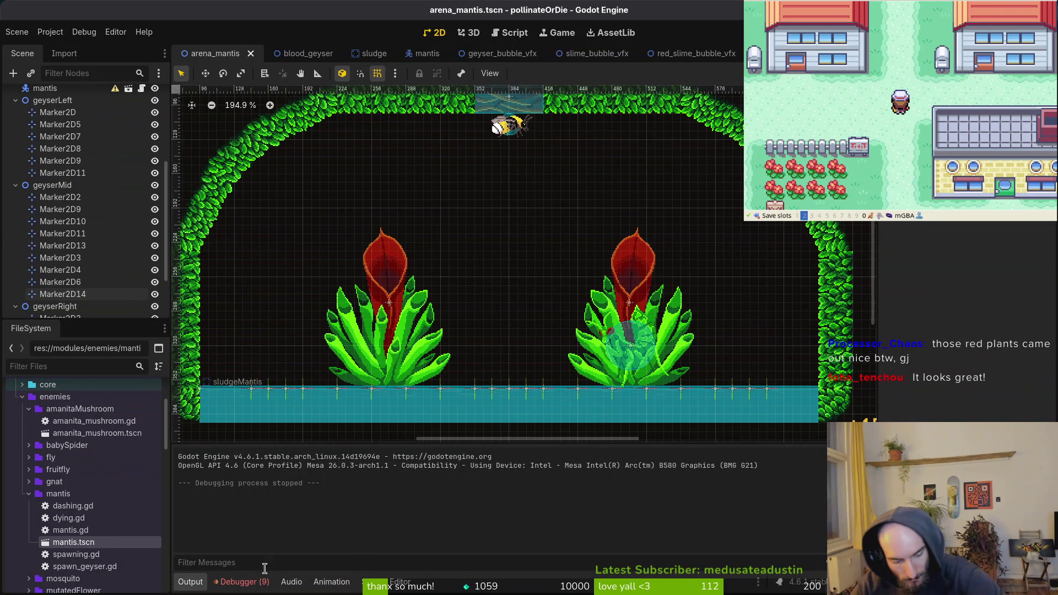
# Review the Debugger's Errors list, return to Output, and run the project with F5
pyautogui.click(241, 582)
pyautogui.click(258, 444)
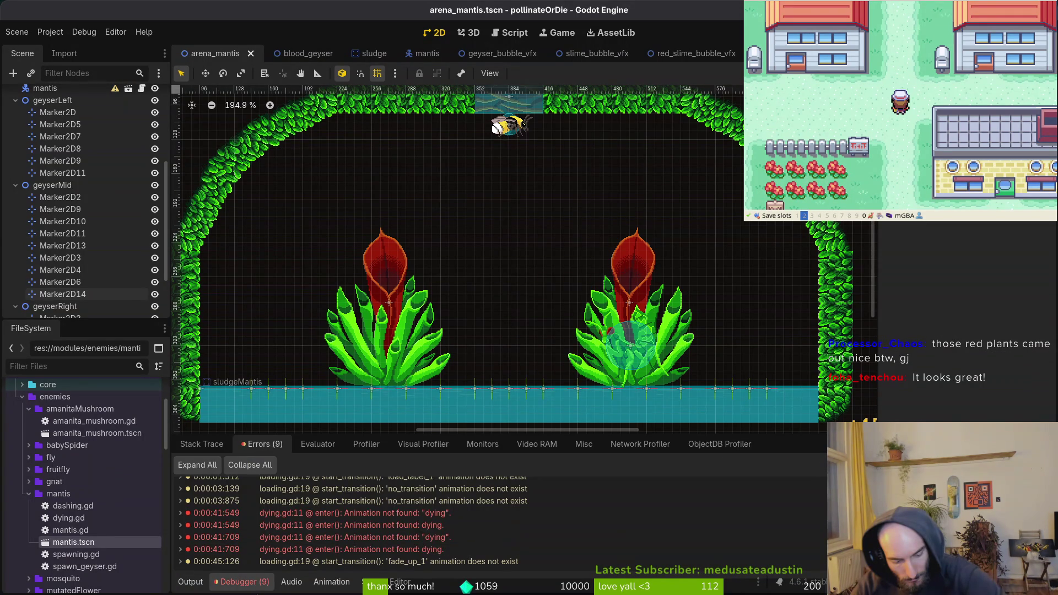
pyautogui.click(178, 585)
pyautogui.press('F5')
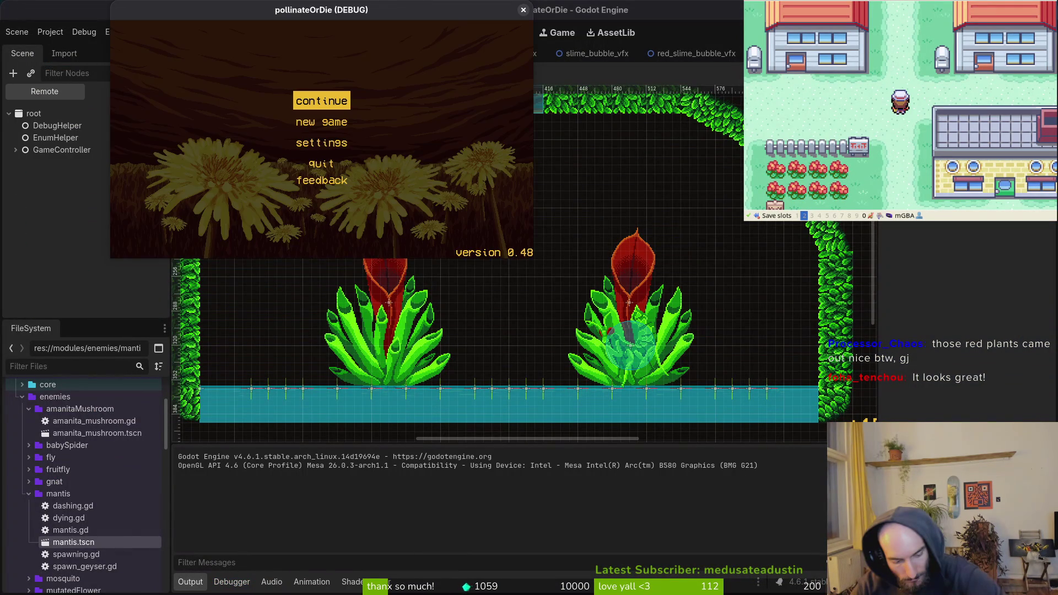
# Start playing and load the mantis boss level from the F1 level-select list
pyautogui.press('Return')
pyautogui.press('F1')
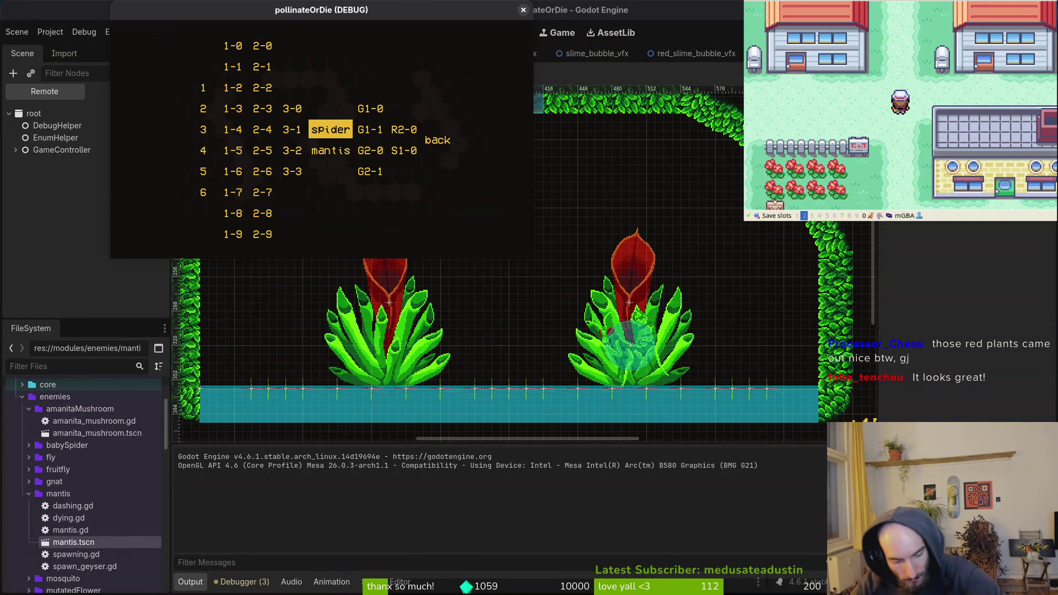
pyautogui.press('Down')
pyautogui.press('Return')
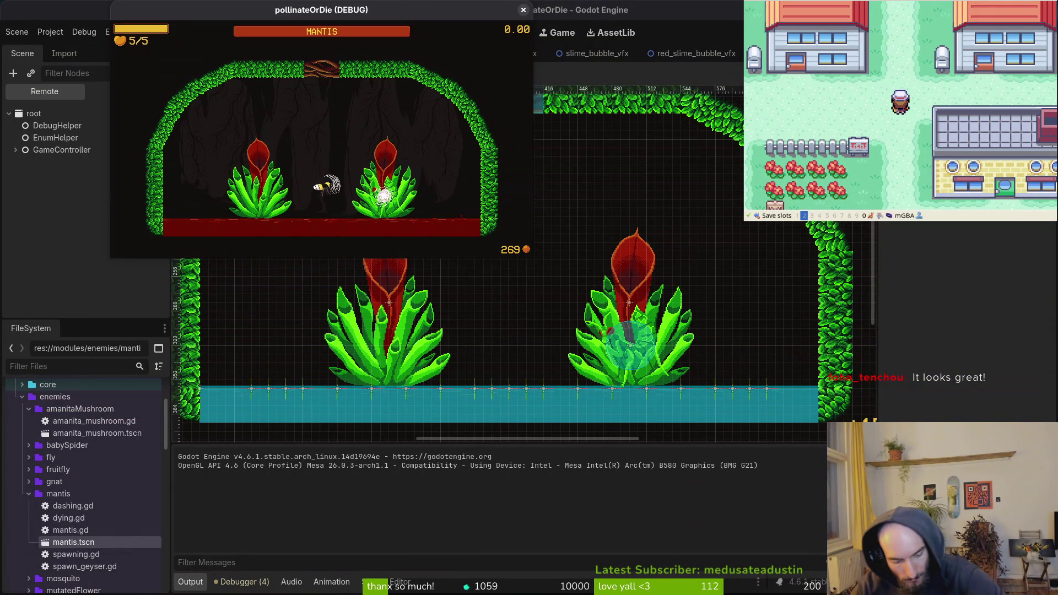
# Pause the game, enlarge the window with F11, and resume play
pyautogui.press('Escape')
pyautogui.press('Up')
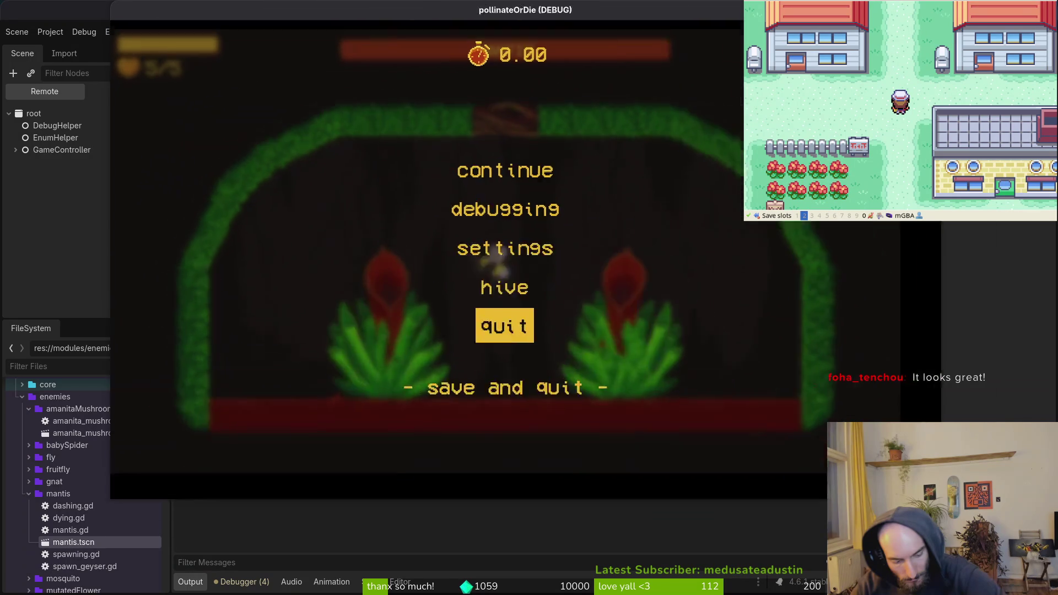
pyautogui.press('F11')
pyautogui.press('Up')
pyautogui.press('Up')
pyautogui.press('Up')
pyautogui.press('Return')
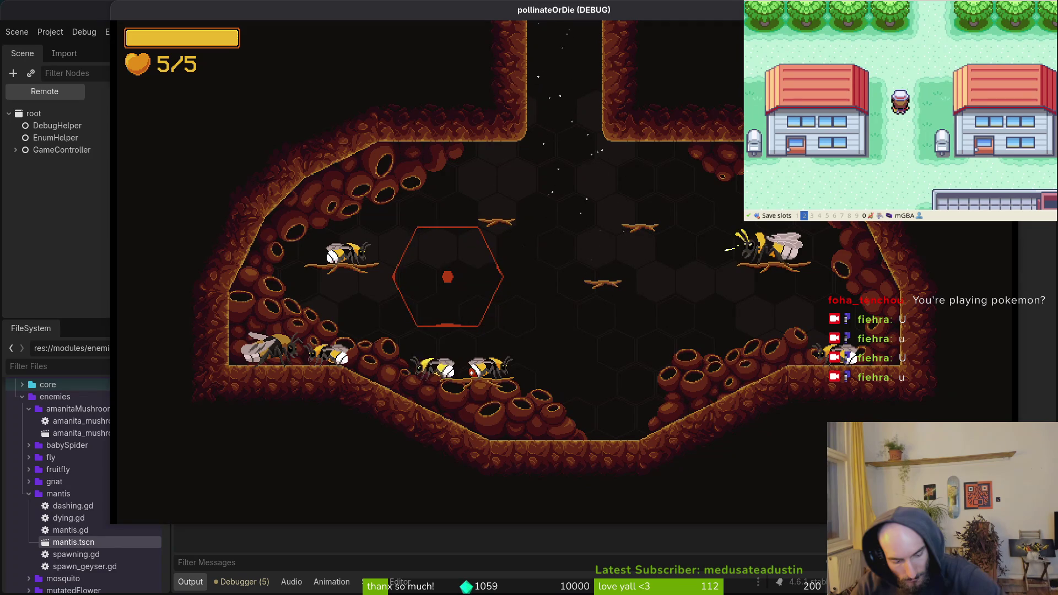
# Fill the honeycomb, choose mantis in the level list, and pause the boss fight partway
pyautogui.press('j')
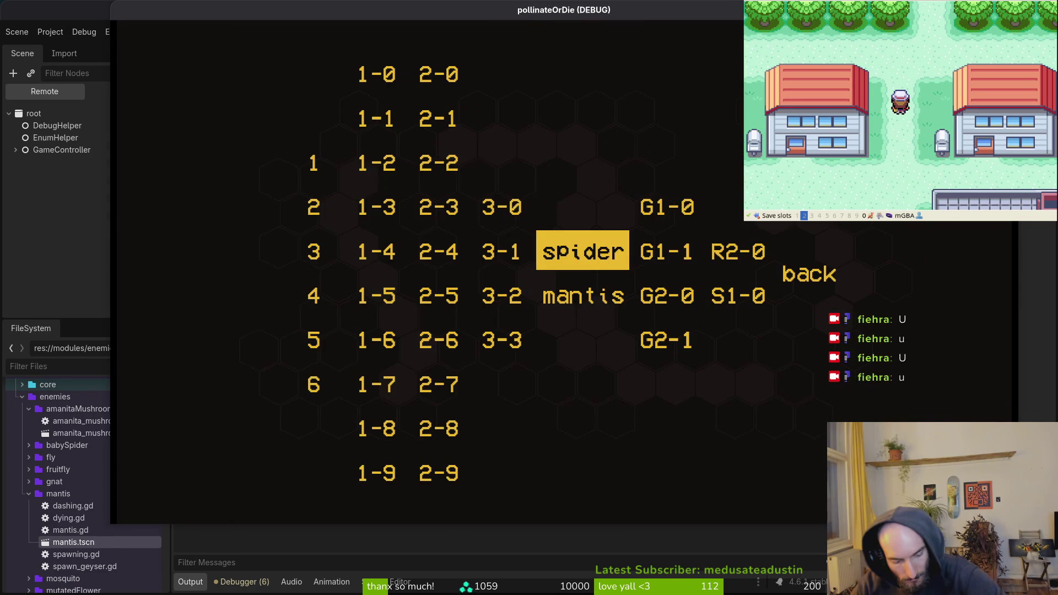
pyautogui.press('Down')
pyautogui.press('Return')
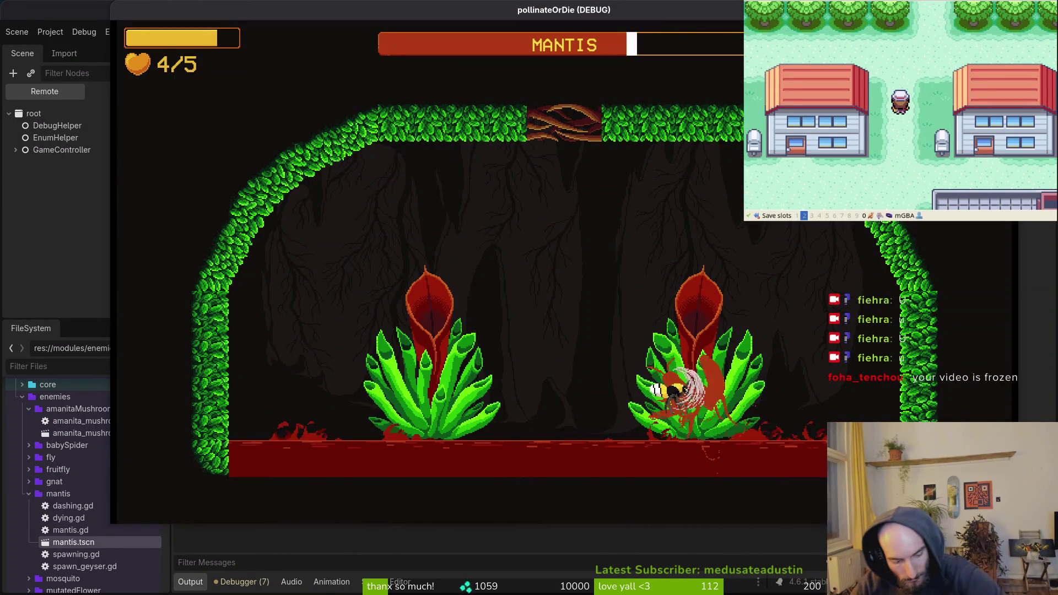
pyautogui.press('Escape')
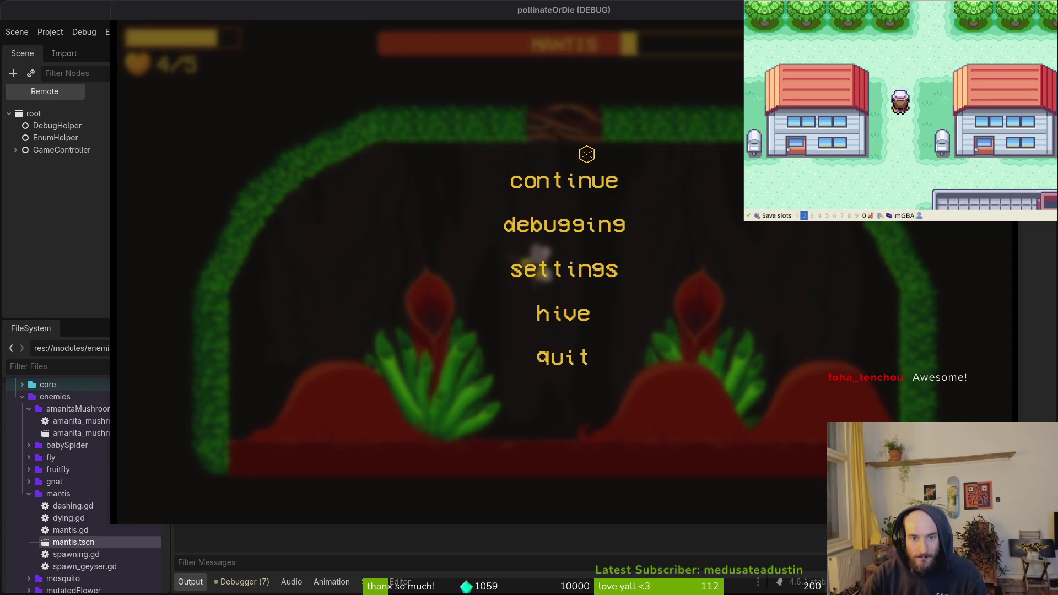
# Resume the mantis fight and fly the bee to the left flower and back up
pyautogui.click(590, 188)
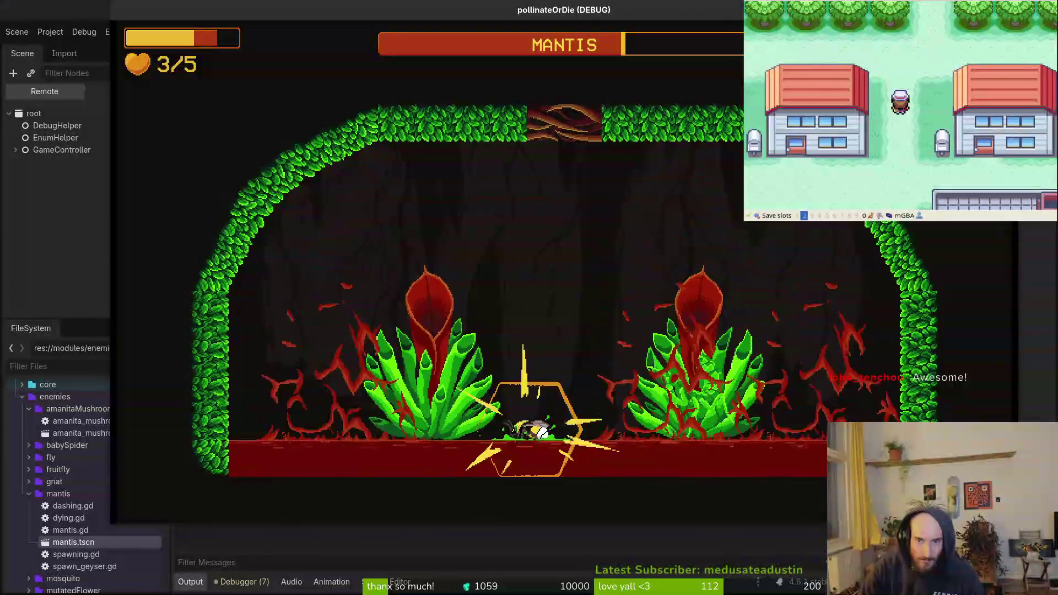
pyautogui.press('w')
pyautogui.press('a')
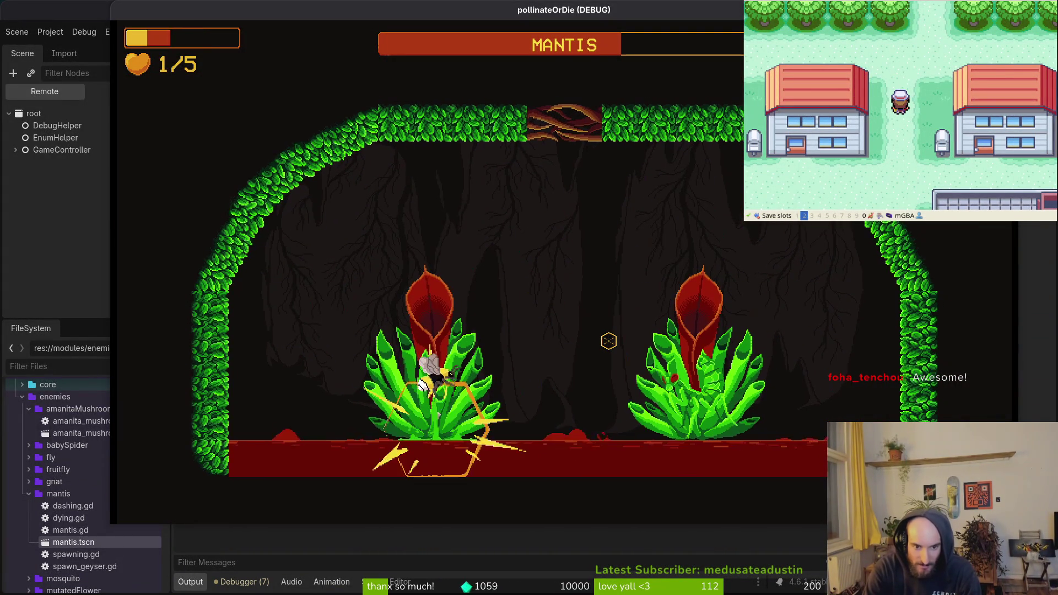
pyautogui.press('w')
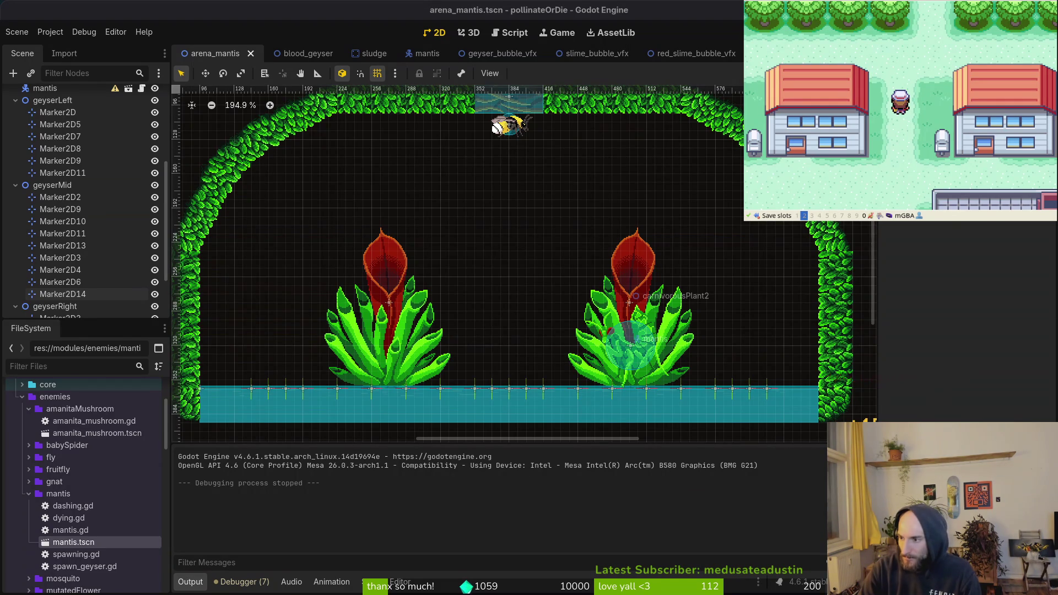
pyautogui.hotkey('alt', 'Tab')
pyautogui.press('space')
pyautogui.press('f')
pyautogui.press('f')
pyautogui.write('sludge')
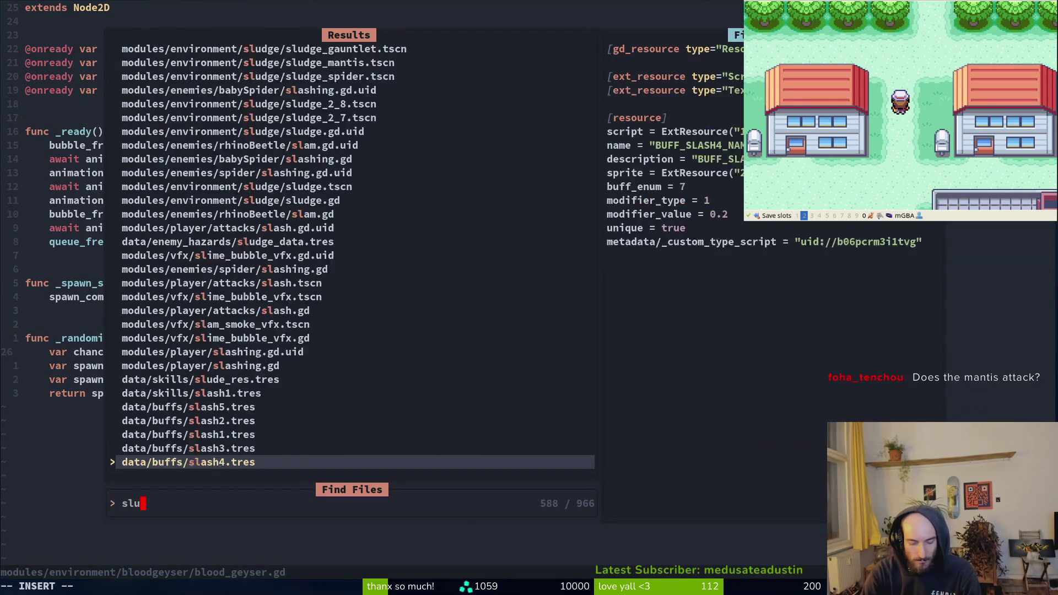
pyautogui.press('Return')
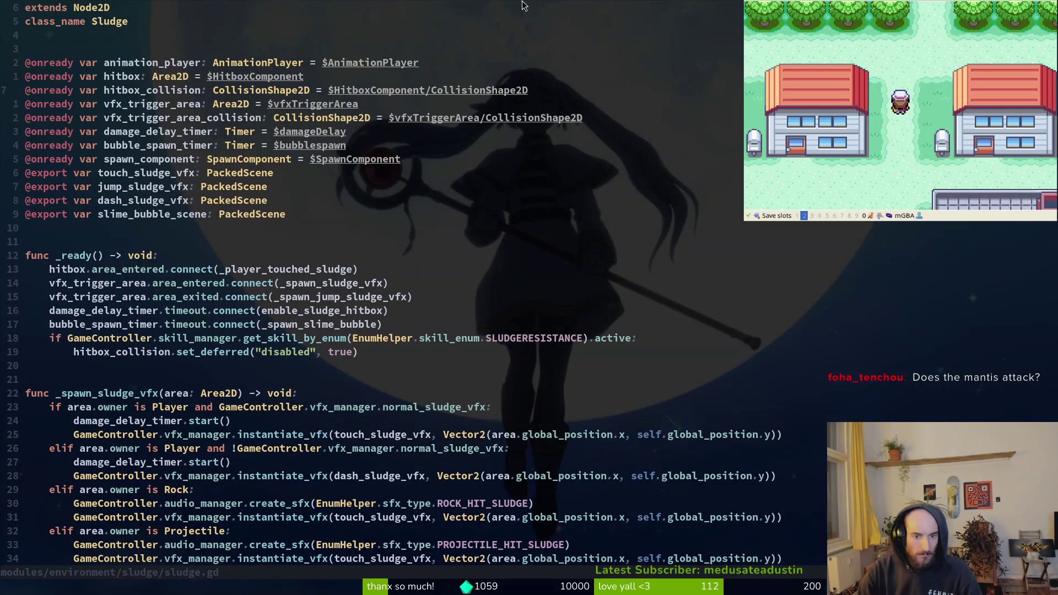
pyautogui.scroll(-3, 506, 429)
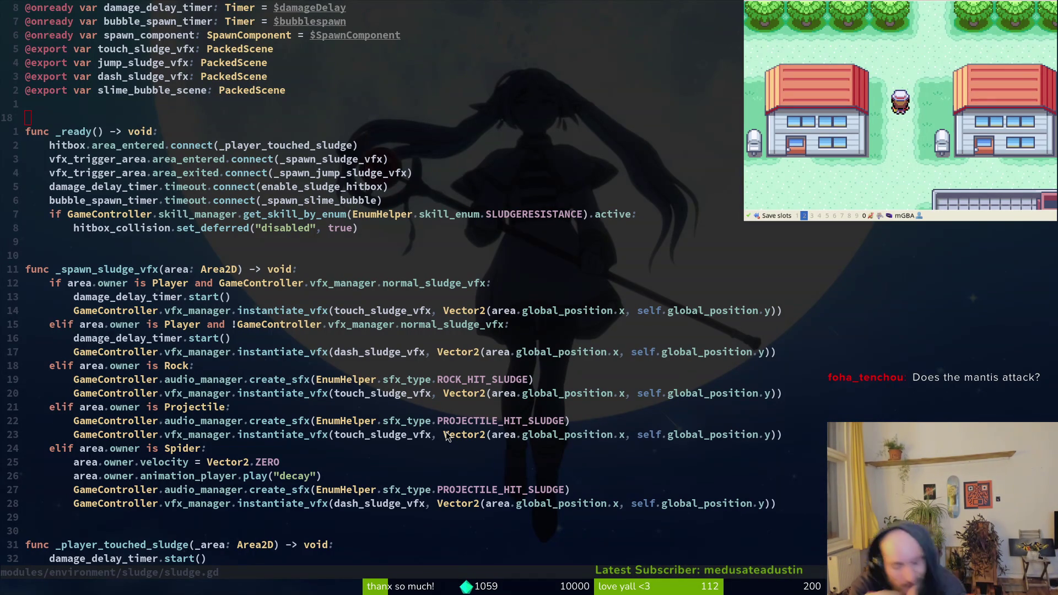
# Collapse the geyserLeft and geyserMid marker groups and select the arenaMantis root node
pyautogui.hotkey('alt', 'Tab')
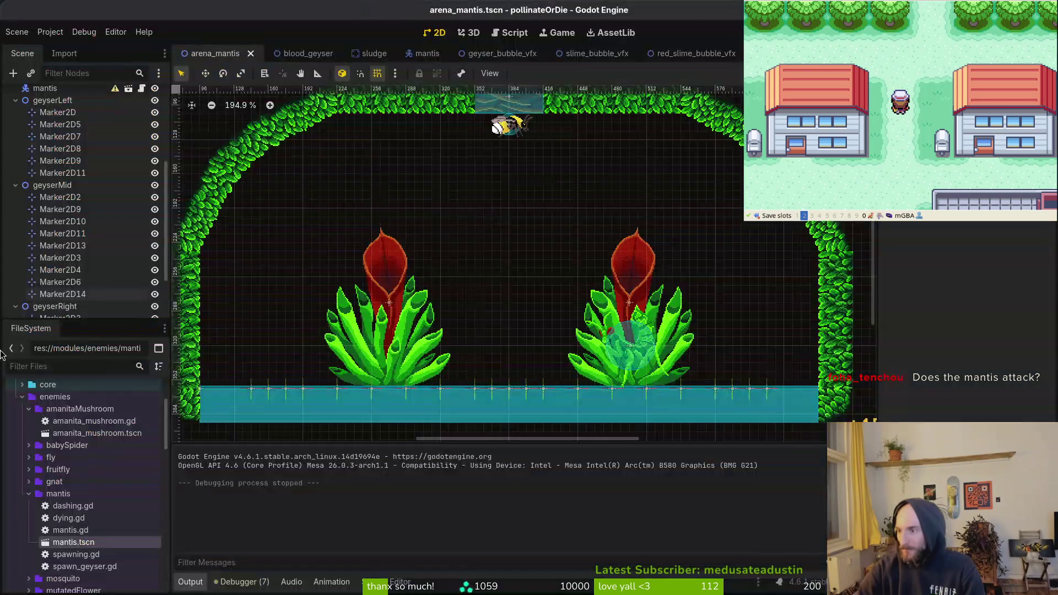
pyautogui.scroll(4, 17, 231)
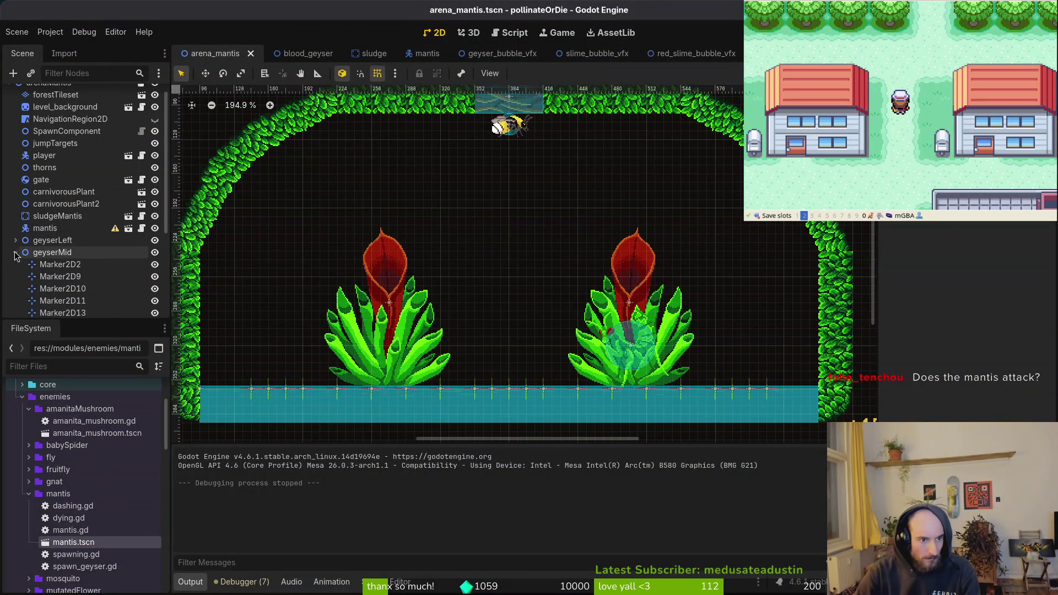
pyautogui.click(55, 253)
pyautogui.click(14, 241)
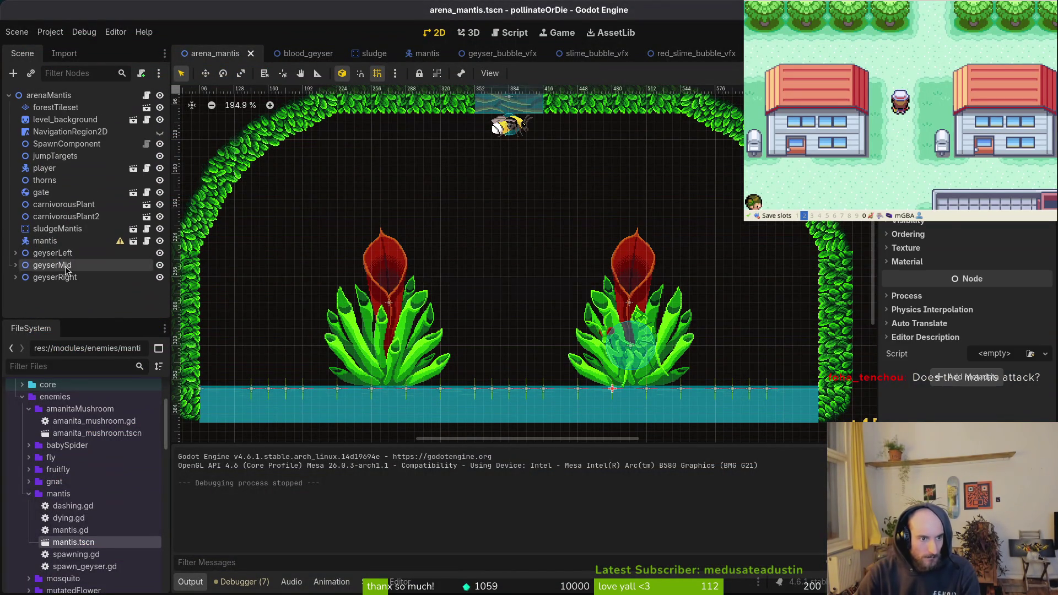
pyautogui.click(48, 96)
# Add a Node2D under the root with a Marker2D child inside it
pyautogui.hotkey('ctrl', 'a')
pyautogui.write('node2')
pyautogui.press('Return')
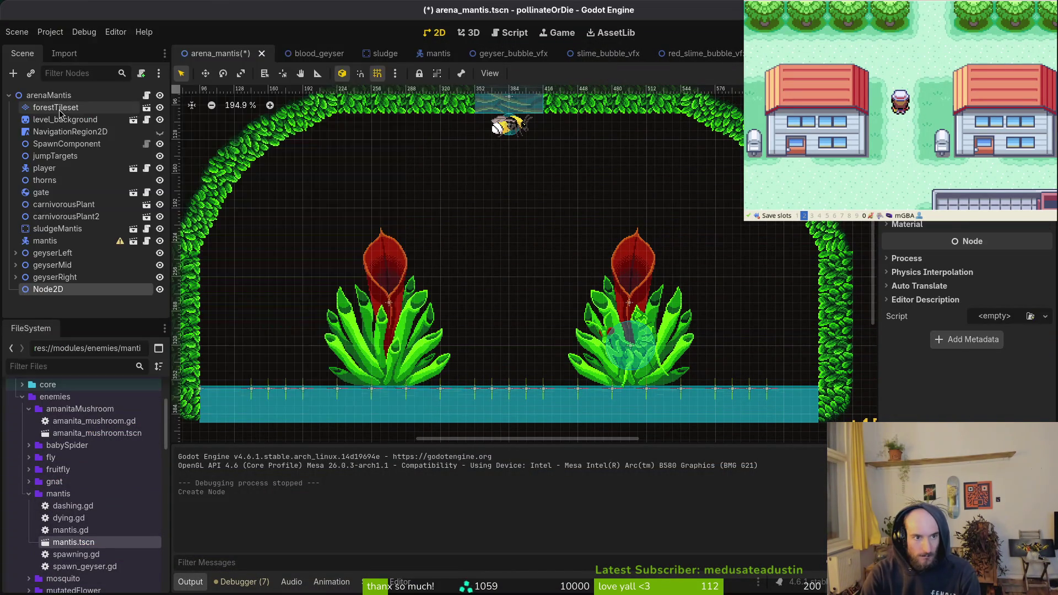
pyautogui.hotkey('ctrl', 'a')
pyautogui.write('marker')
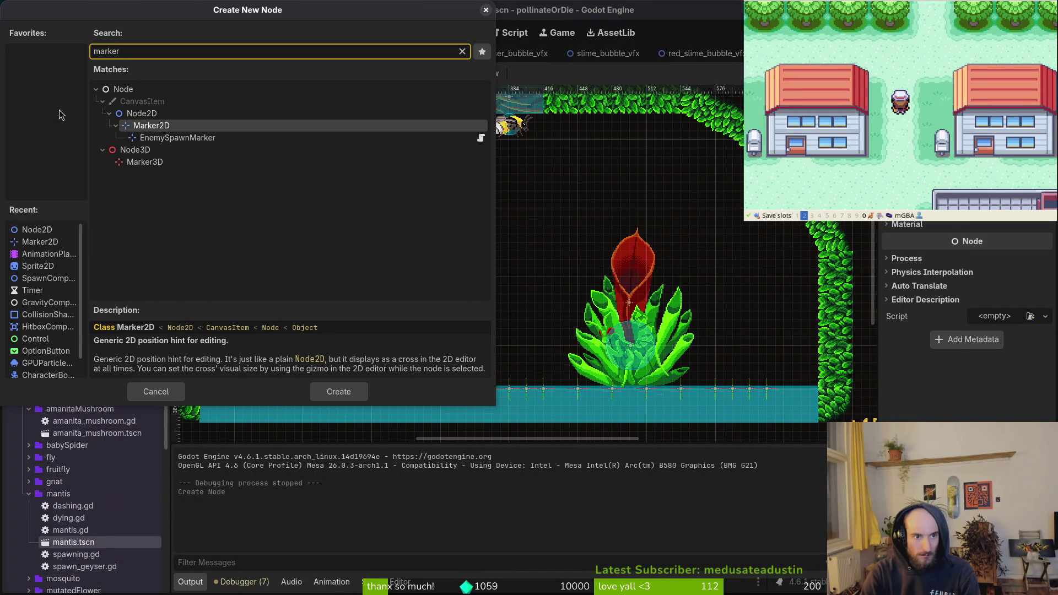
pyautogui.press('Return')
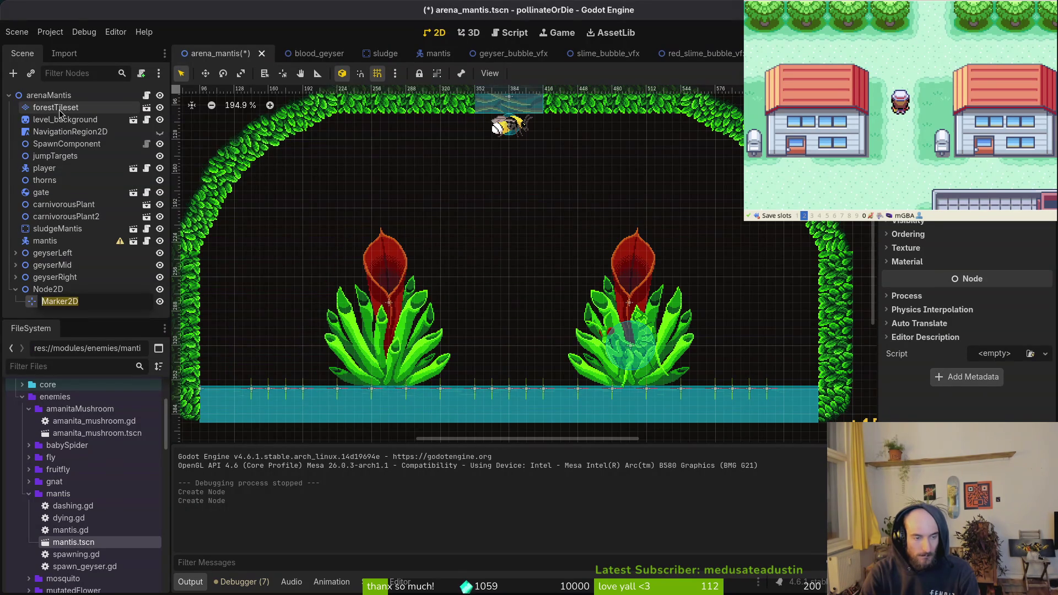
# Rename the new Node2D to jumpTargets2
pyautogui.press('Up')
pyautogui.press('F2')
pyautogui.write('jumpTa')
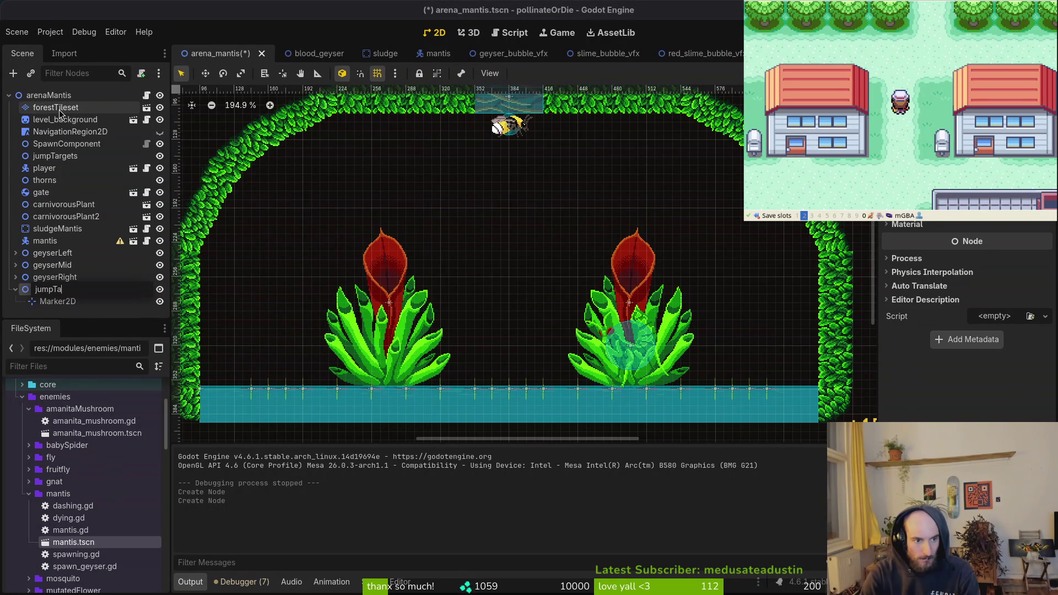
pyautogui.write('rgets')
pyautogui.press('Return')
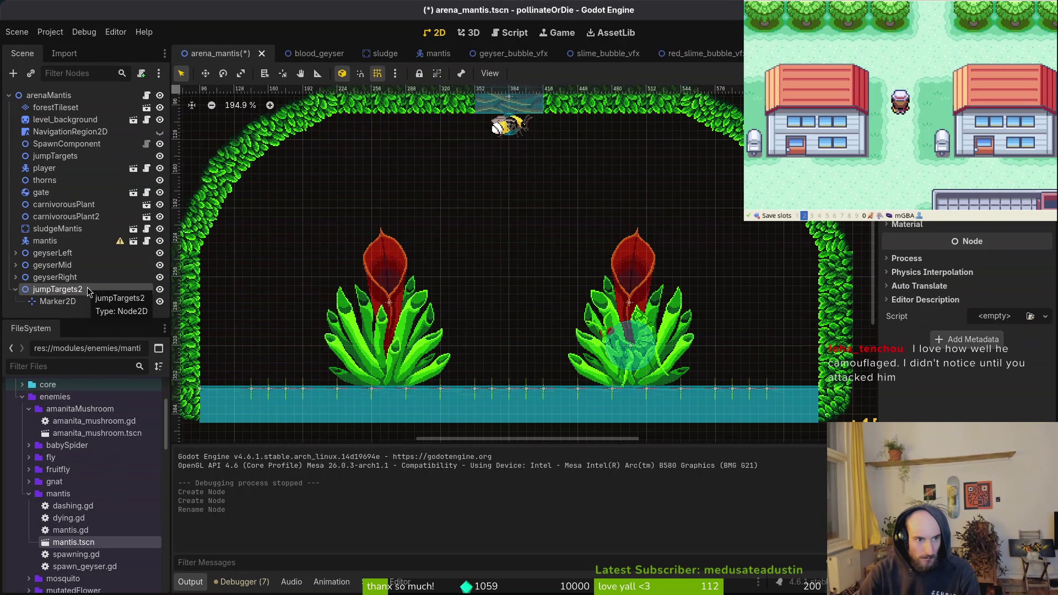
# Move the Marker2D into jumpTargets and delete the empty jumpTargets2 node
pyautogui.moveTo(55, 302)
pyautogui.mouseDown()
pyautogui.moveTo(76, 156)
pyautogui.moveTo(56, 158)
pyautogui.moveTo(74, 306)
pyautogui.moveTo(74, 297)
pyautogui.mouseUp()
pyautogui.click(49, 303)
pyautogui.press('Delete')
pyautogui.press('Return')
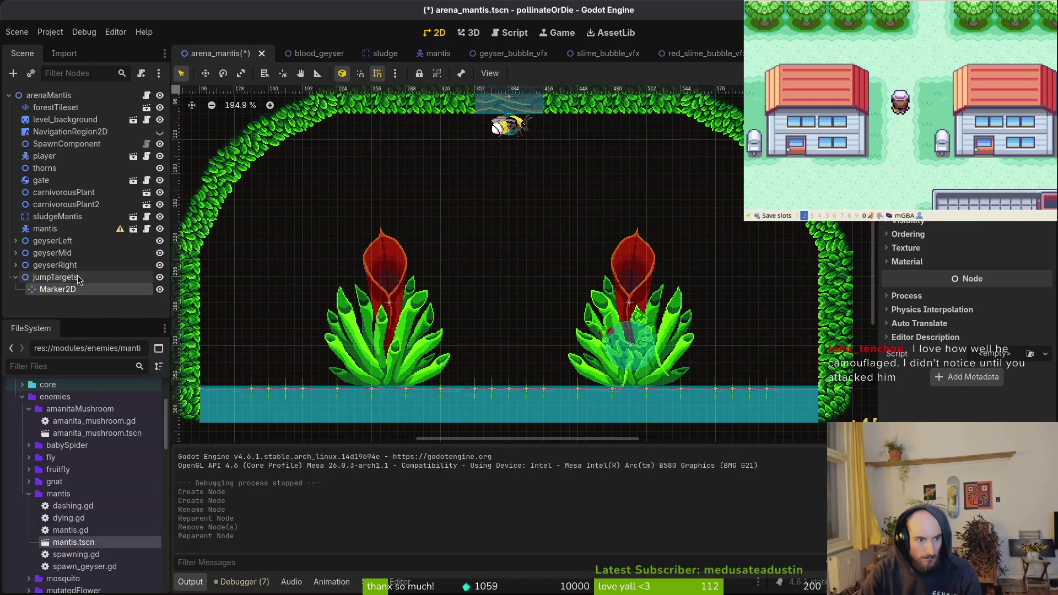
# Place the marker on the left plant's bulb at (272, 256) and save the scene
pyautogui.scroll(-3, 496, 248)
pyautogui.moveTo(306, 151)
pyautogui.mouseDown()
pyautogui.moveTo(399, 239)
pyautogui.moveTo(523, 326)
pyautogui.mouseUp()
pyautogui.click(405, 264)
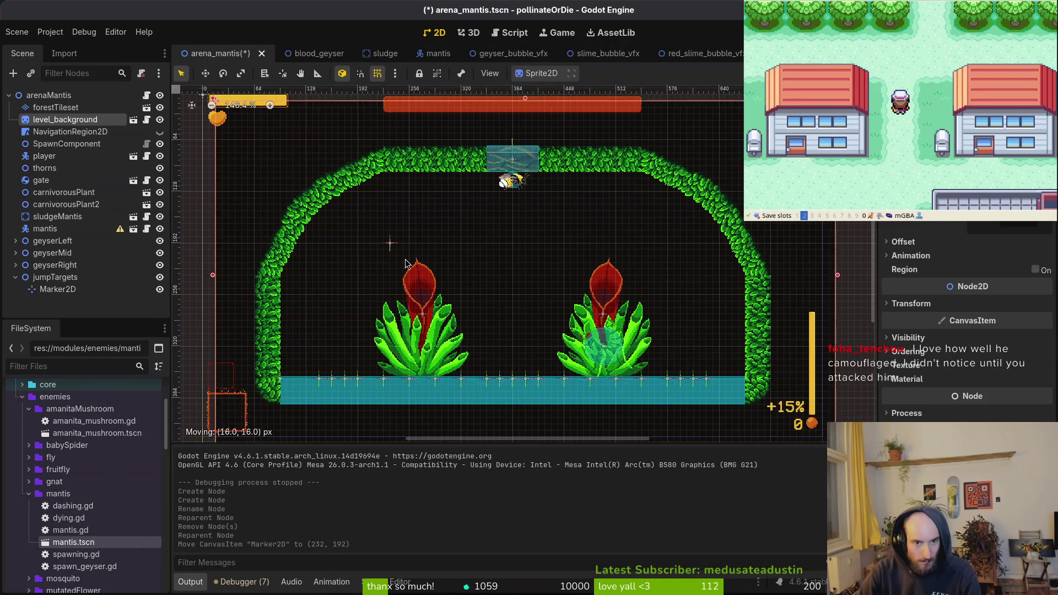
pyautogui.moveTo(405, 263)
pyautogui.mouseDown()
pyautogui.moveTo(438, 299)
pyautogui.moveTo(417, 308)
pyautogui.moveTo(415, 279)
pyautogui.mouseUp()
pyautogui.hotkey('ctrl', 'z')
pyautogui.scroll(4, 435, 302)
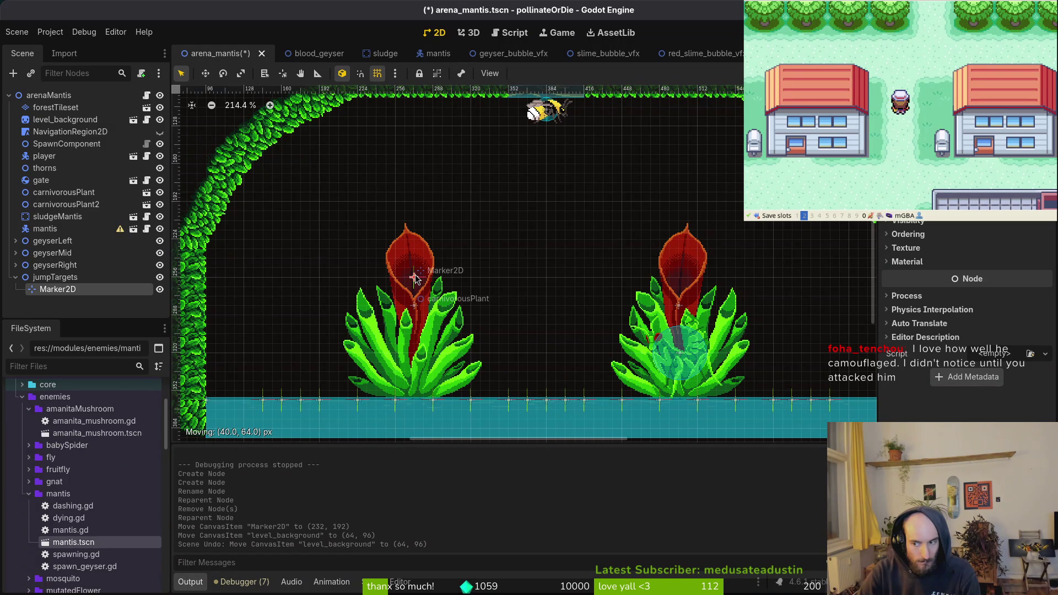
pyautogui.moveTo(415, 279); pyautogui.dragTo(415, 279)
pyautogui.hotkey('ctrl', 's')
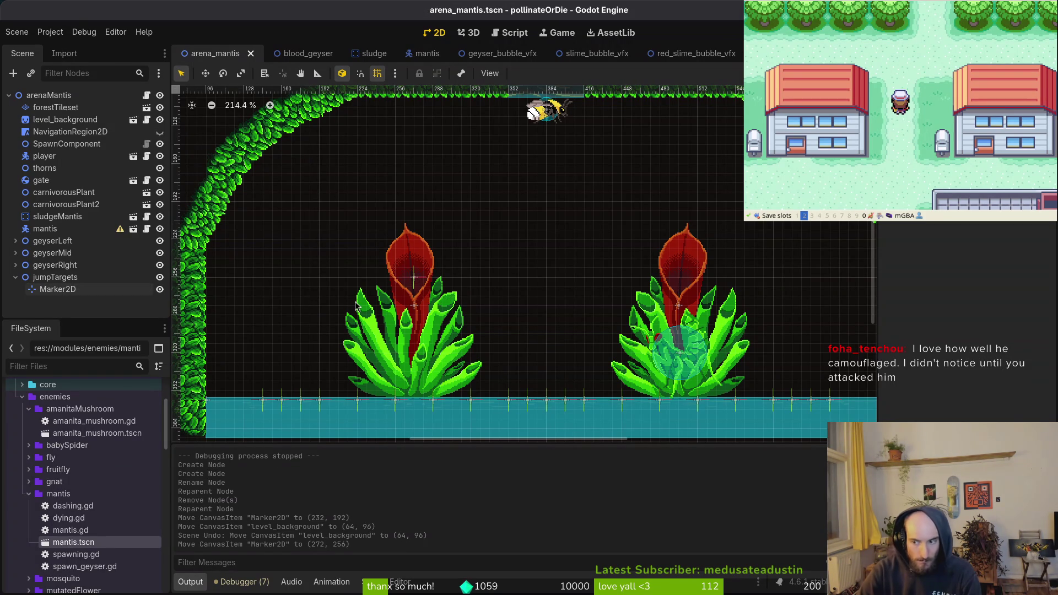
# Copy the marker onto the right plant at (496, 256) and save the arena
pyautogui.scroll(-2, 400, 280)
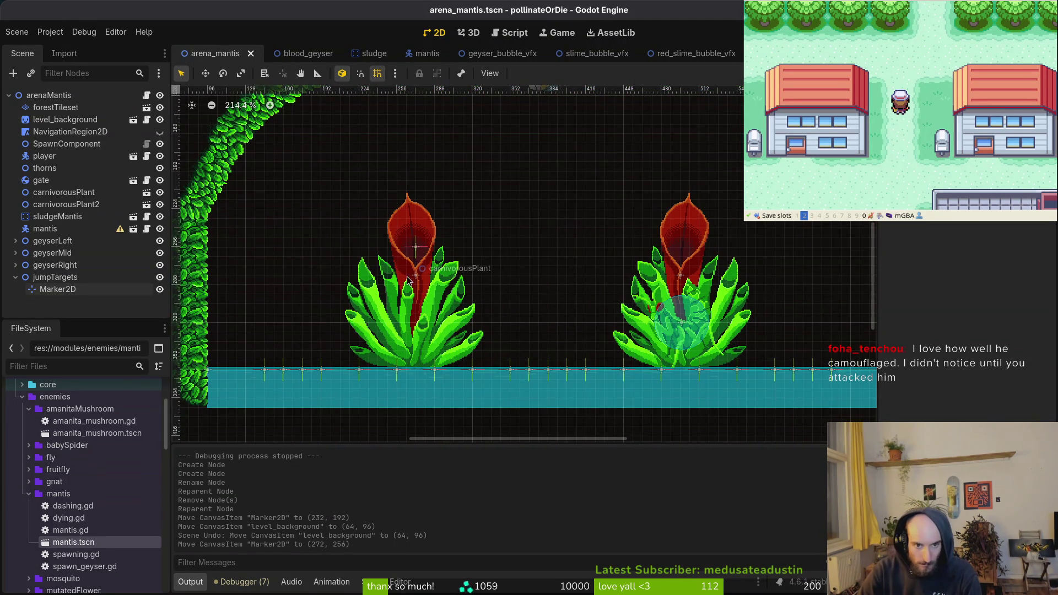
pyautogui.click(415, 246)
pyautogui.hotkey('ctrl', 'c')
pyautogui.hotkey('ctrl', 'v')
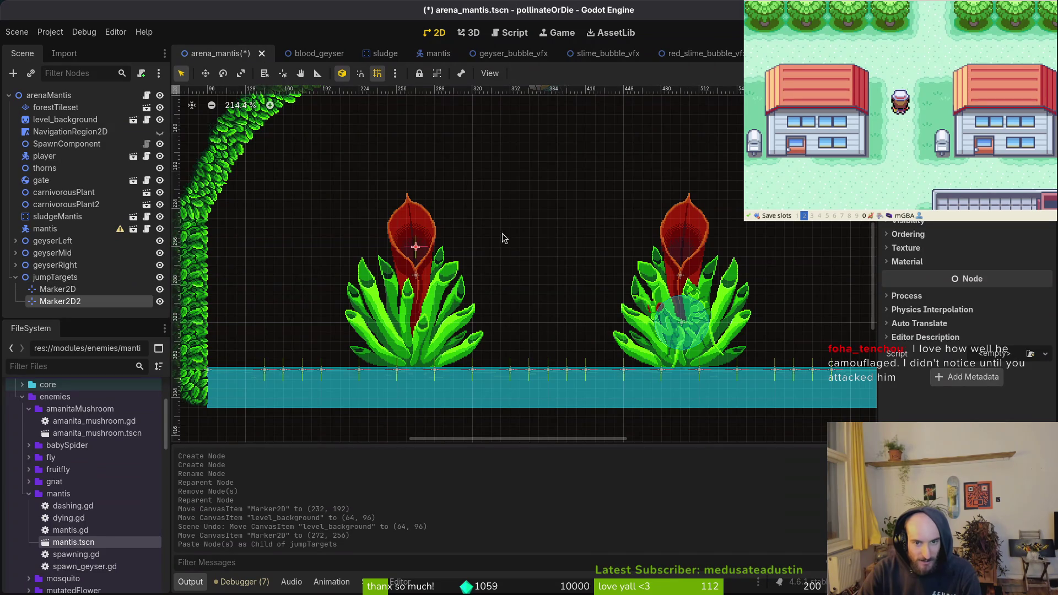
pyautogui.moveTo(416, 246)
pyautogui.mouseDown()
pyautogui.moveTo(729, 241)
pyautogui.moveTo(682, 251)
pyautogui.mouseUp()
pyautogui.hotkey('ctrl', 's')
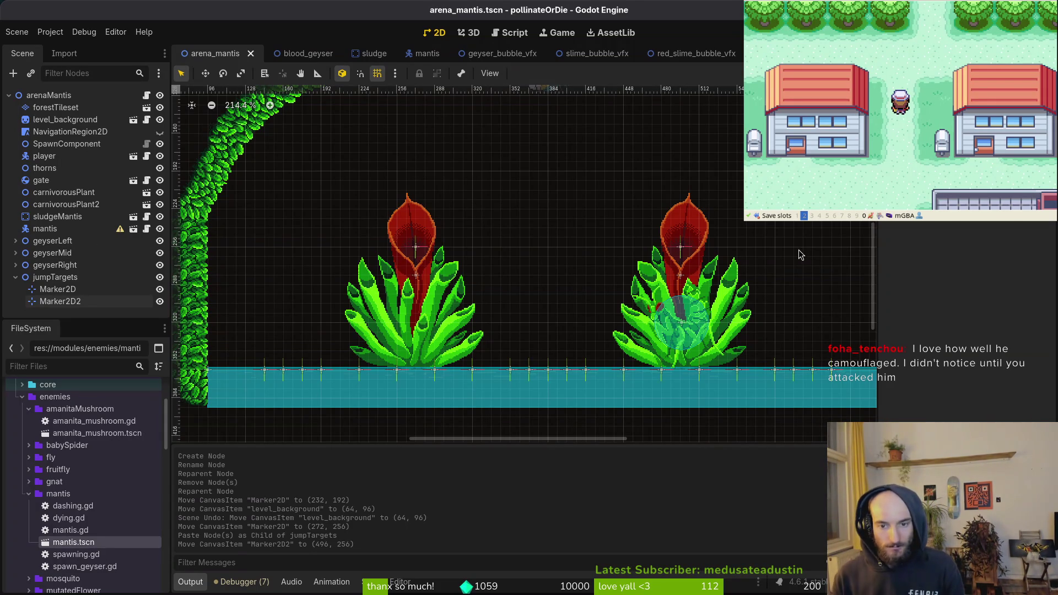
pyautogui.scroll(-1, 606, 270)
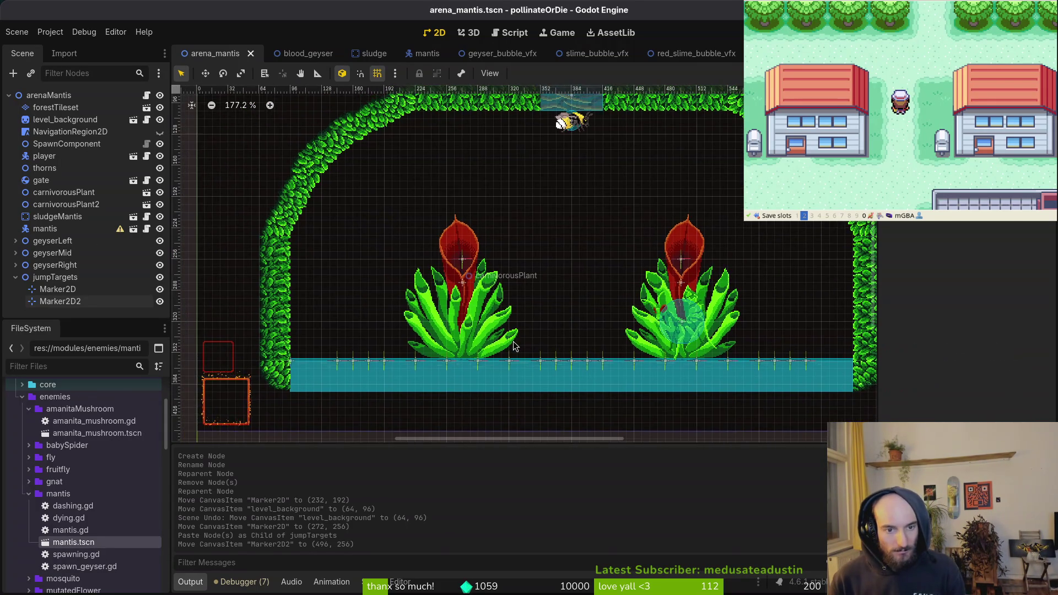
# Paste two more markers, placing them near the top-right ceiling and beside the right wall
pyautogui.scroll(-2, 560, 263)
pyautogui.scroll(2, 518, 266)
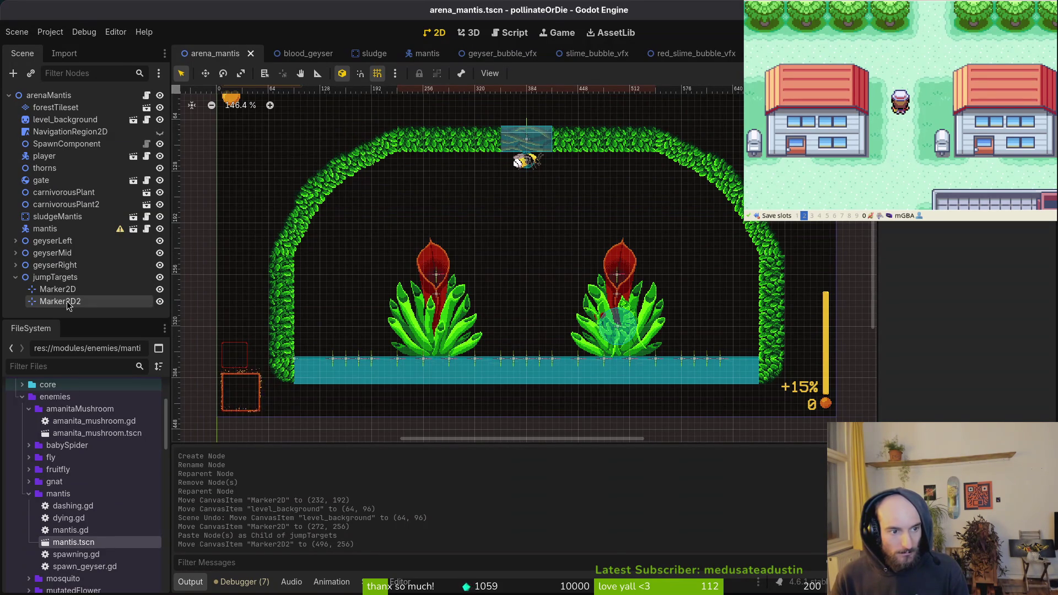
pyautogui.hotkey('ctrl', 'v')
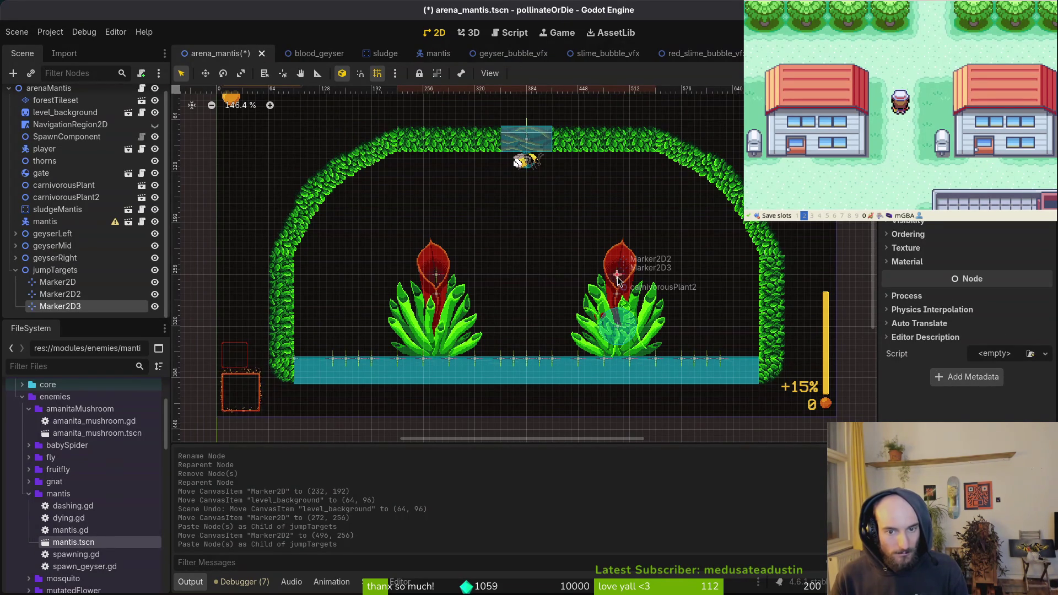
pyautogui.moveTo(609, 275); pyautogui.dragTo(661, 169)
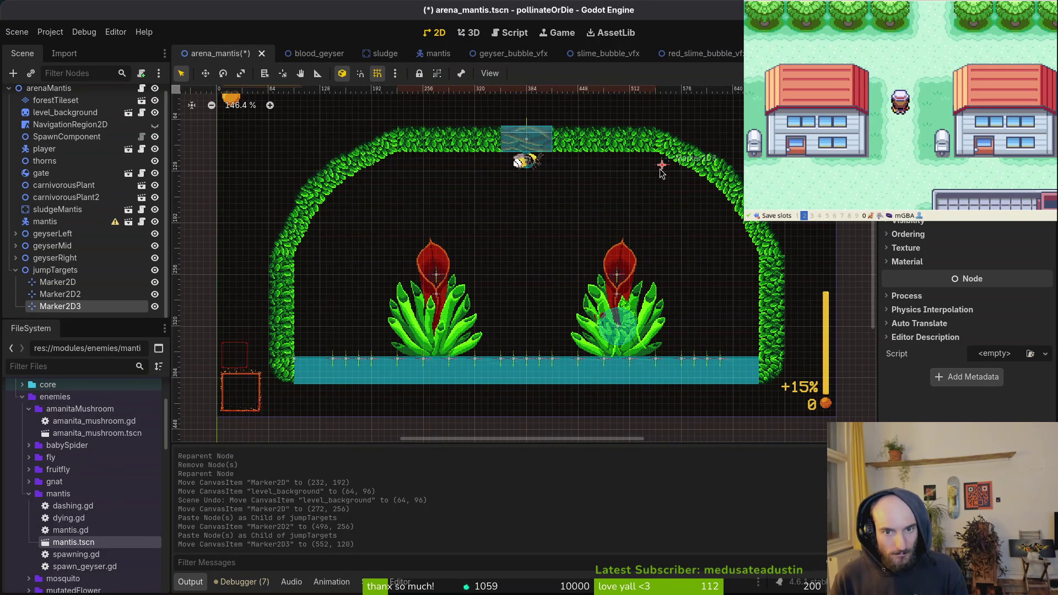
pyautogui.hotkey('ctrl', 'v')
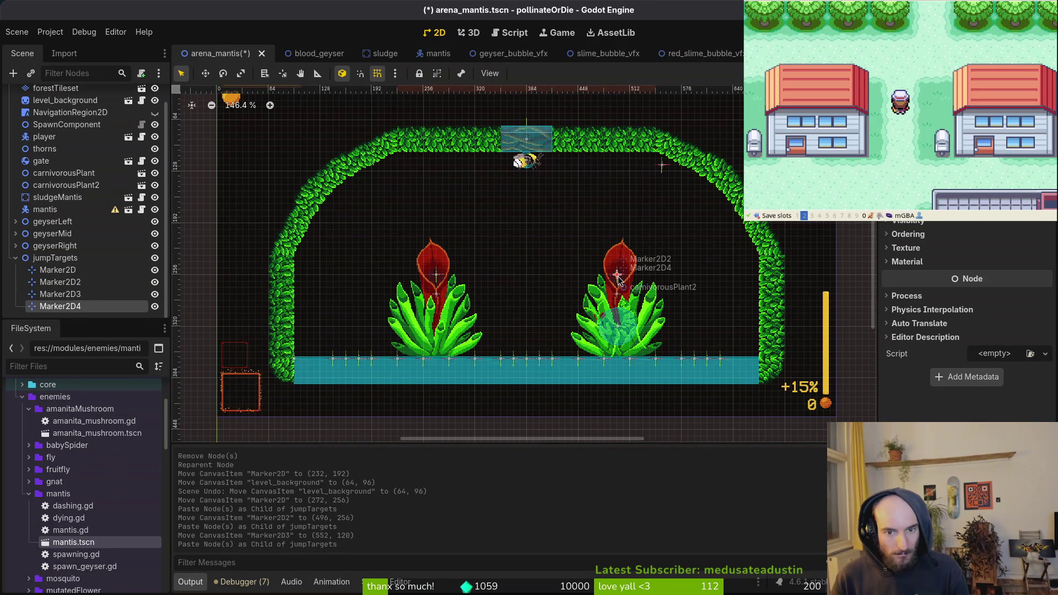
pyautogui.moveTo(623, 284)
pyautogui.mouseDown()
pyautogui.moveTo(731, 244)
pyautogui.moveTo(751, 260)
pyautogui.mouseUp()
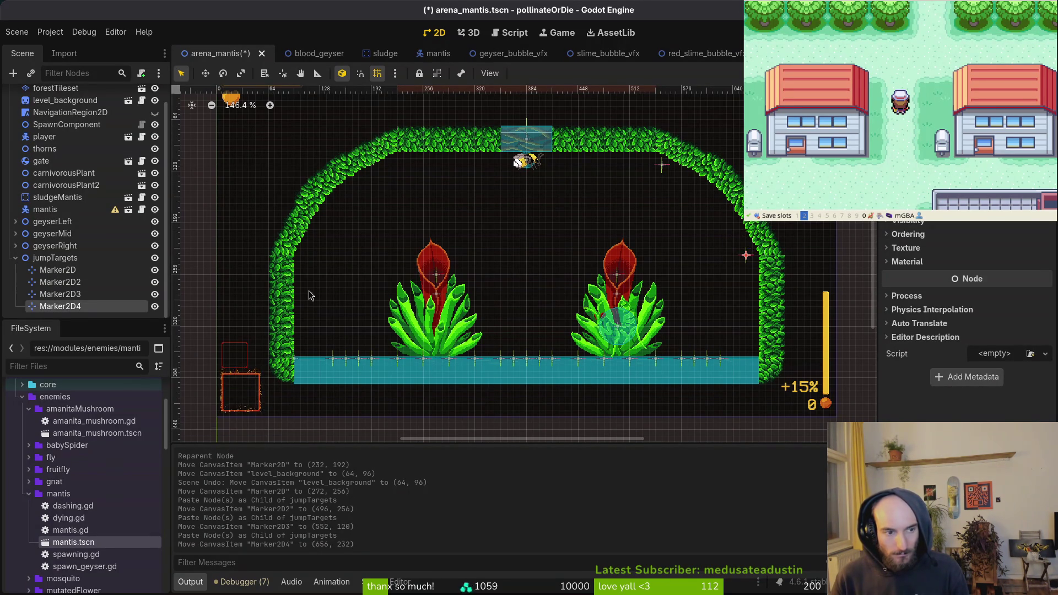
# Paste three more markers into jumpTargets, placing them along the walls, and save
pyautogui.click(54, 260)
pyautogui.hotkey('ctrl', 'v')
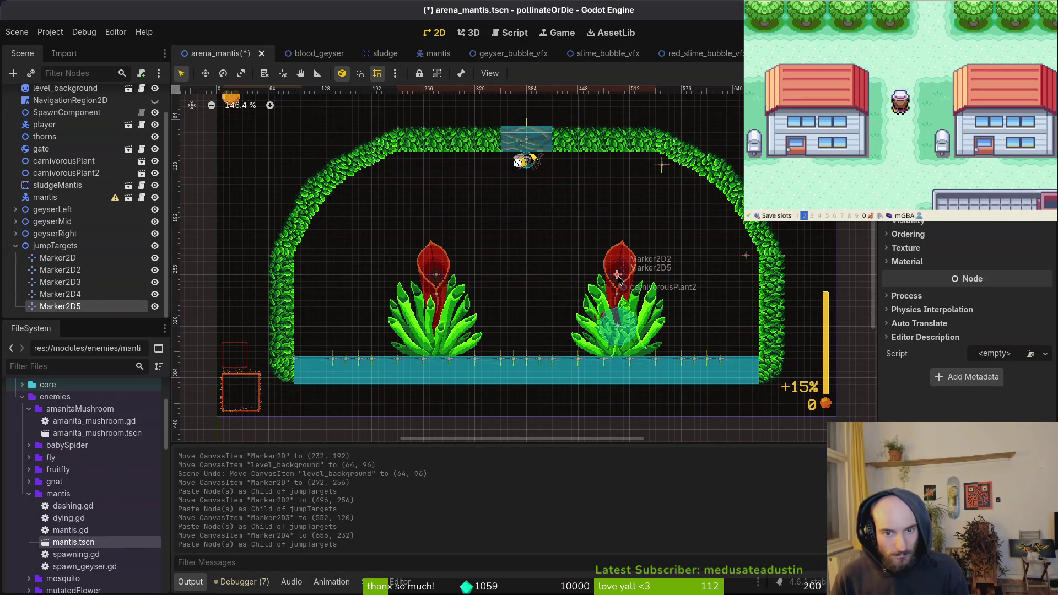
pyautogui.moveTo(613, 282)
pyautogui.mouseDown()
pyautogui.moveTo(744, 318)
pyautogui.moveTo(754, 337)
pyautogui.moveTo(621, 298)
pyautogui.moveTo(620, 278)
pyautogui.moveTo(309, 330)
pyautogui.mouseUp()
pyautogui.hotkey('ctrl', 'v')
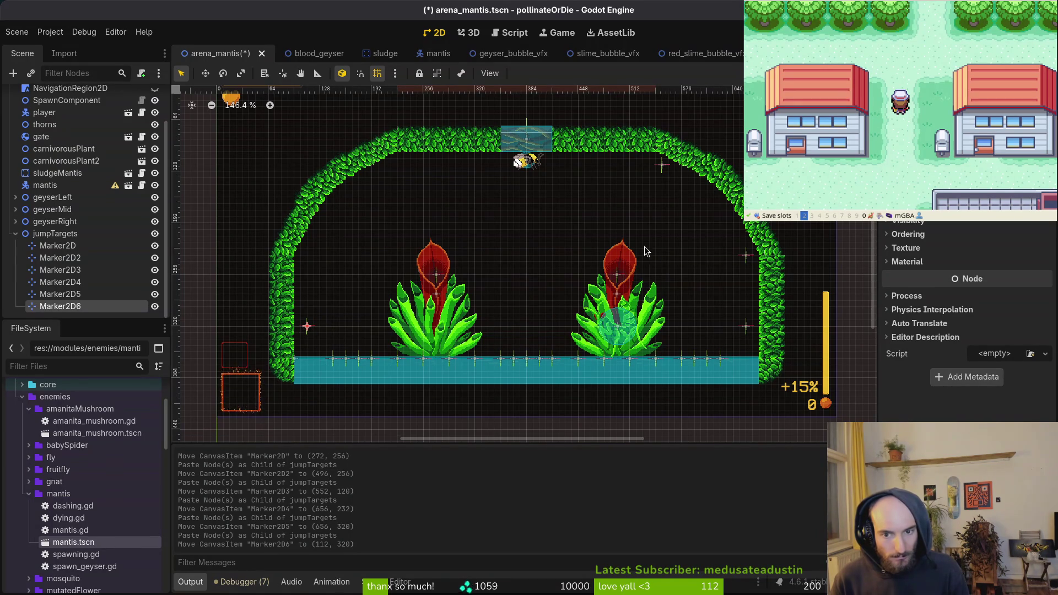
pyautogui.click(61, 234)
pyautogui.hotkey('ctrl', 'v')
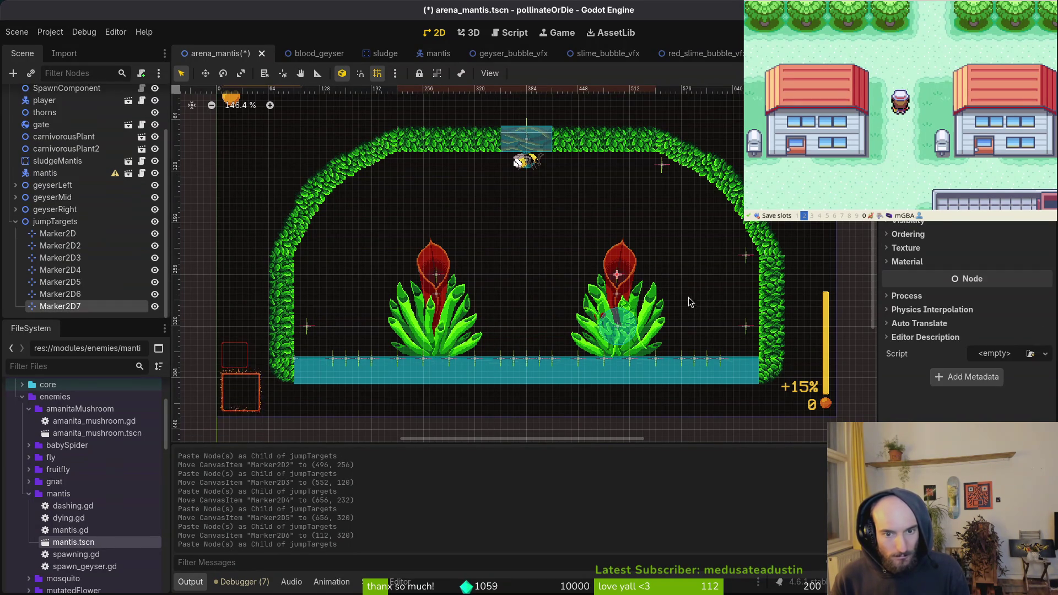
pyautogui.moveTo(608, 273)
pyautogui.mouseDown()
pyautogui.moveTo(307, 280)
pyautogui.moveTo(309, 262)
pyautogui.mouseUp()
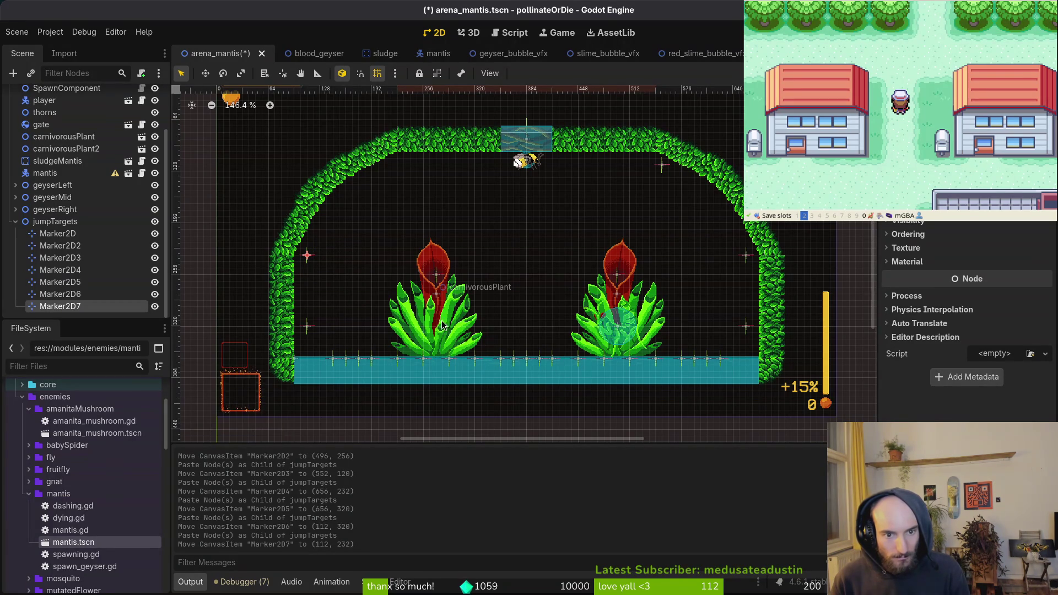
pyautogui.hotkey('ctrl', 's')
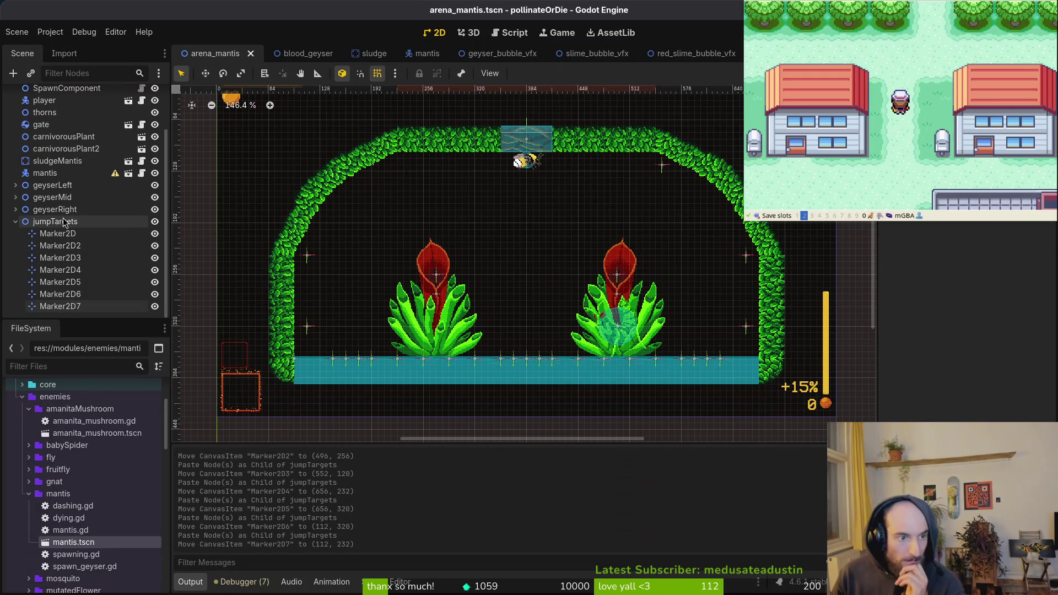
# Rename the jumpTargets group to jumpTargetsLeft and save the arena scene
pyautogui.click(88, 222)
pyautogui.click(87, 221)
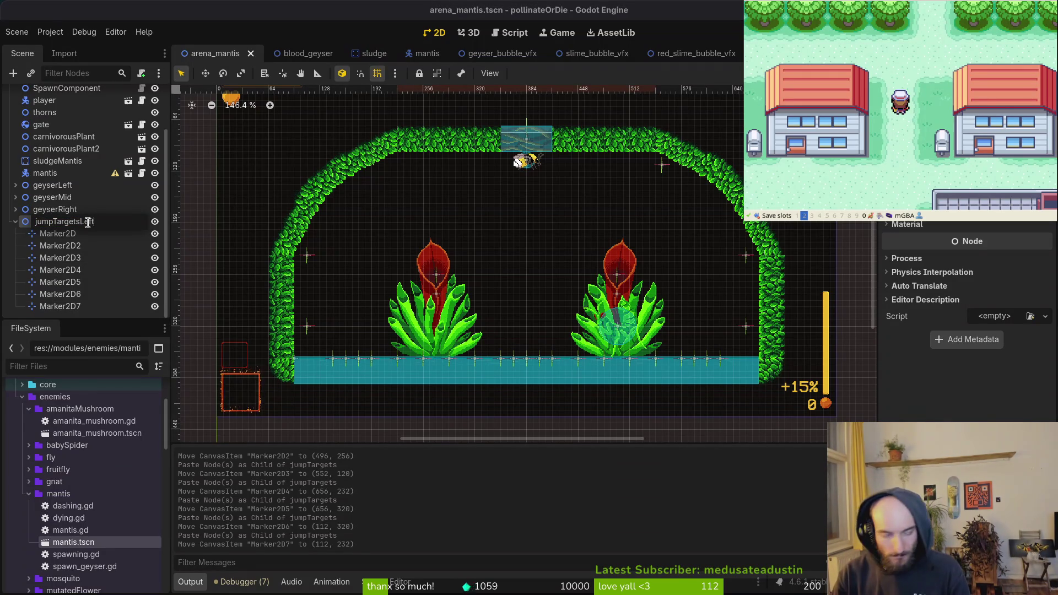
pyautogui.press('Return')
pyautogui.hotkey('ctrl', 's')
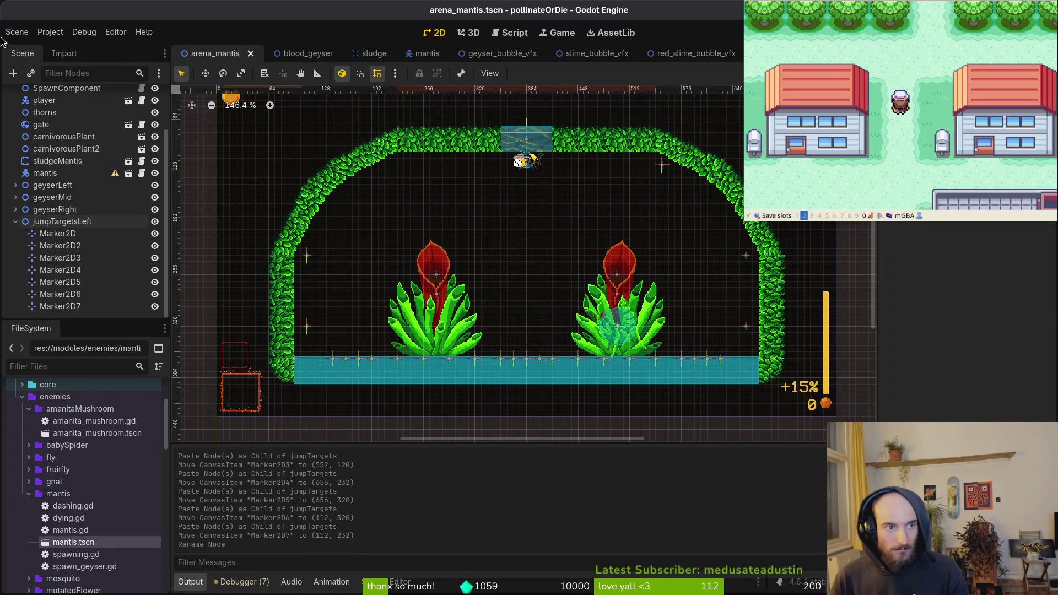
pyautogui.click(16, 32)
# Create a new 2D scene and name its root node vine
pyautogui.click(33, 45)
pyautogui.click(128, 111)
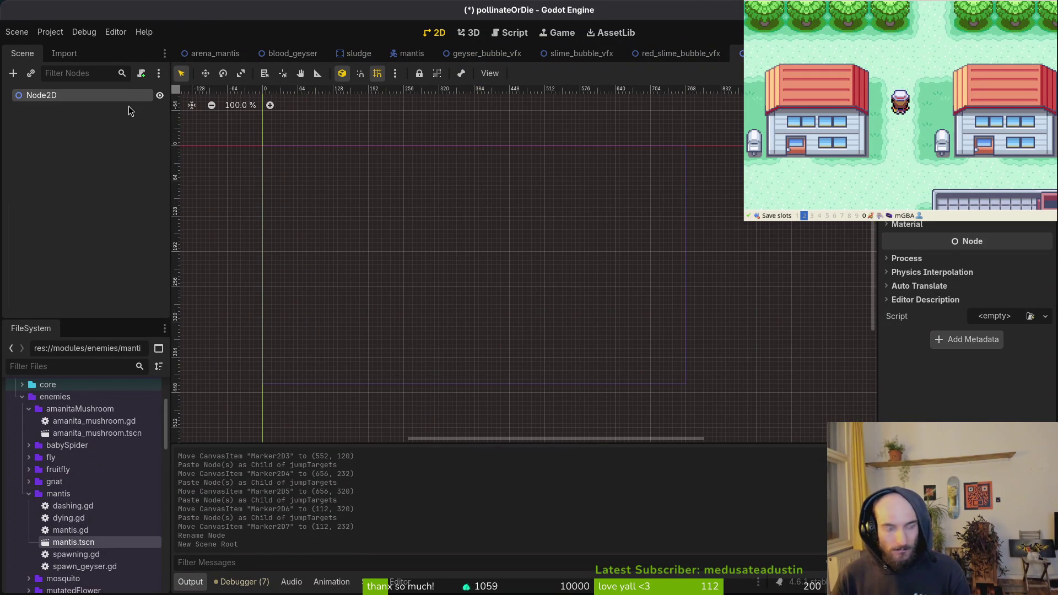
pyautogui.press('F2')
pyautogui.write('vineLe')
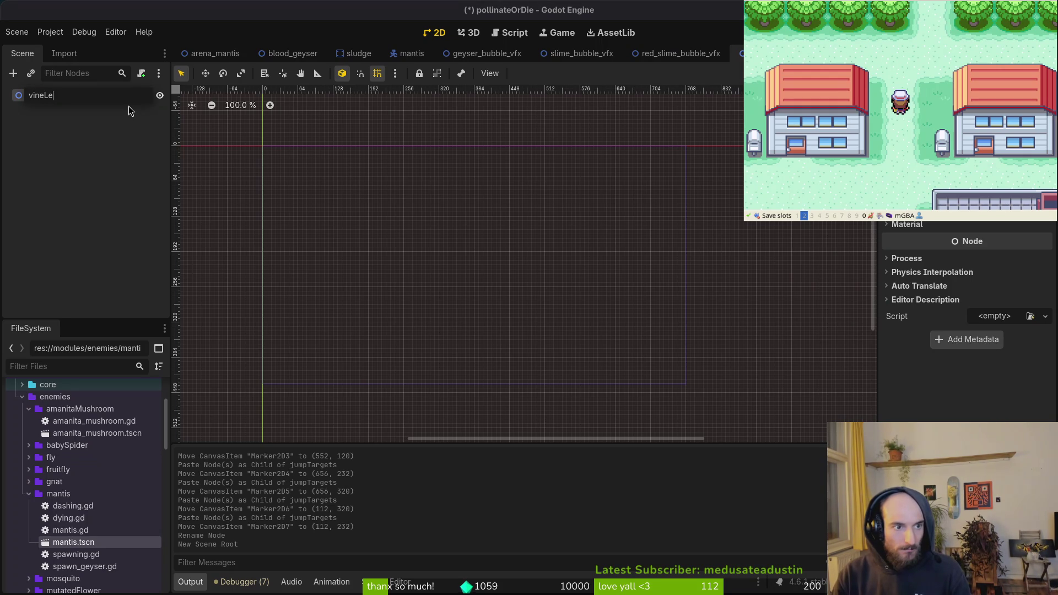
pyautogui.write('ft')
pyautogui.press('Return')
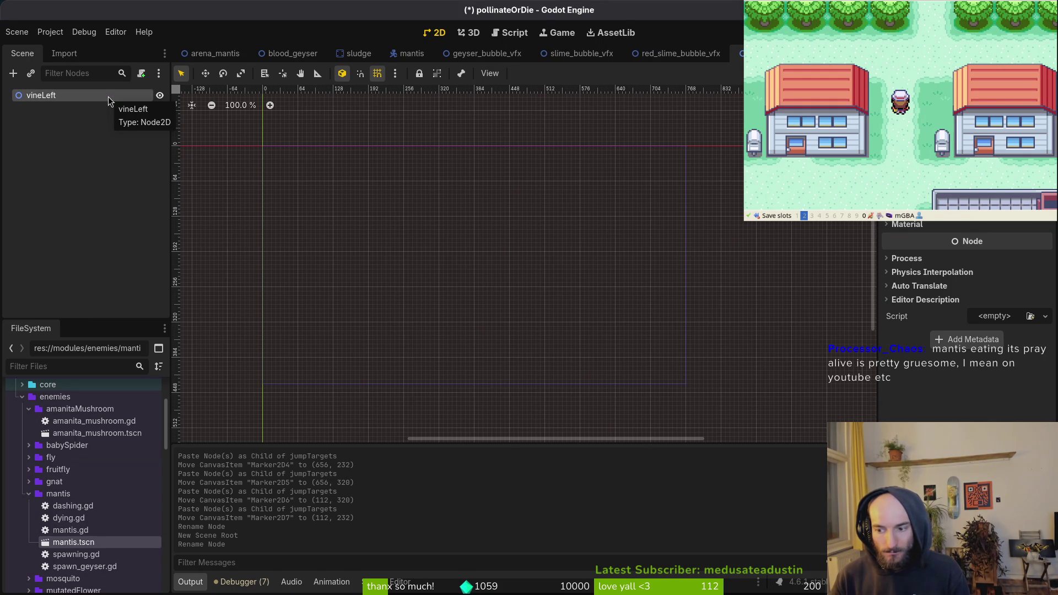
pyautogui.press('F2')
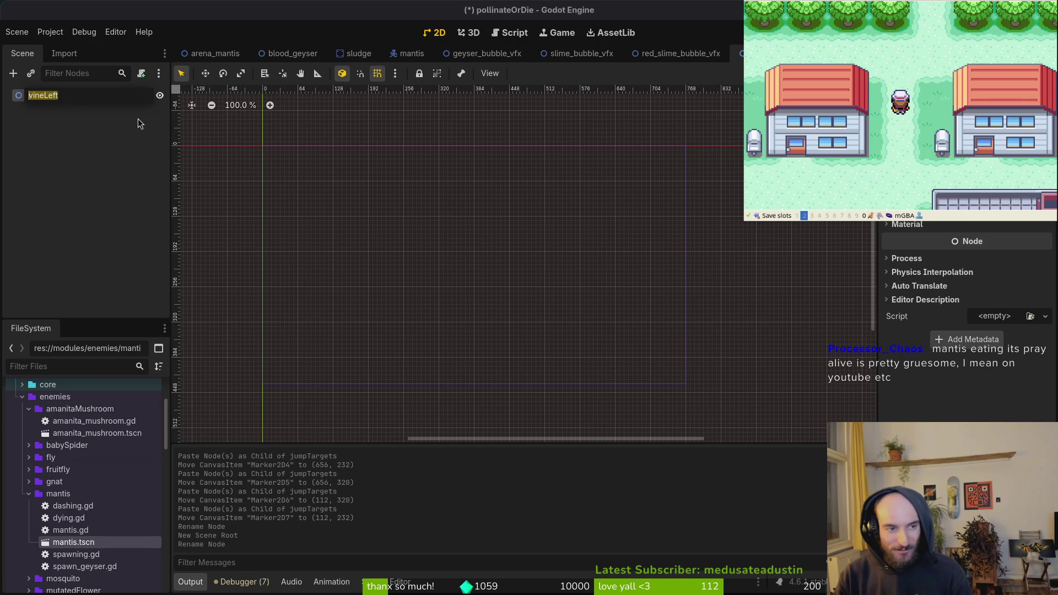
pyautogui.write('vine')
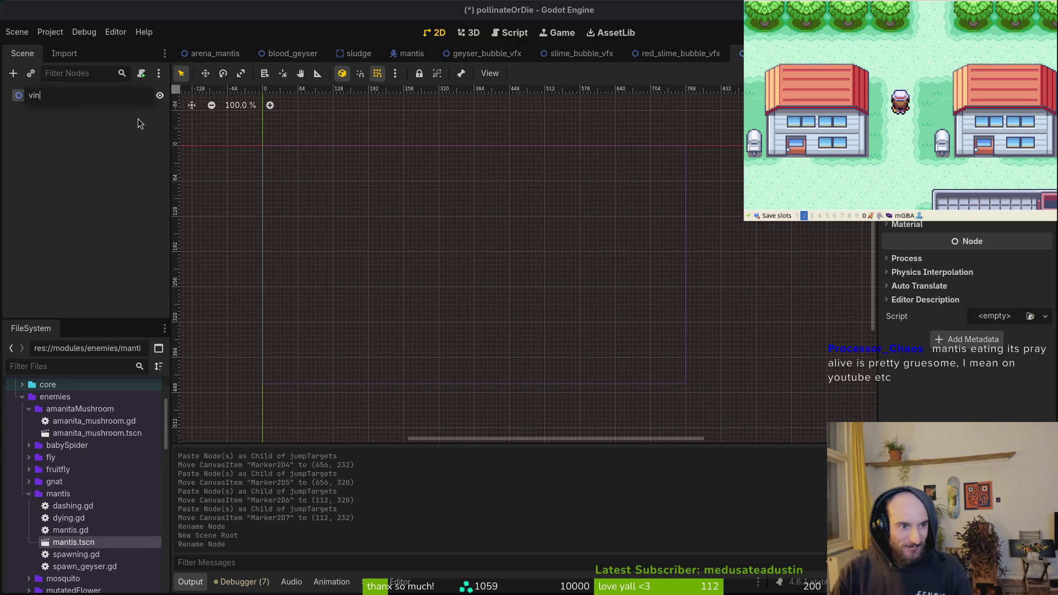
pyautogui.press('Return')
# Add Sprite2D, AnimationPlayer and HitboxComponent child nodes under vine
pyautogui.hotkey('ctrl', 'a')
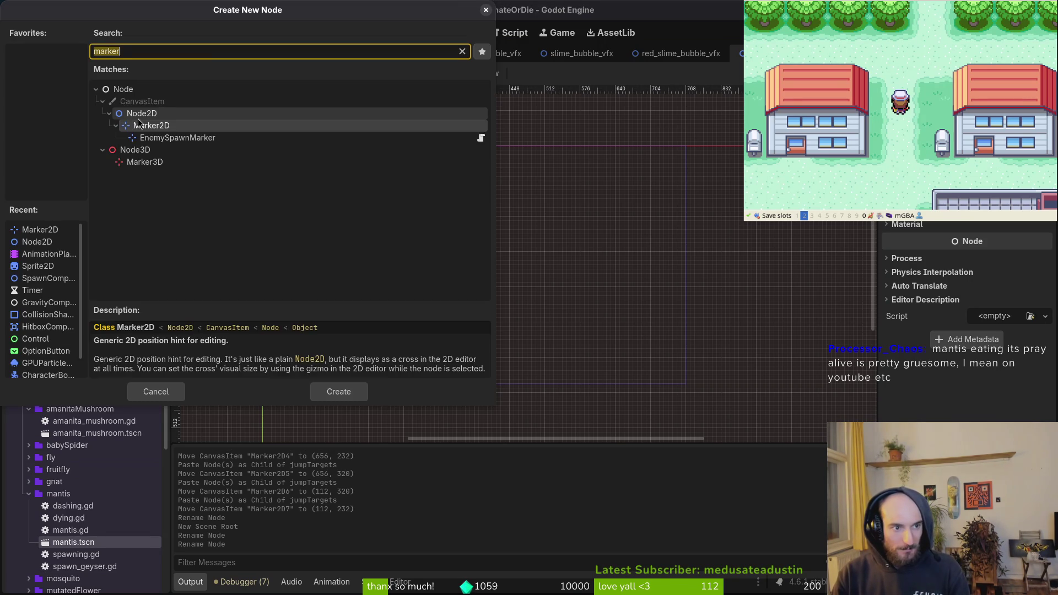
pyautogui.write('sprite')
pyautogui.press('Return')
pyautogui.press('Up')
pyautogui.hotkey('ctrl', 'a')
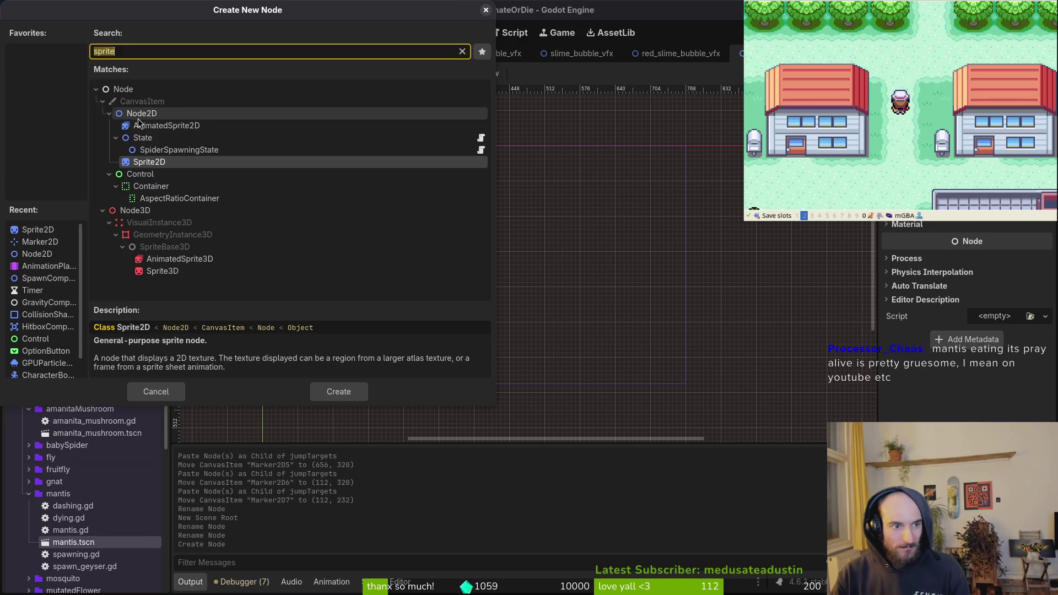
pyautogui.write('ani')
pyautogui.write('mationplayer')
pyautogui.press('Return')
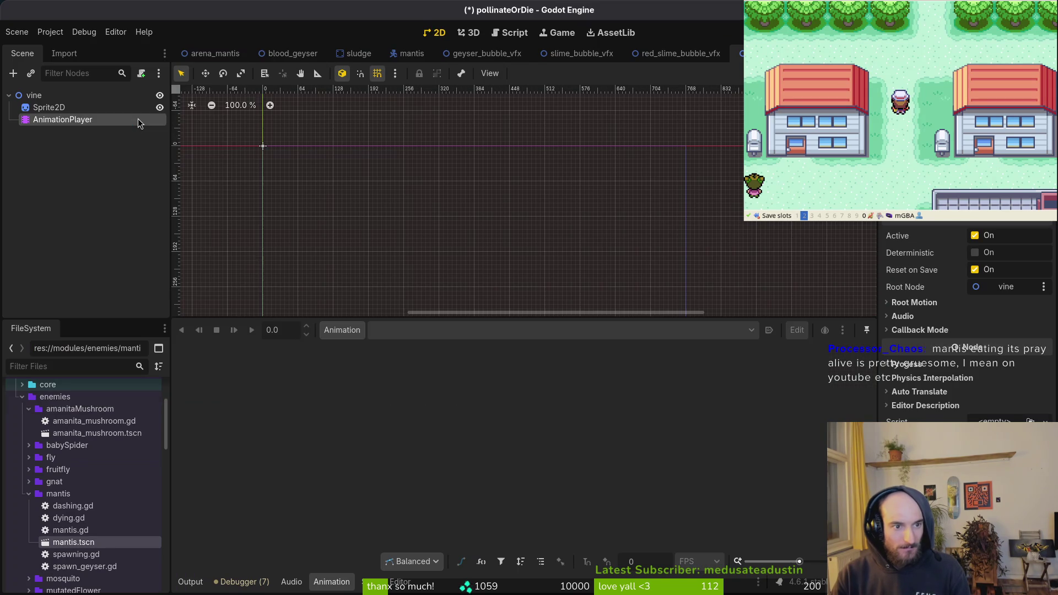
pyautogui.press('Up')
pyautogui.press('Up')
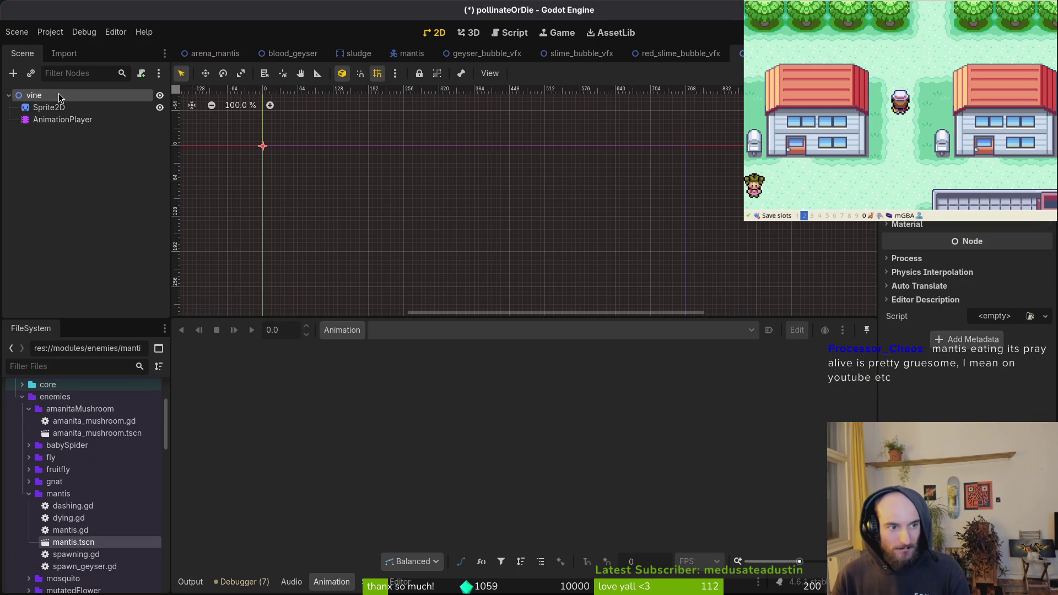
pyautogui.hotkey('ctrl', 'a')
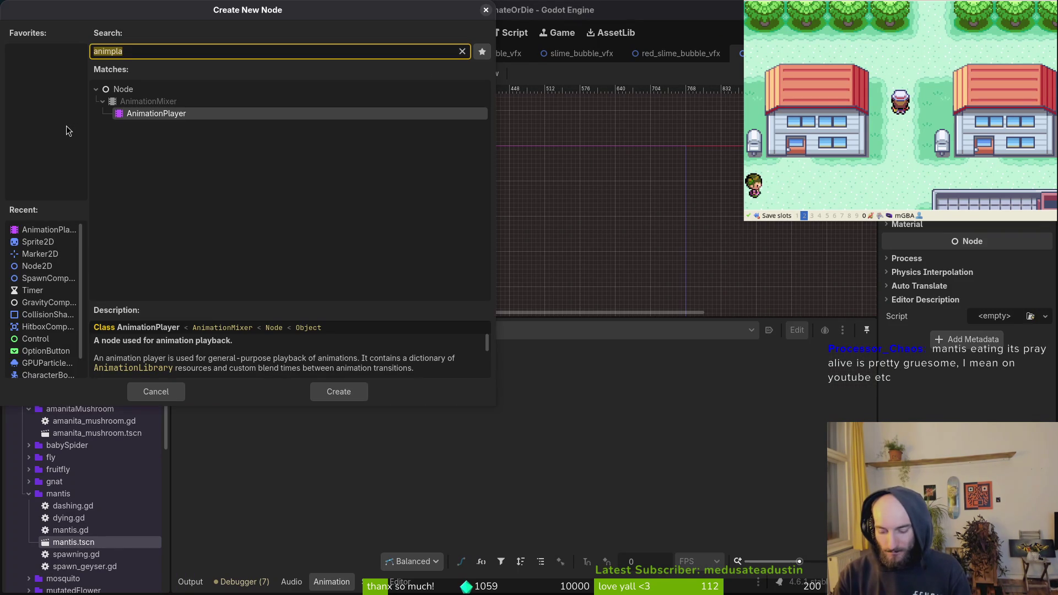
pyautogui.write('hitbo')
pyautogui.press('Return')
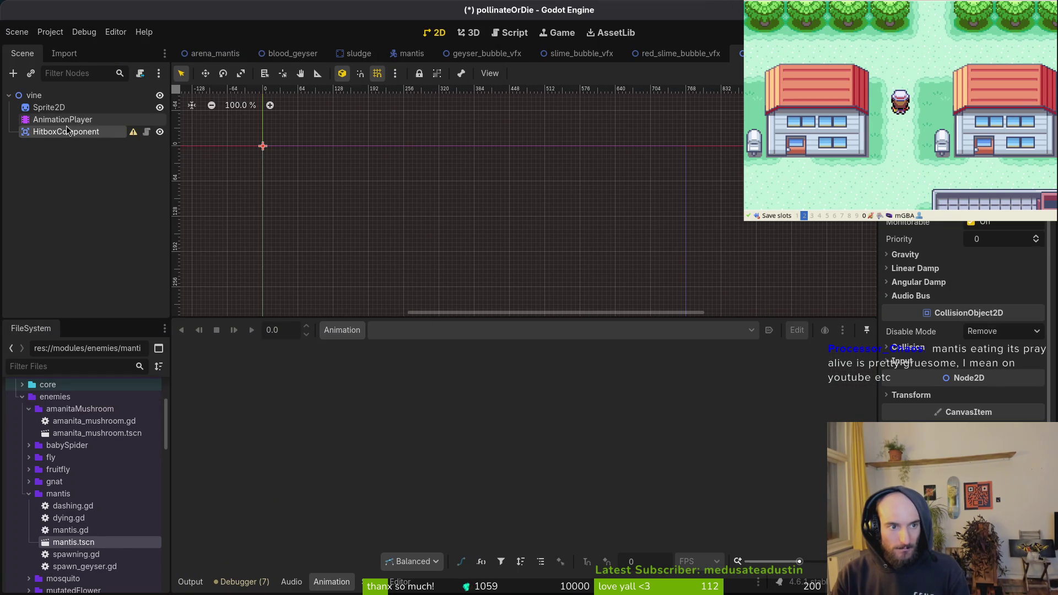
# Save the scene as vine.tscn in a new vines folder under modules/environment
pyautogui.hotkey('ctrl', 's')
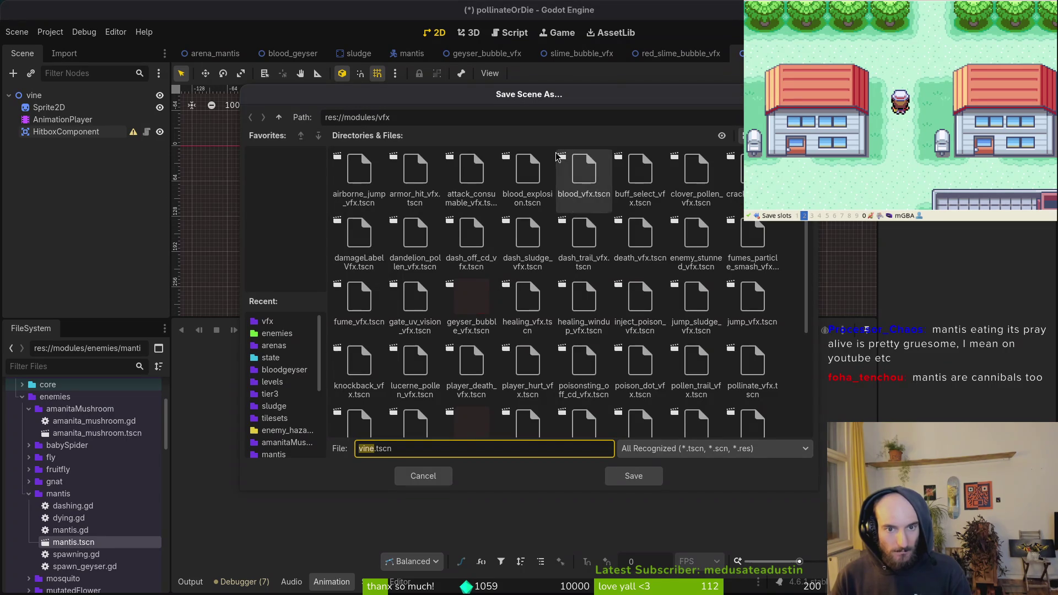
pyautogui.click(279, 117)
pyautogui.doubleClick(453, 166)
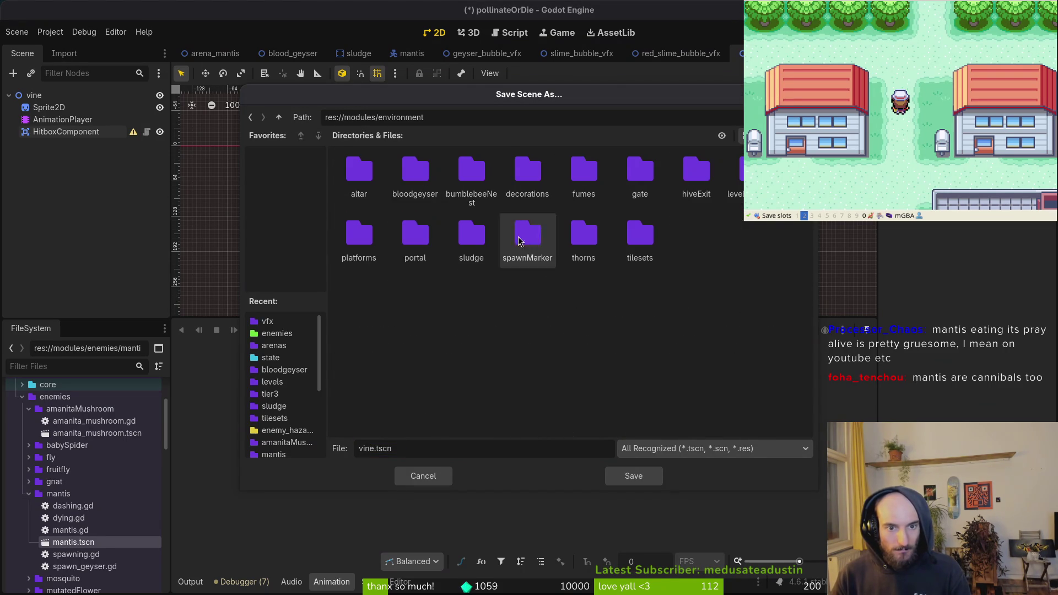
pyautogui.rightClick(532, 347)
pyautogui.click(555, 346)
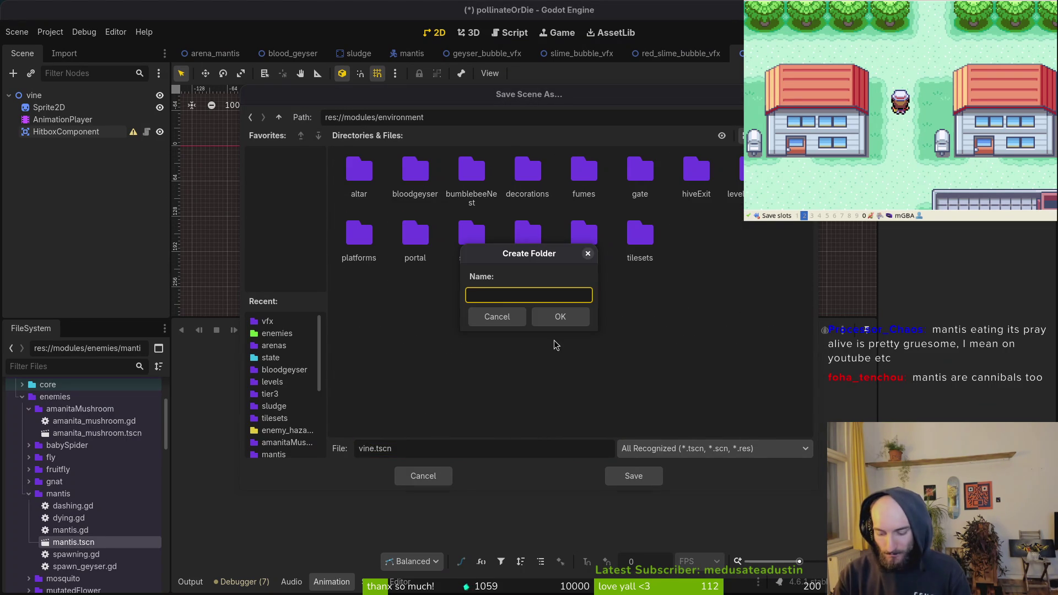
pyautogui.write('vines')
pyautogui.press('Return')
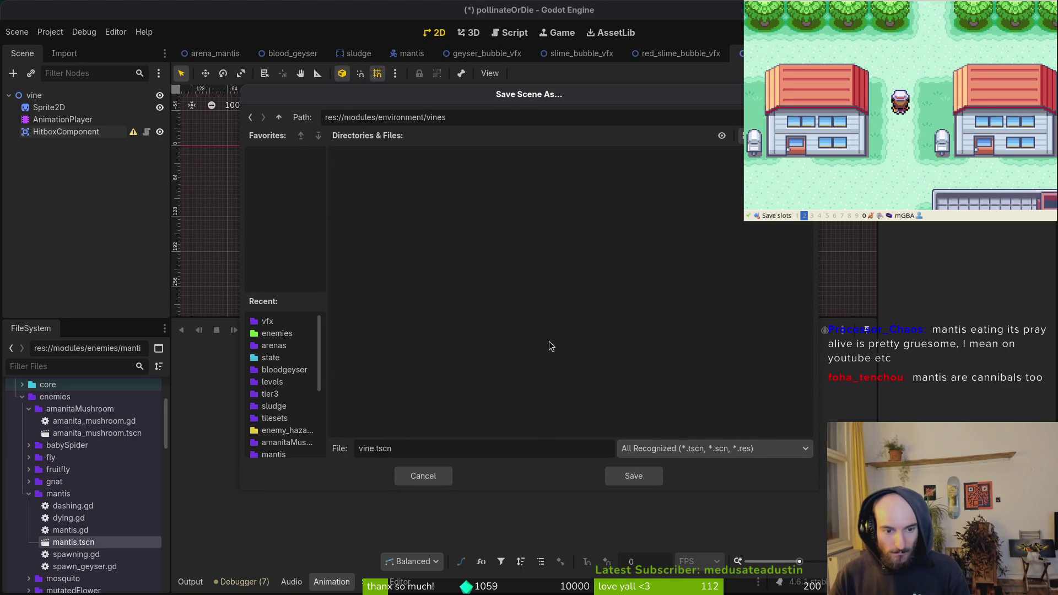
pyautogui.click(639, 477)
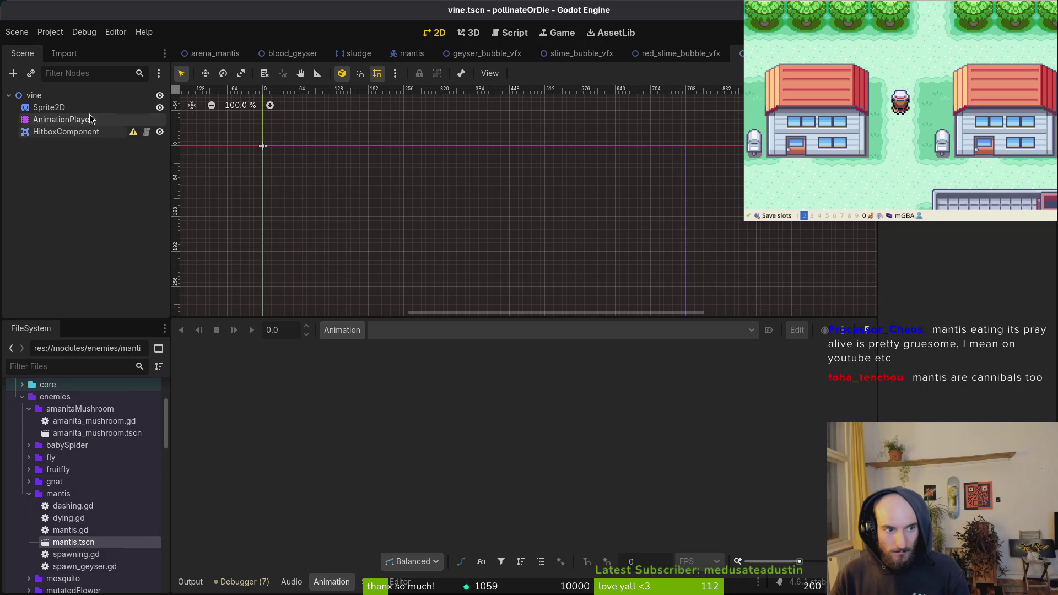
pyautogui.rightClick(83, 96)
# Attach a new vine.gd script to the vine root node
pyautogui.click(149, 204)
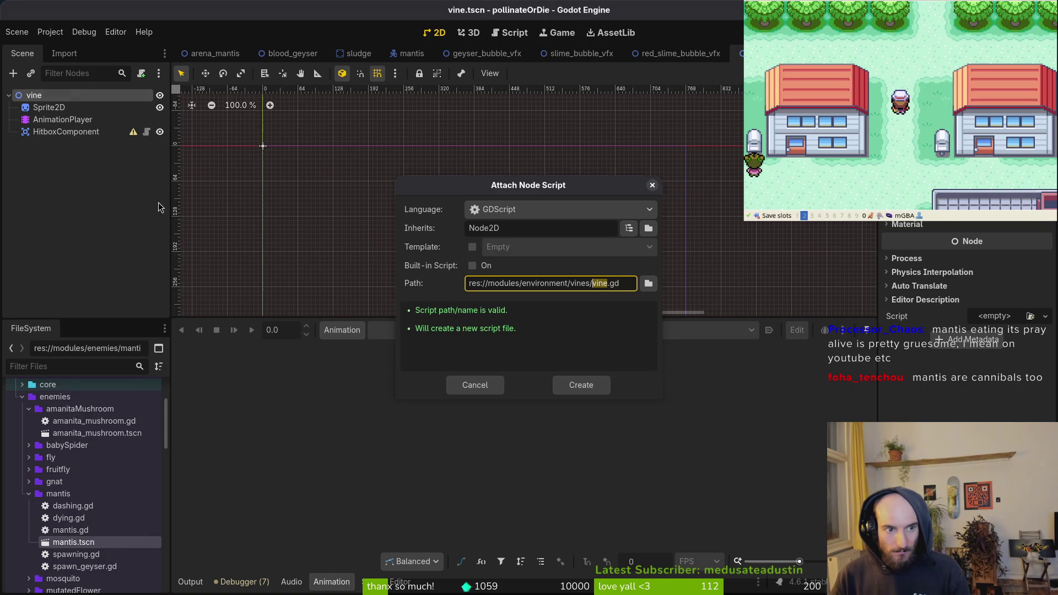
pyautogui.click(585, 384)
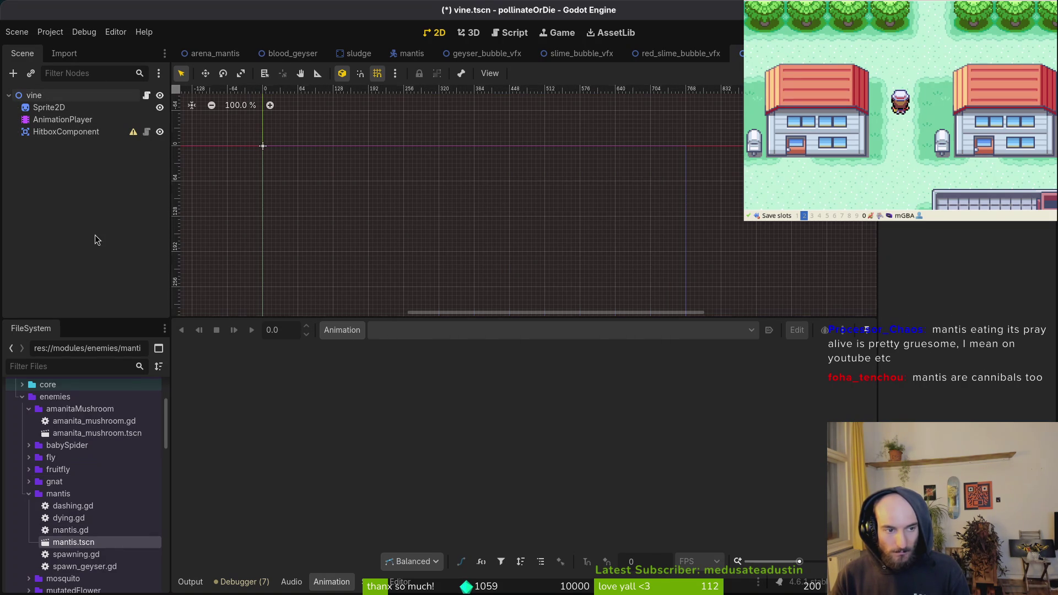
pyautogui.click(29, 493)
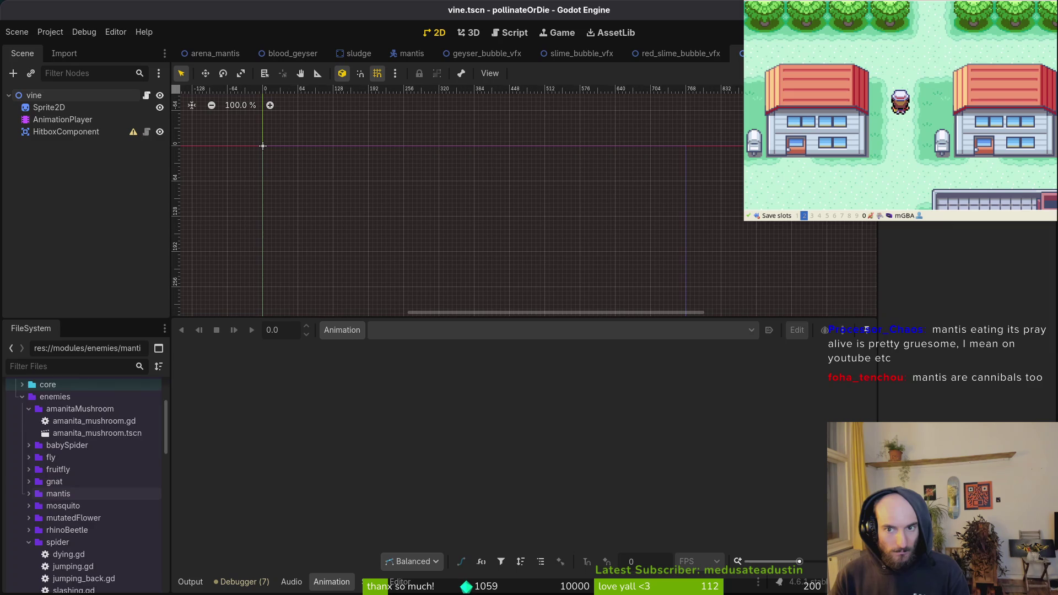
# Create an inherited scene from vine.tscn, name its root vinesLeft, and save it as vines_left.tscn
pyautogui.scroll(-10, 83, 485)
pyautogui.rightClick(96, 581)
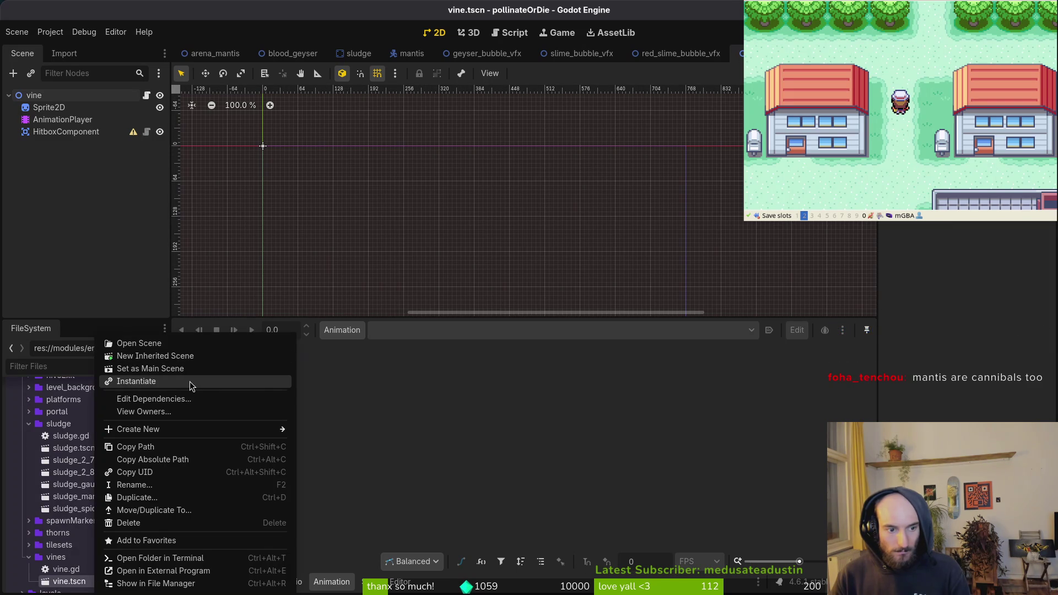
pyautogui.click(196, 355)
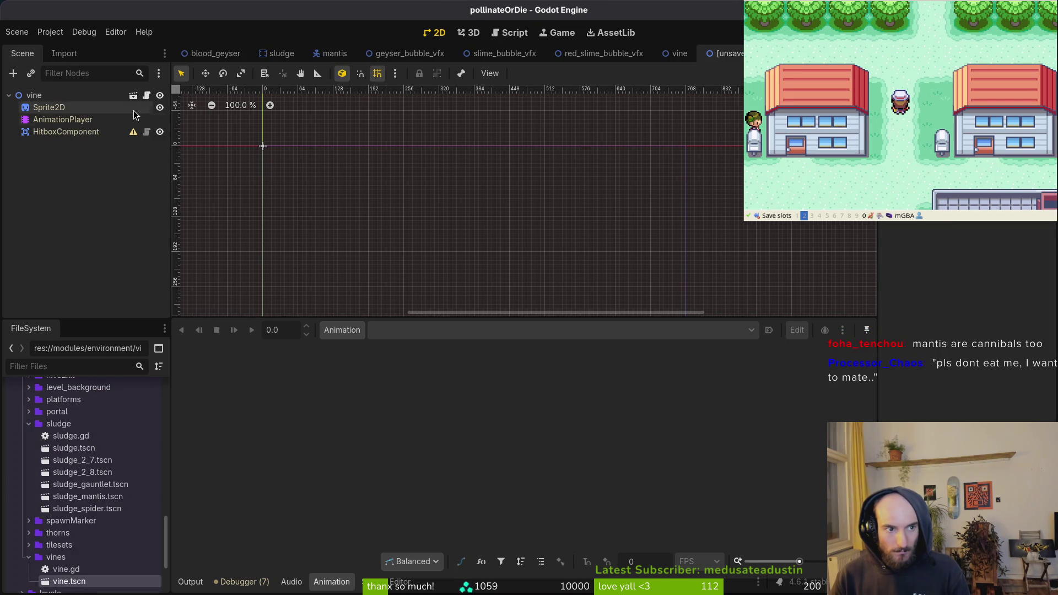
pyautogui.doubleClick(80, 94)
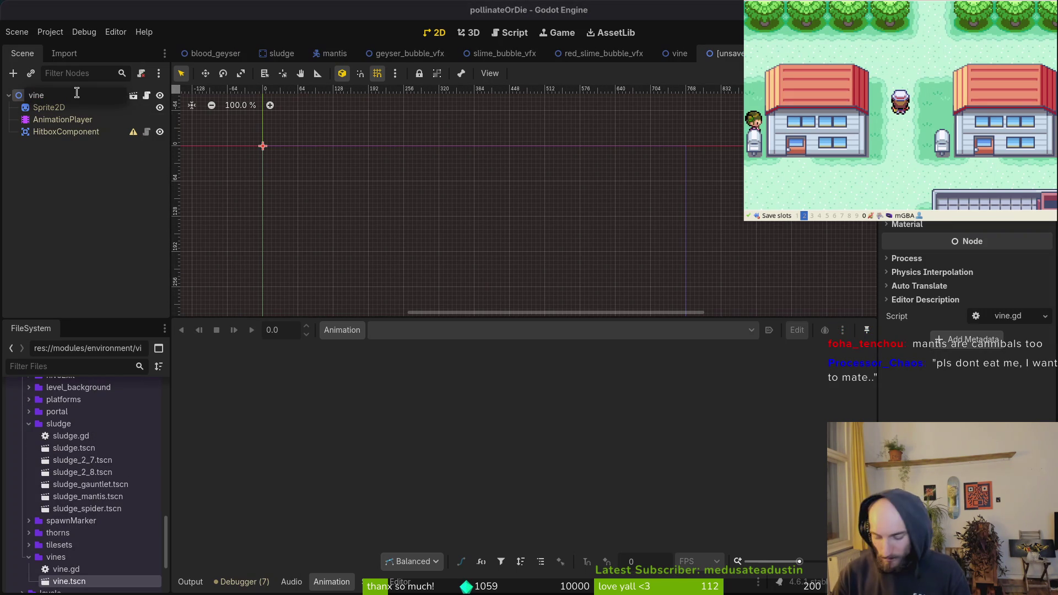
pyautogui.write('Left')
pyautogui.press('Return')
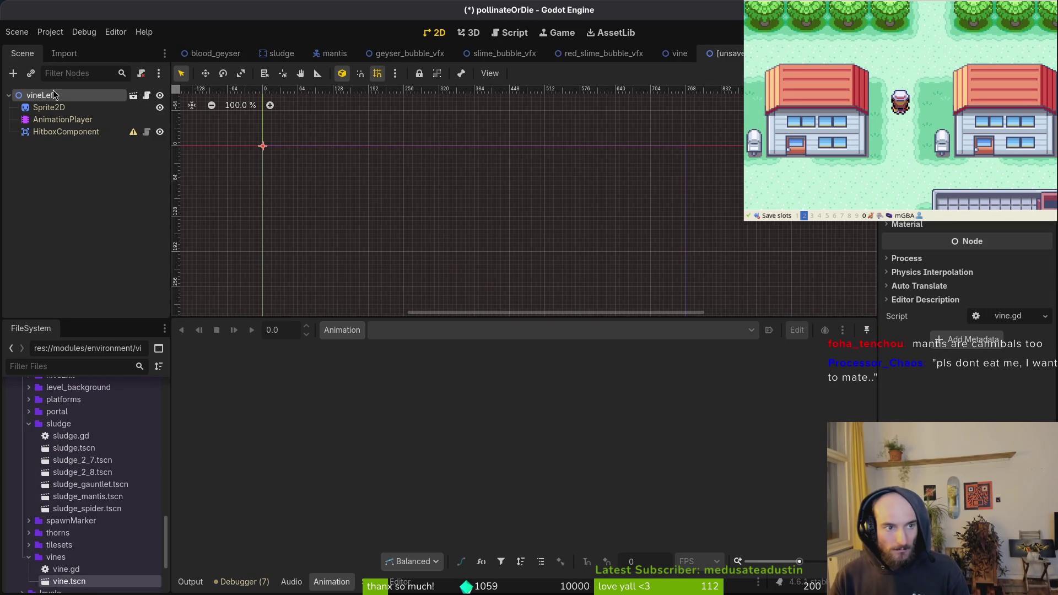
pyautogui.doubleClick(42, 95)
pyautogui.click(42, 96)
pyautogui.write('s')
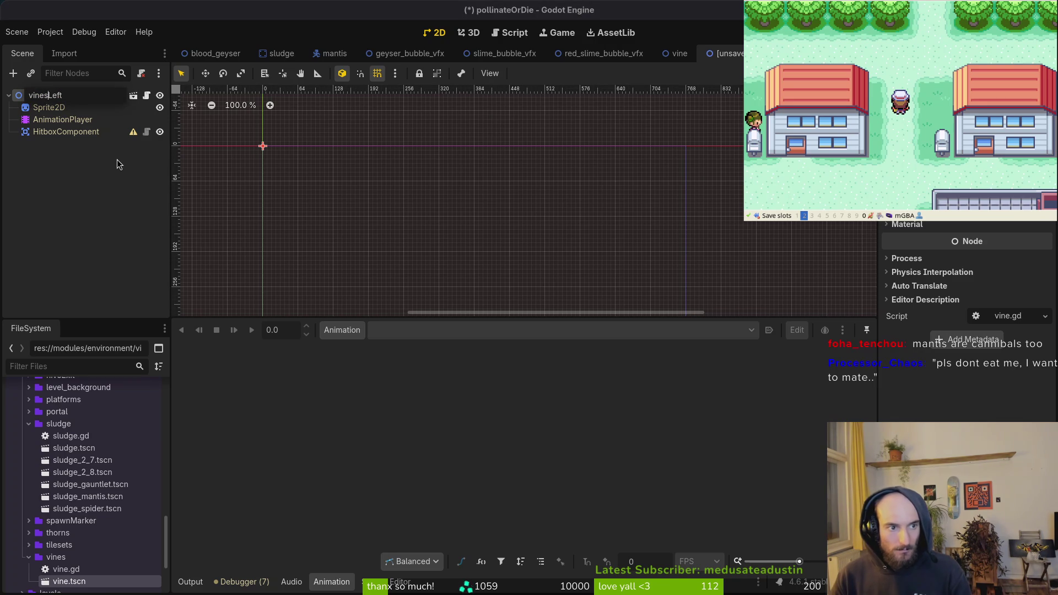
pyautogui.press('Return')
pyautogui.hotkey('ctrl', 's')
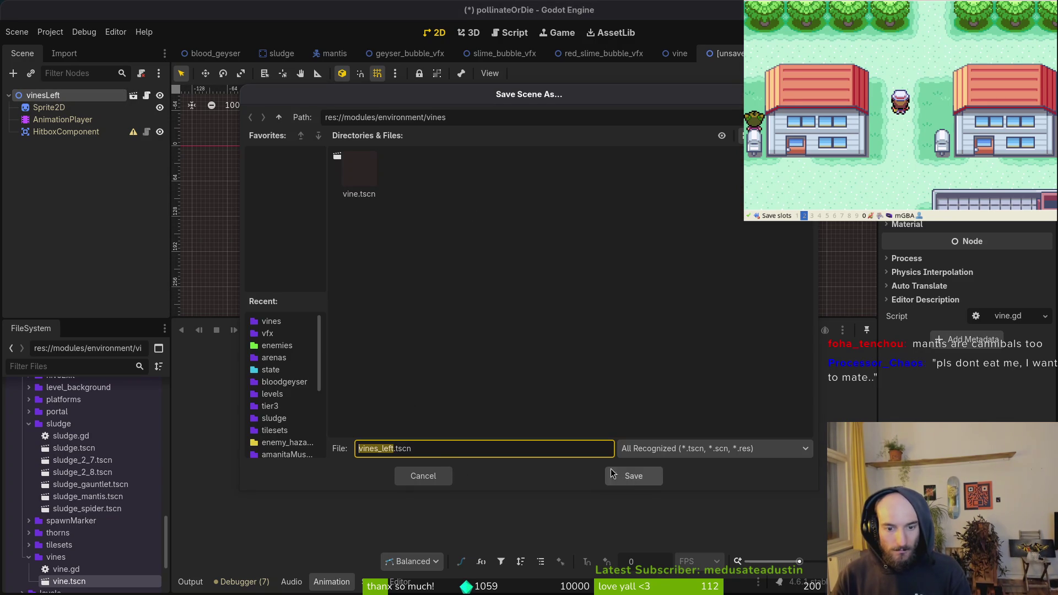
pyautogui.click(632, 476)
# Rename the vine scene's root node to vines
pyautogui.click(88, 97)
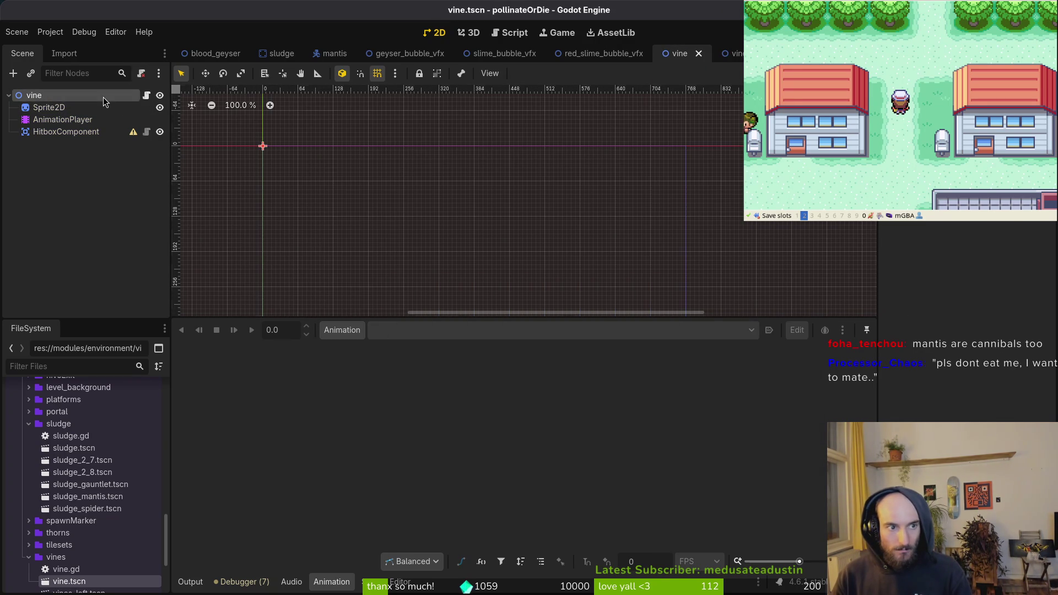
pyautogui.click(89, 96)
pyautogui.write('s')
pyautogui.press('Return')
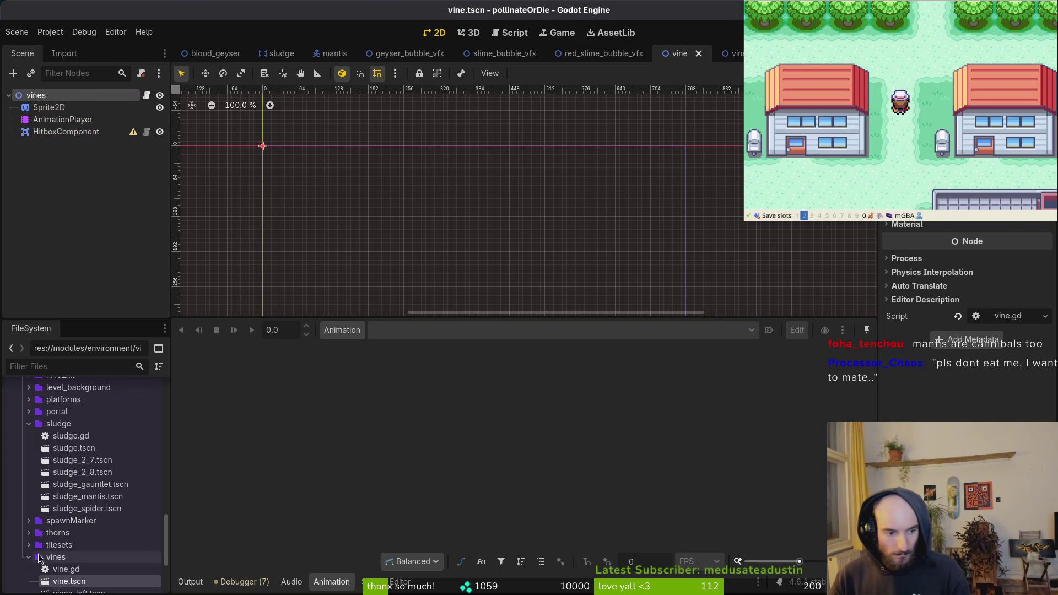
# Rename the files vine.tscn and vine.gd to vines.tscn and vines.gd
pyautogui.rightClick(94, 583)
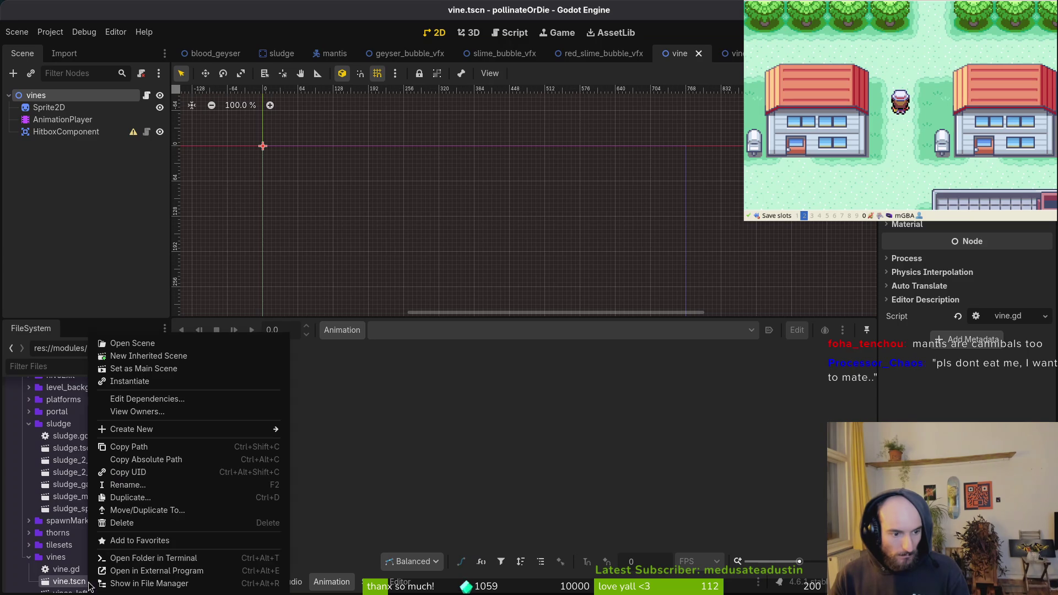
pyautogui.click(158, 490)
pyautogui.press('Right')
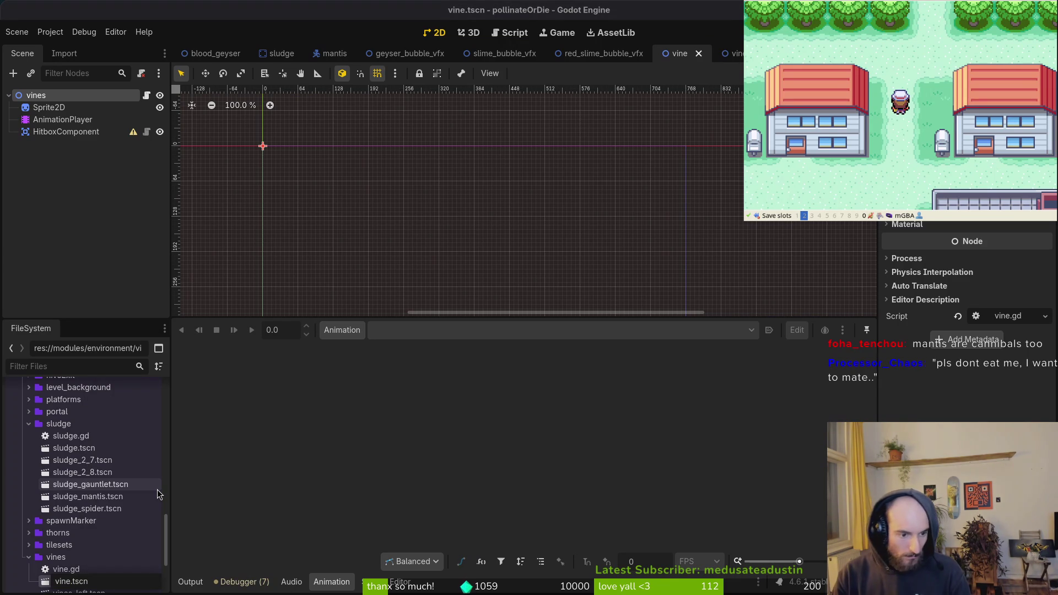
pyautogui.write('s')
pyautogui.press('Return')
pyautogui.press('Up')
pyautogui.press('F2')
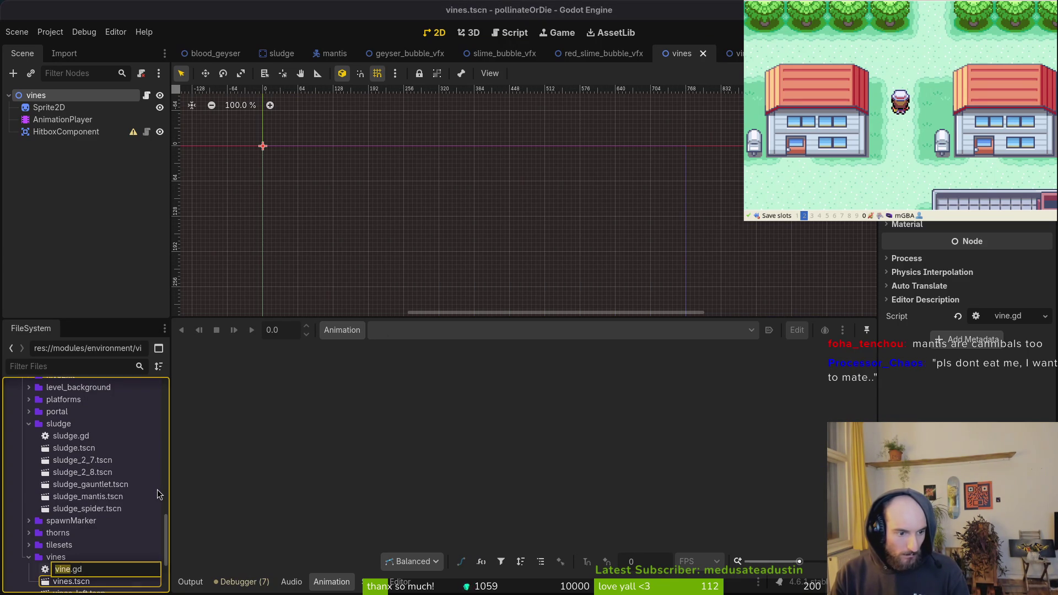
pyautogui.press('Right')
pyautogui.write('s')
pyautogui.press('Return')
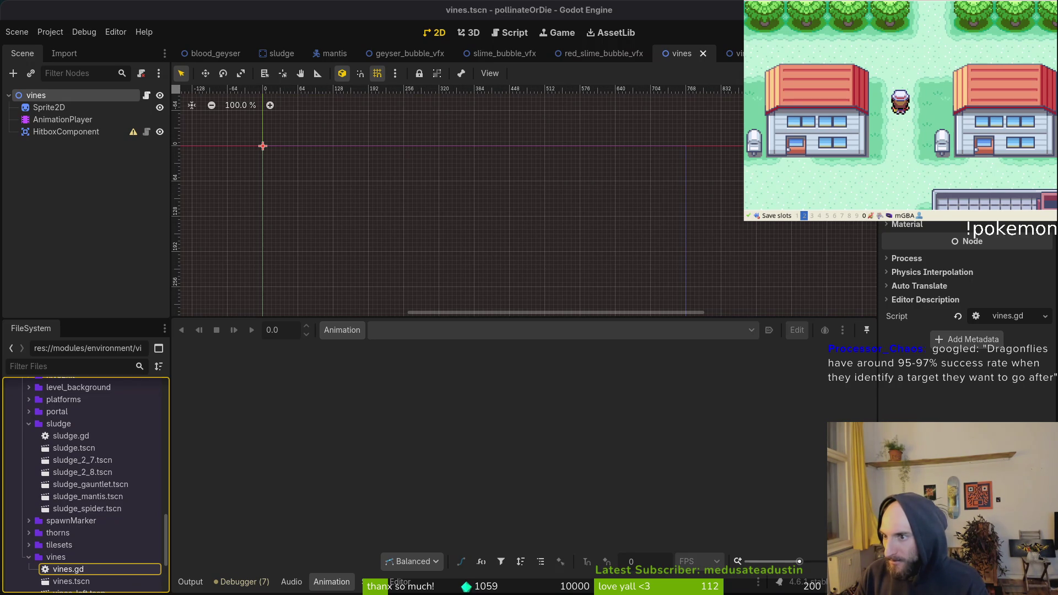
pyautogui.hotkey('alt', 'Tab')
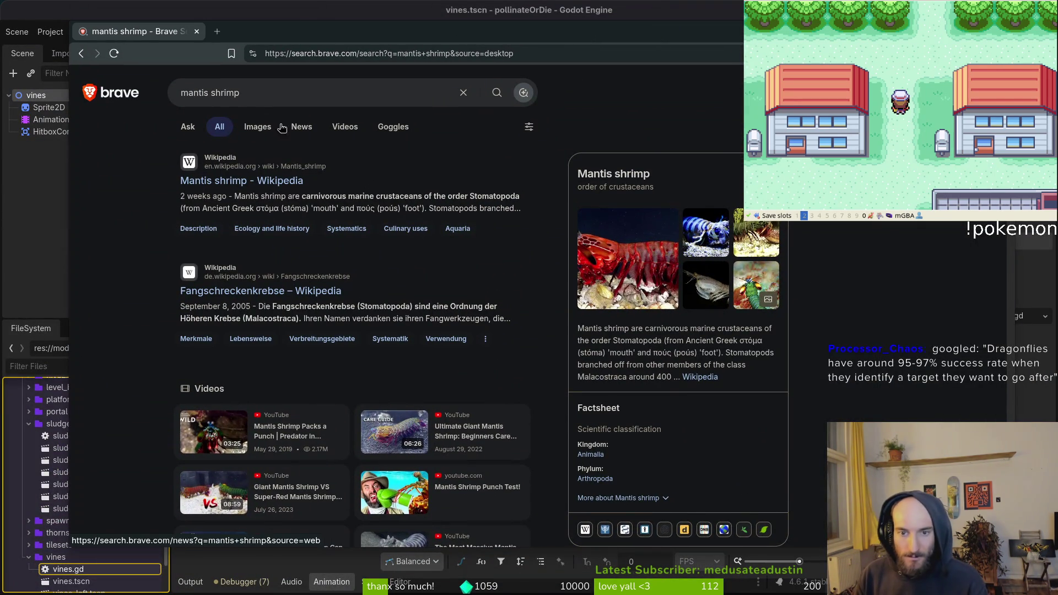
# Look over mantis shrimp image results, then open the Wikipedia 'Mantis shrimp' article
pyautogui.click(246, 128)
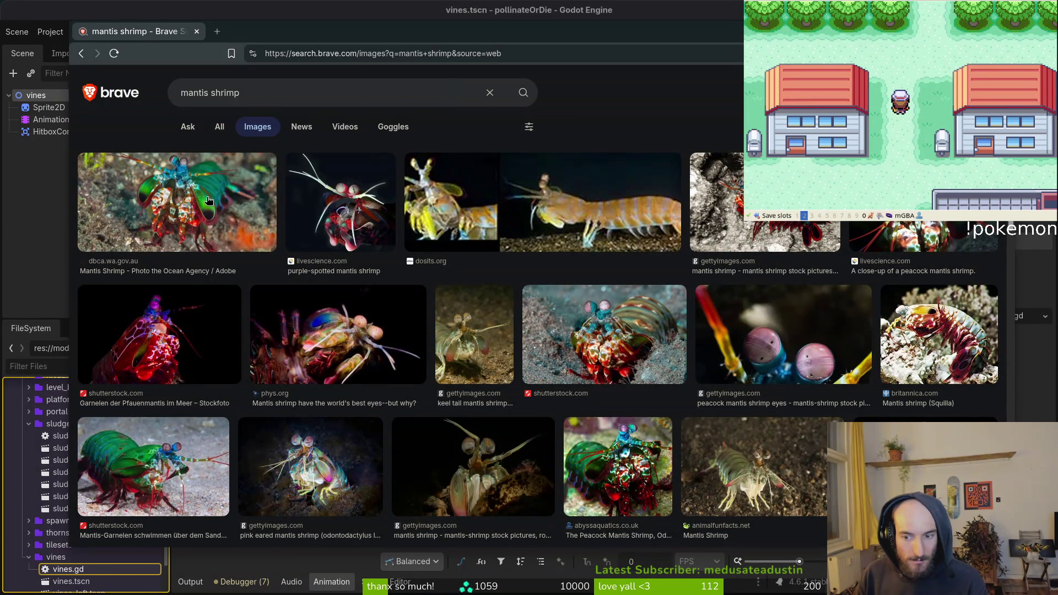
pyautogui.click(217, 129)
pyautogui.click(242, 181)
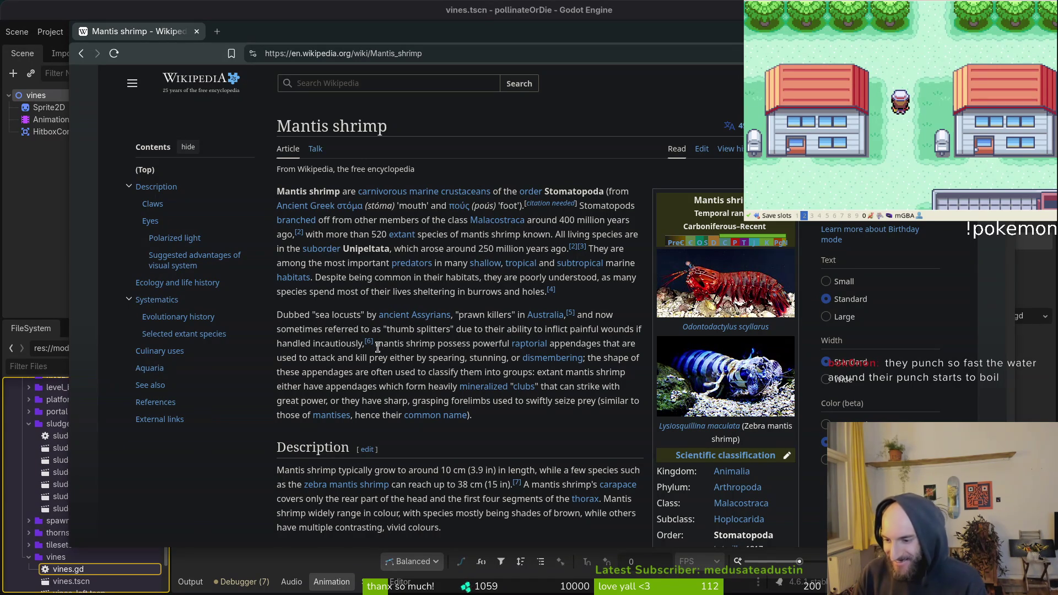
# View the enlarged strike-mechanics animation in the Claws section, then switch to the YouTube video
pyautogui.scroll(-10, 453, 307)
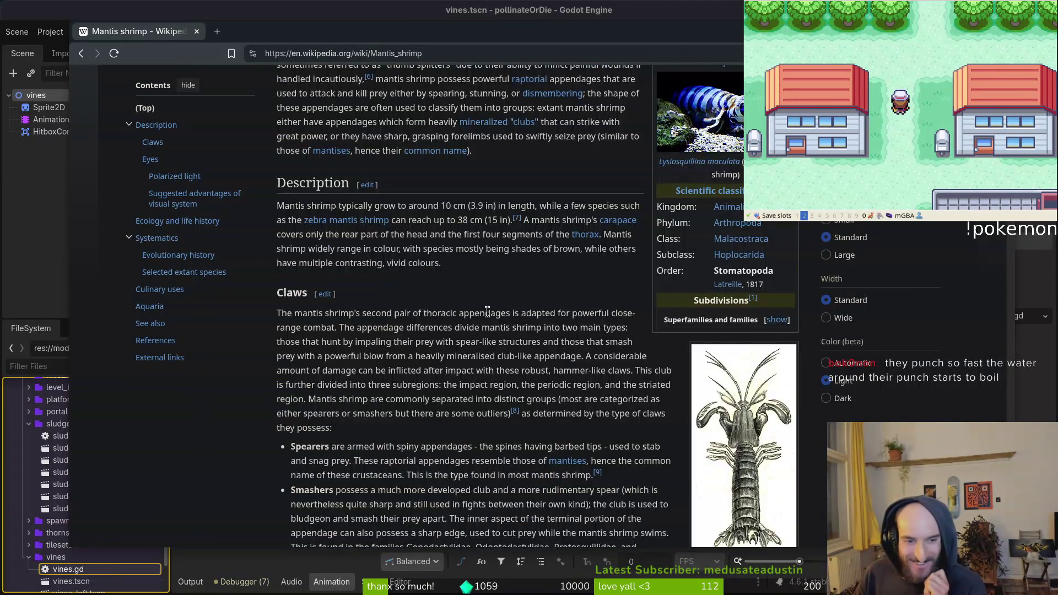
pyautogui.scroll(-2, 489, 313)
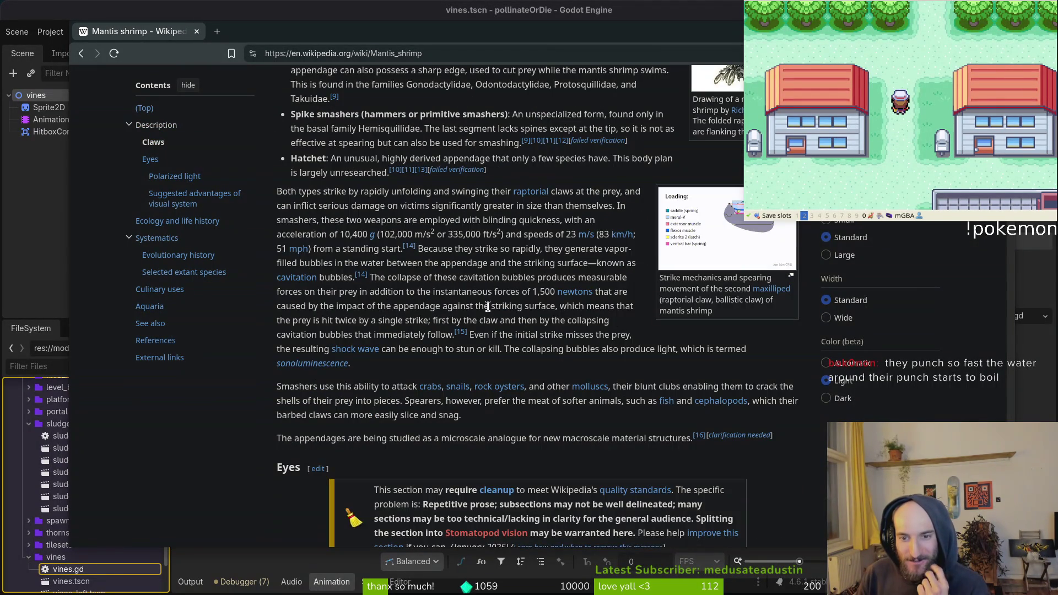
pyautogui.click(743, 218)
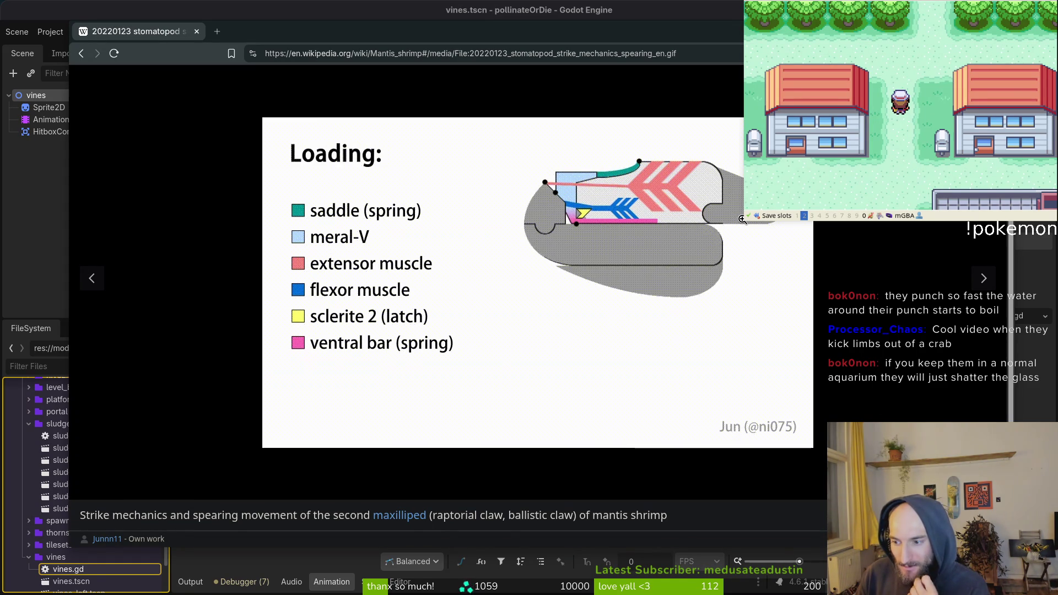
pyautogui.hotkey('ctrl', 'w')
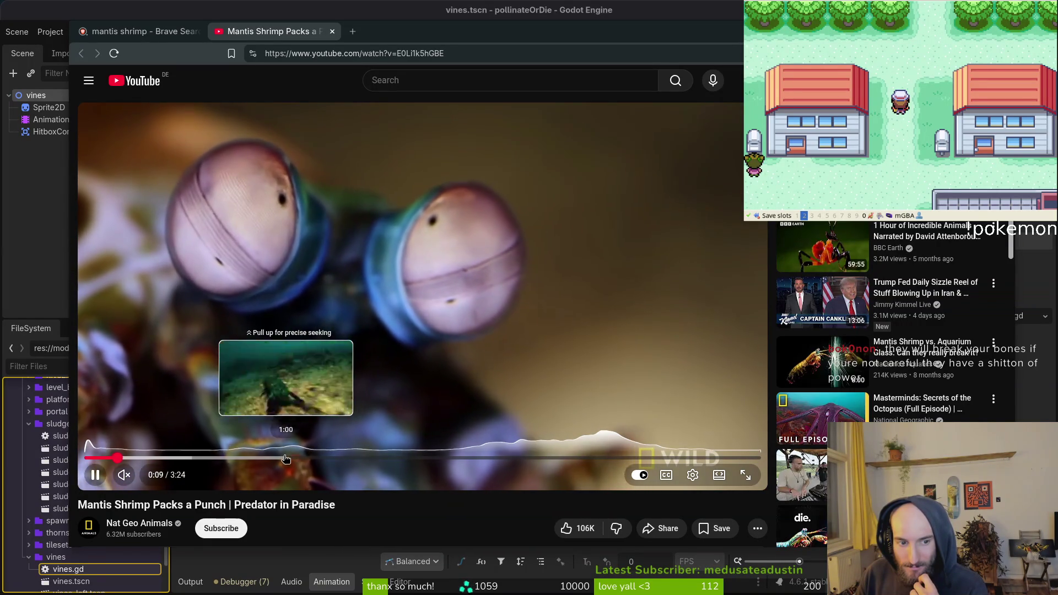
# Skip through the mantis shrimp video (0:57, 1:52, 2:34), then drag the Typer lobby window over it
pyautogui.click(273, 458)
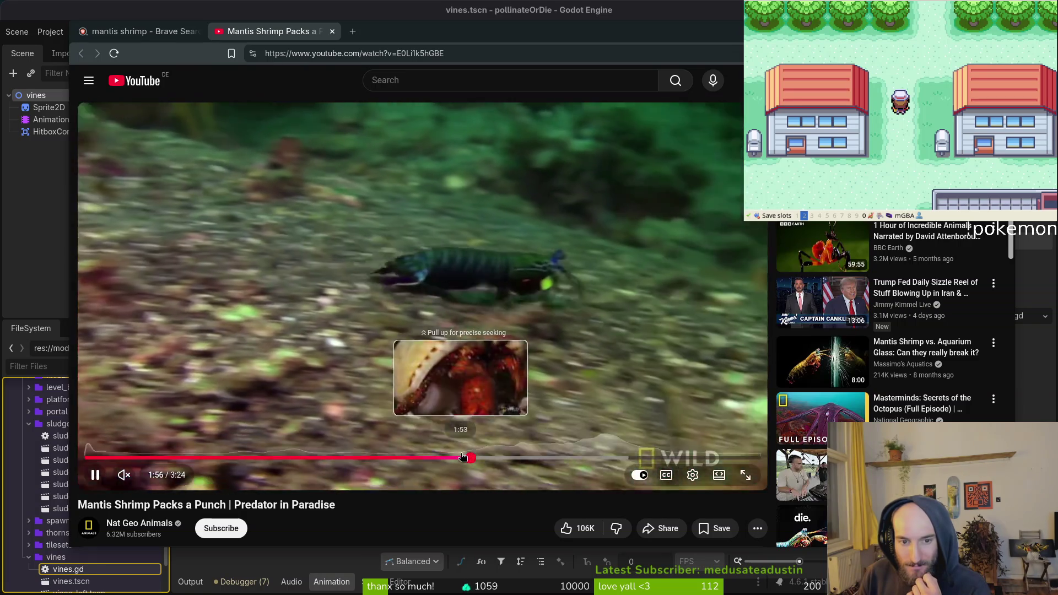
pyautogui.click(463, 459)
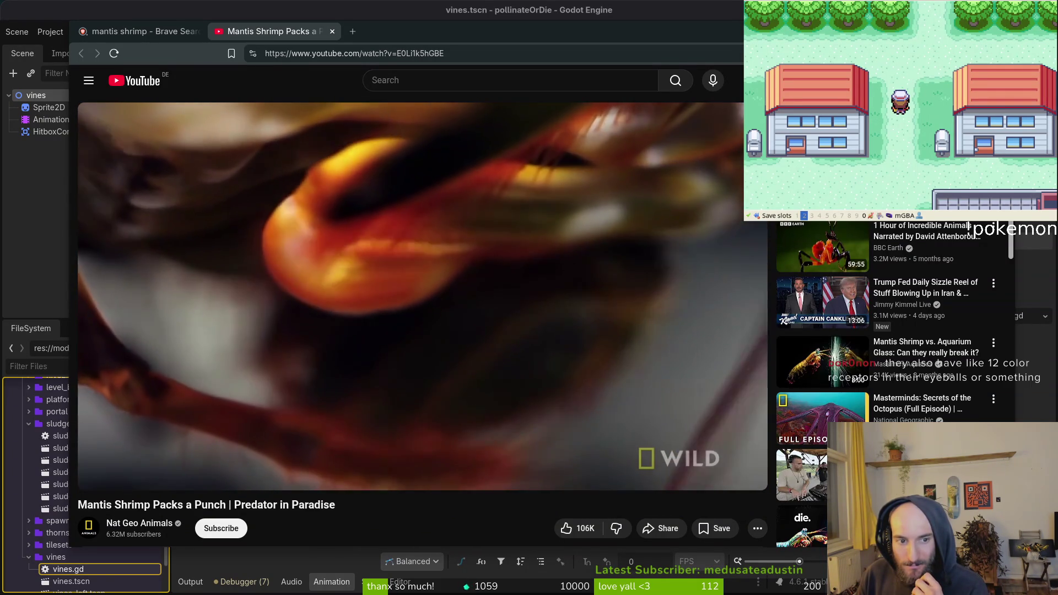
pyautogui.moveTo(505, 479)
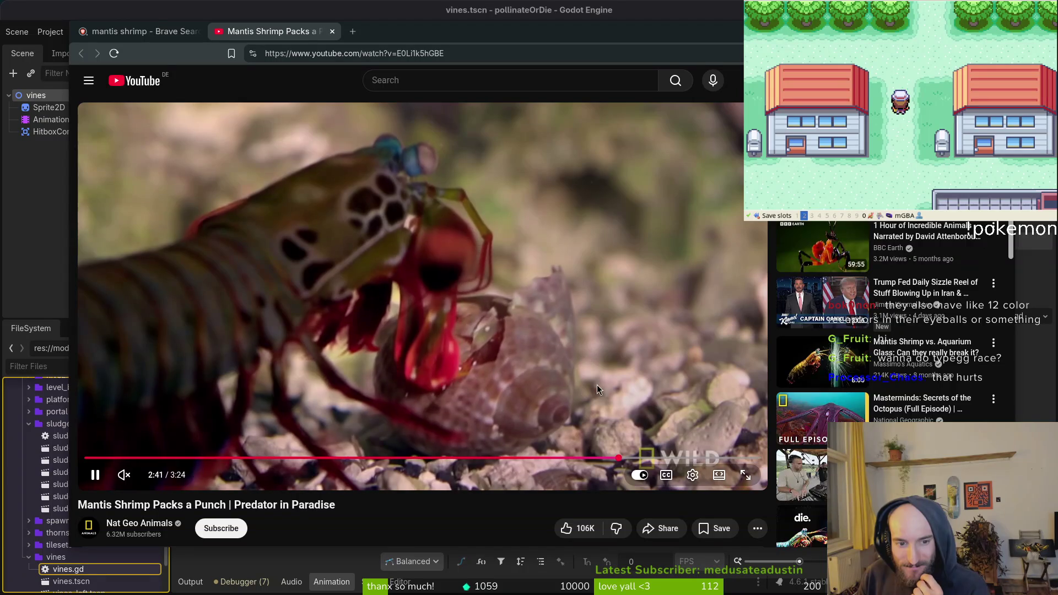
pyautogui.click(598, 458)
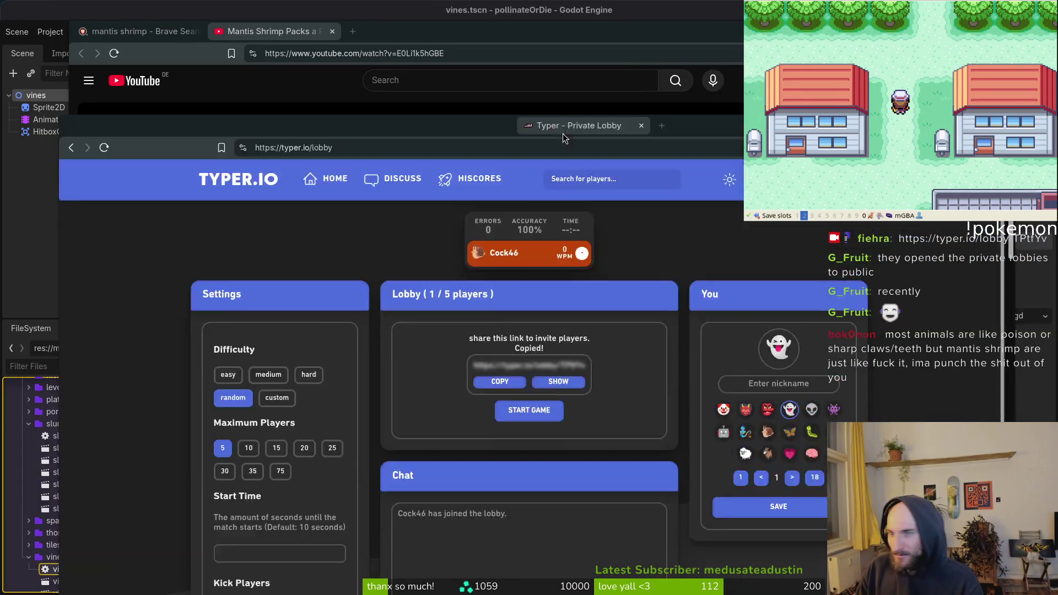
pyautogui.moveTo(563, 134); pyautogui.dragTo(574, 62)
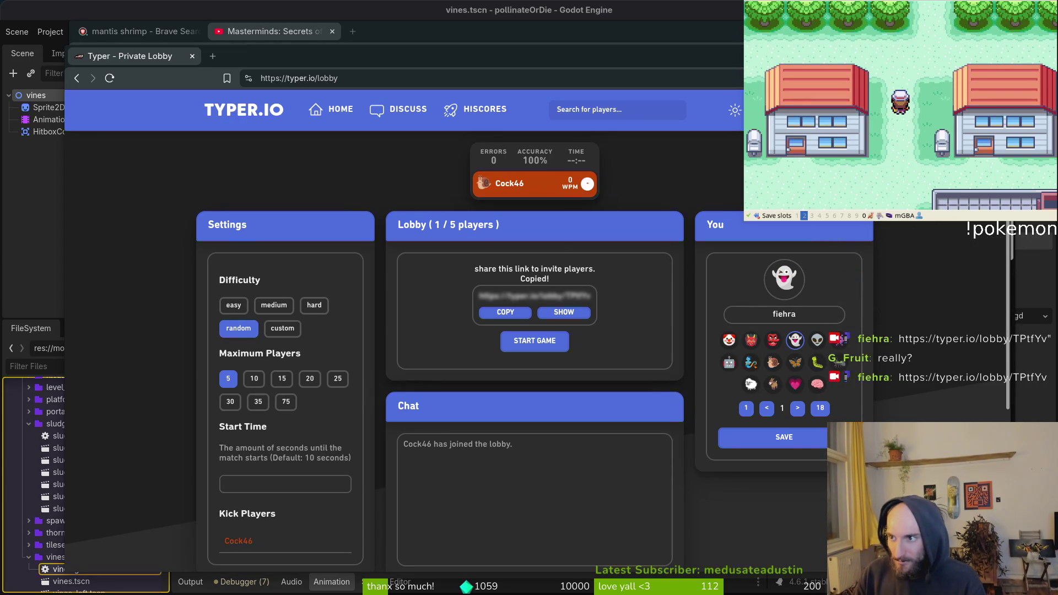
# Choose the bee as your lobby avatar and save it
pyautogui.click(798, 408)
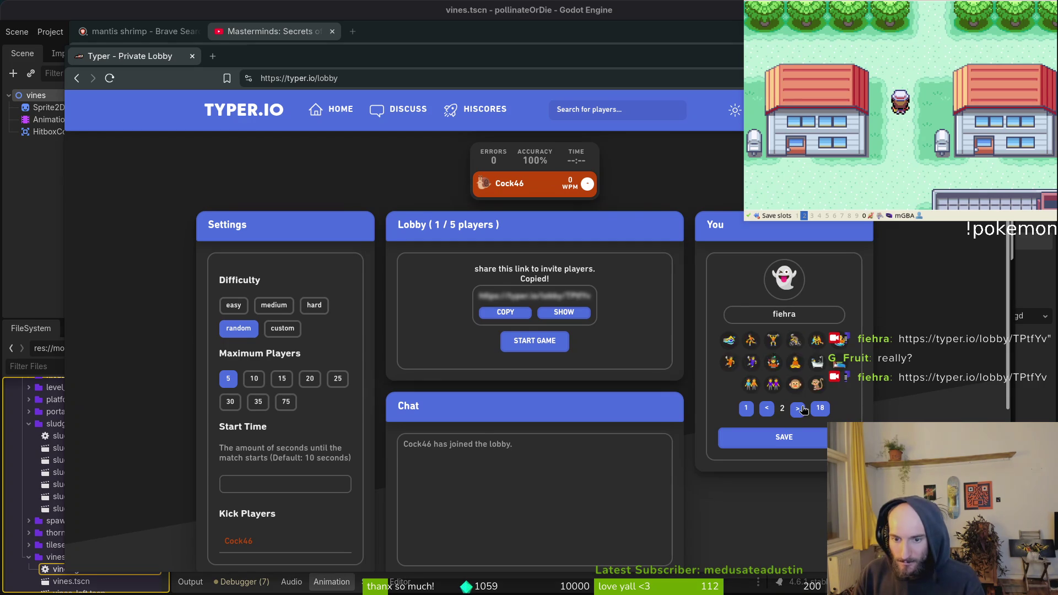
pyautogui.click(797, 408)
pyautogui.click(798, 408)
pyautogui.click(797, 408)
pyautogui.click(799, 408)
pyautogui.click(839, 362)
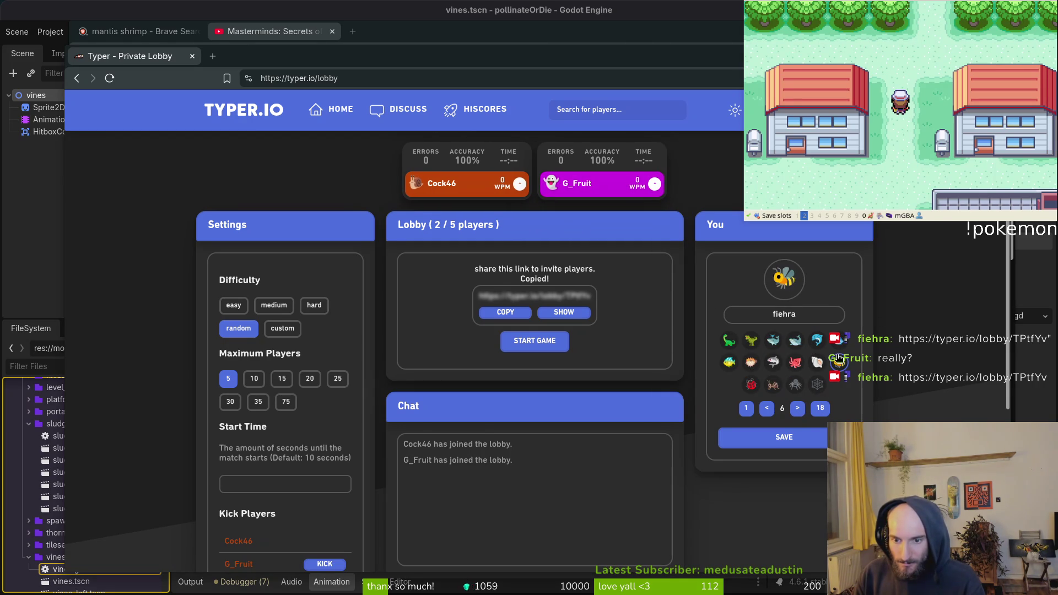
pyautogui.click(816, 445)
# Move the Typer lobby tab into the YouTube window's tab strip and return to it
pyautogui.moveTo(516, 36); pyautogui.dragTo(517, 17)
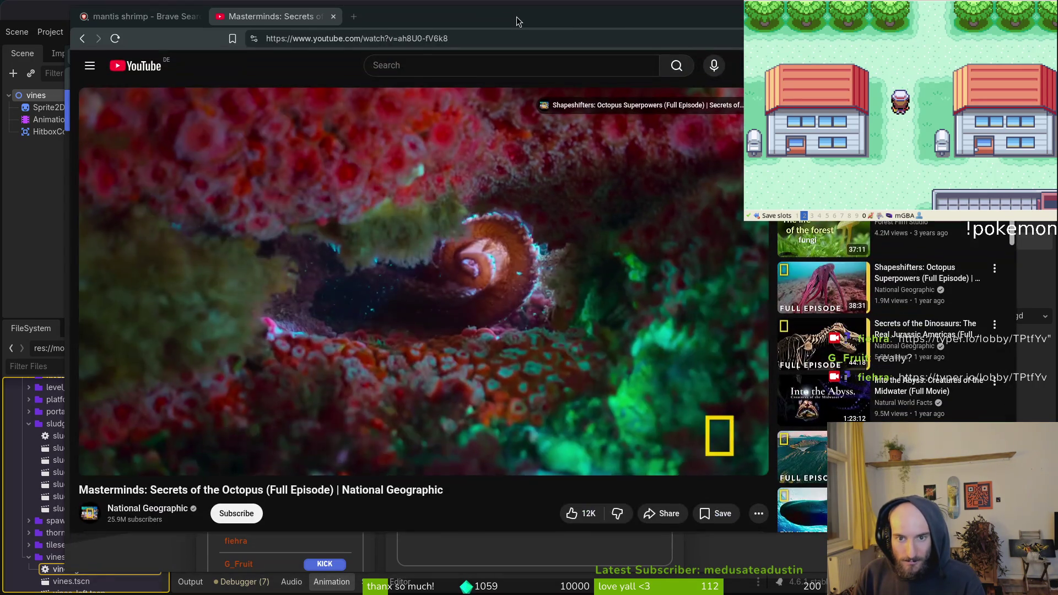
pyautogui.click(354, 71)
pyautogui.moveTo(132, 56)
pyautogui.mouseDown()
pyautogui.moveTo(231, 39)
pyautogui.moveTo(275, 16)
pyautogui.mouseUp()
pyautogui.click(440, 23)
pyautogui.click(277, 25)
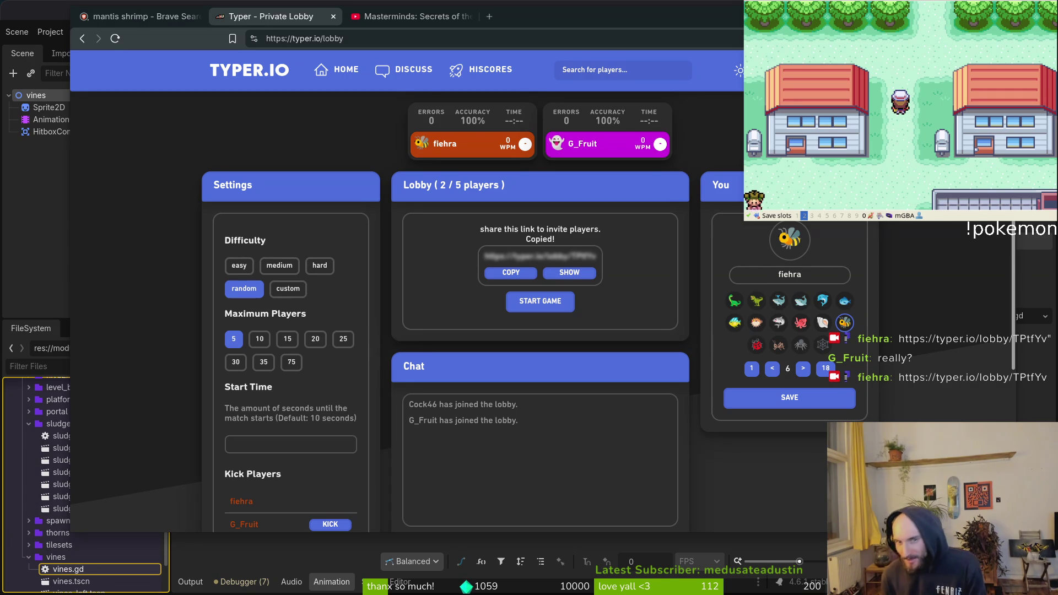
# Search 'typegg' in a new tab, open Home | TypeGG, try Quickplay, then go back
pyautogui.hotkey('ctrl', 't')
pyautogui.write('tyep')
pyautogui.press('BackSpace')
pyautogui.press('BackSpace')
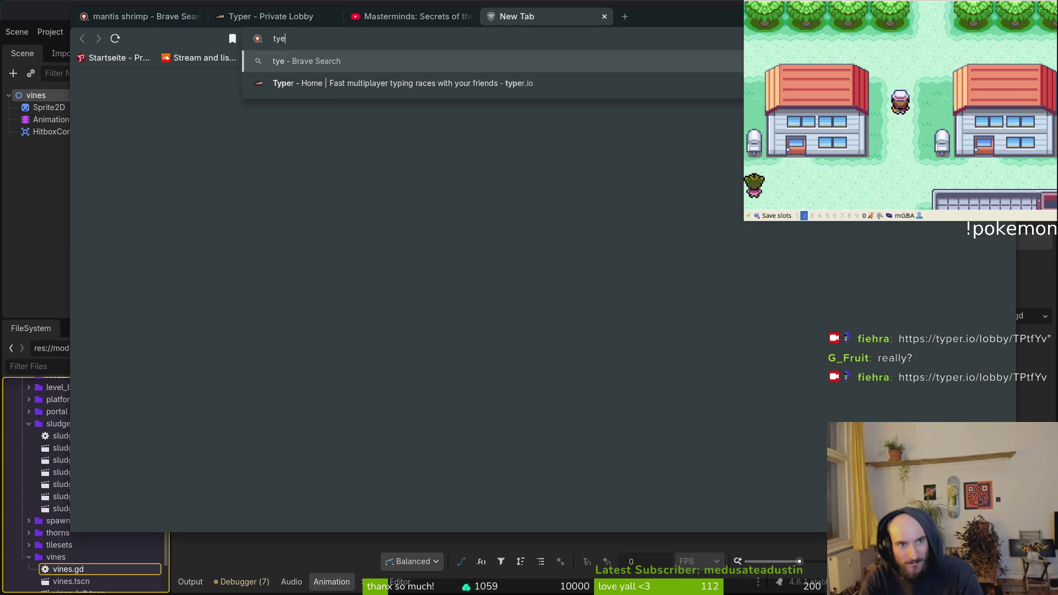
pyautogui.write('pegg')
pyautogui.press('Return')
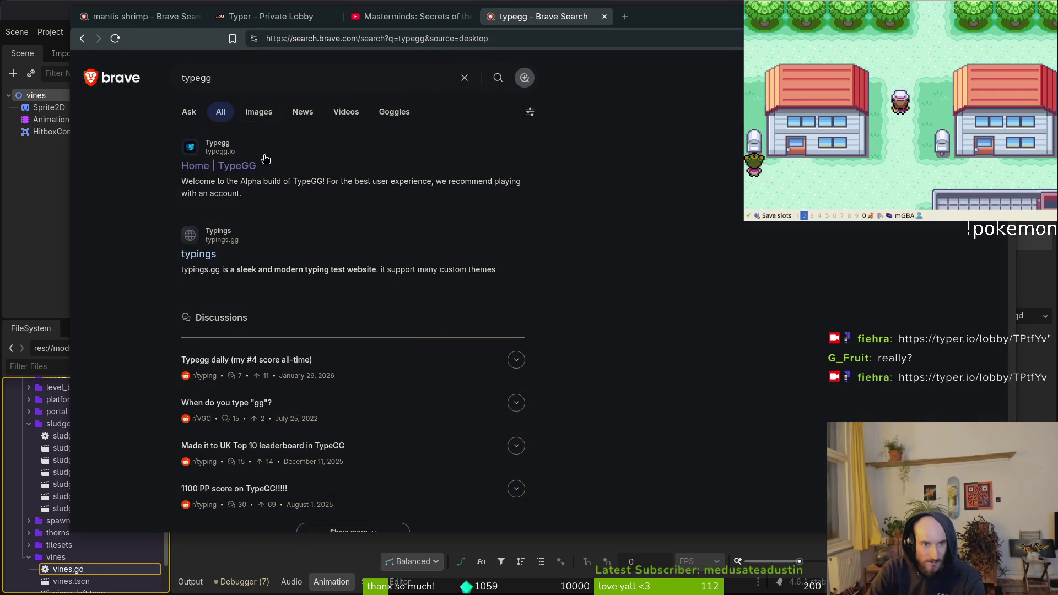
pyautogui.click(226, 167)
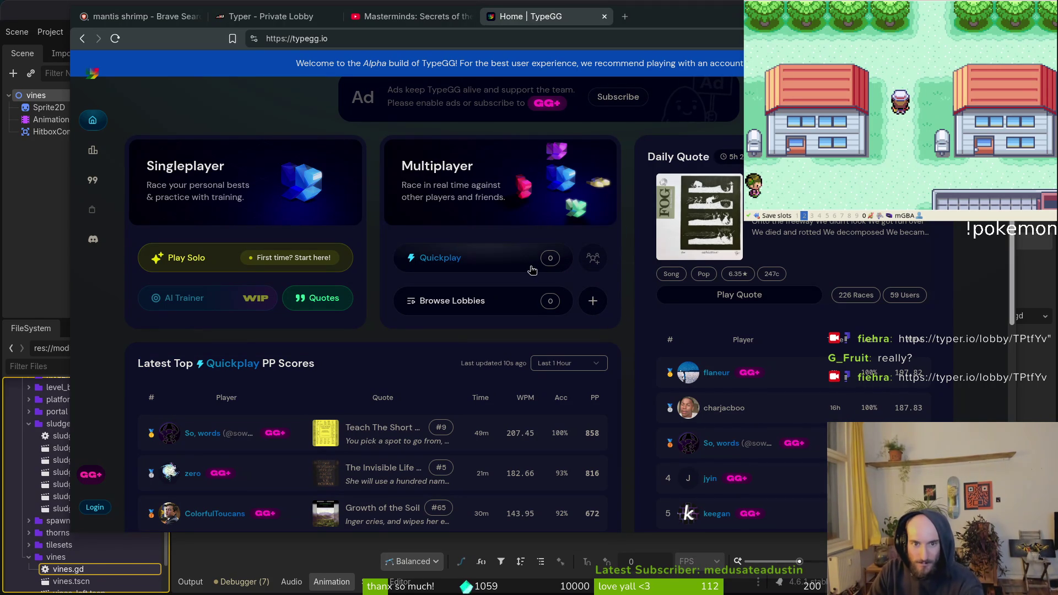
pyautogui.click(473, 263)
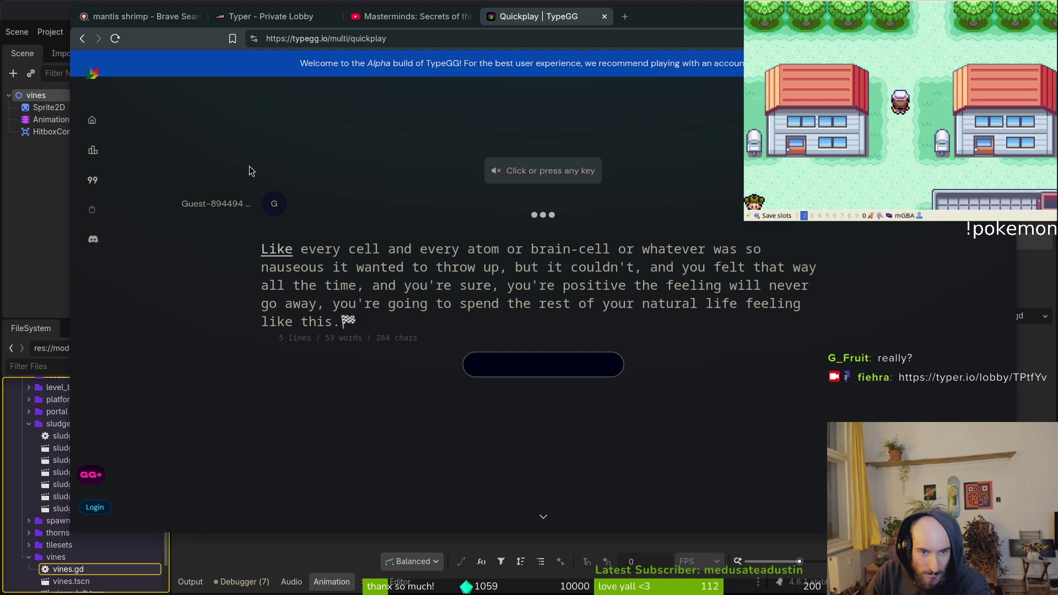
pyautogui.click(82, 38)
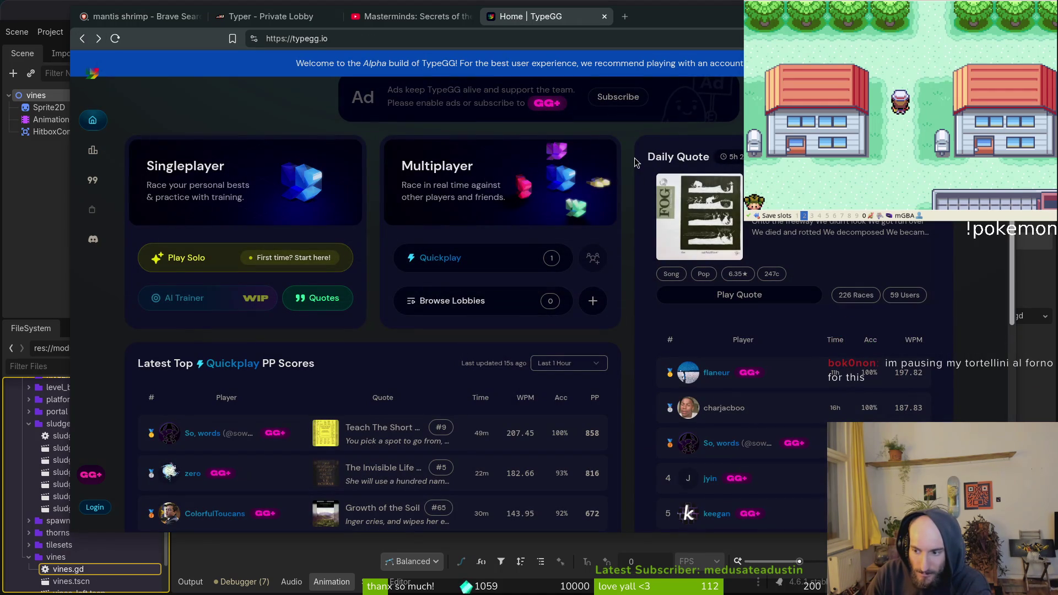
# Close TypeGG, set the lobby to 15 maximum players and medium difficulty, and start the game
pyautogui.click(605, 17)
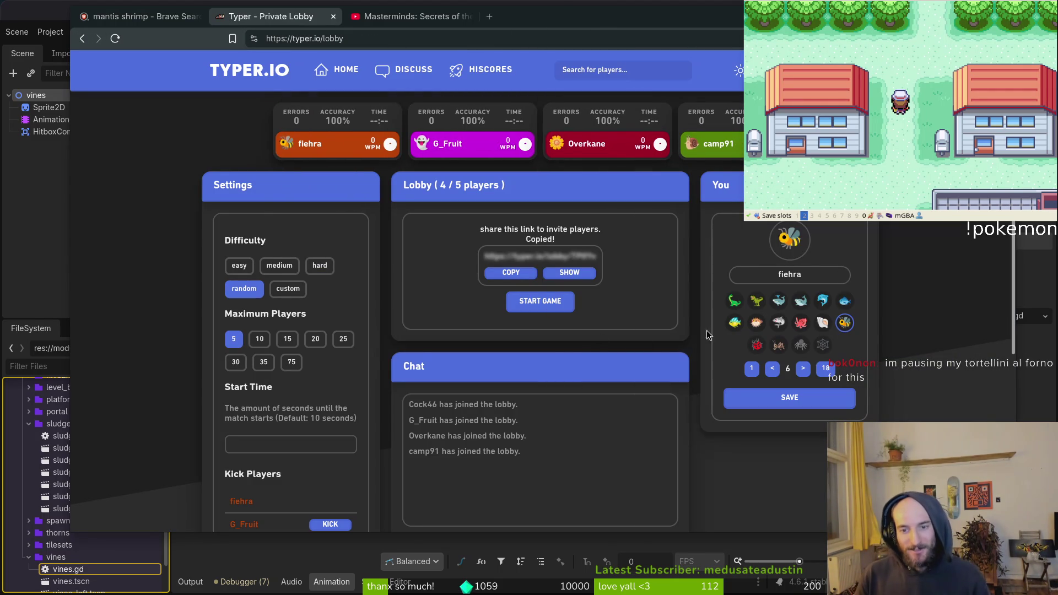
pyautogui.click(296, 341)
pyautogui.click(286, 265)
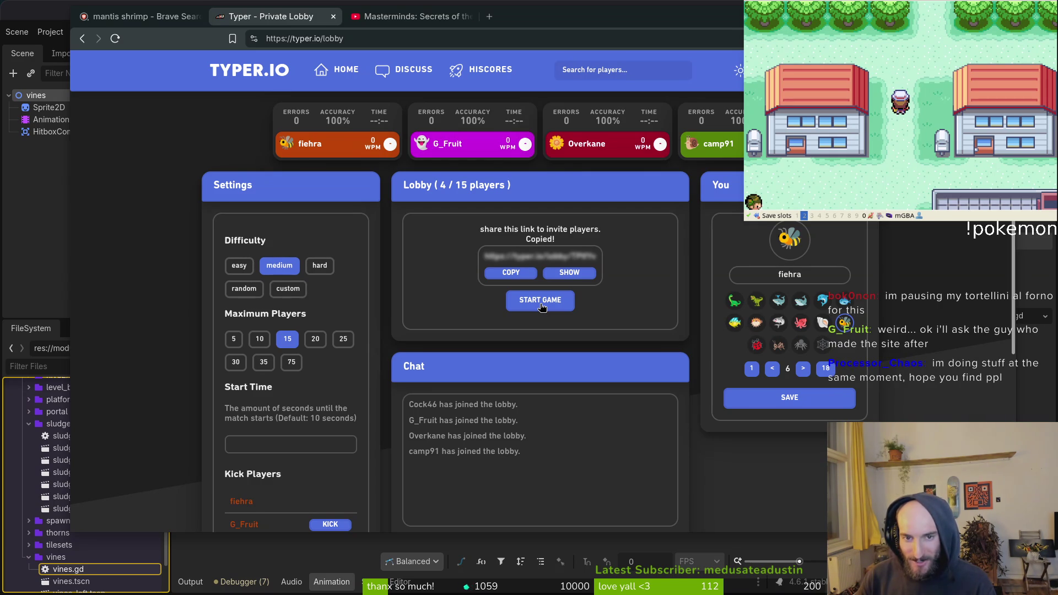
pyautogui.click(542, 304)
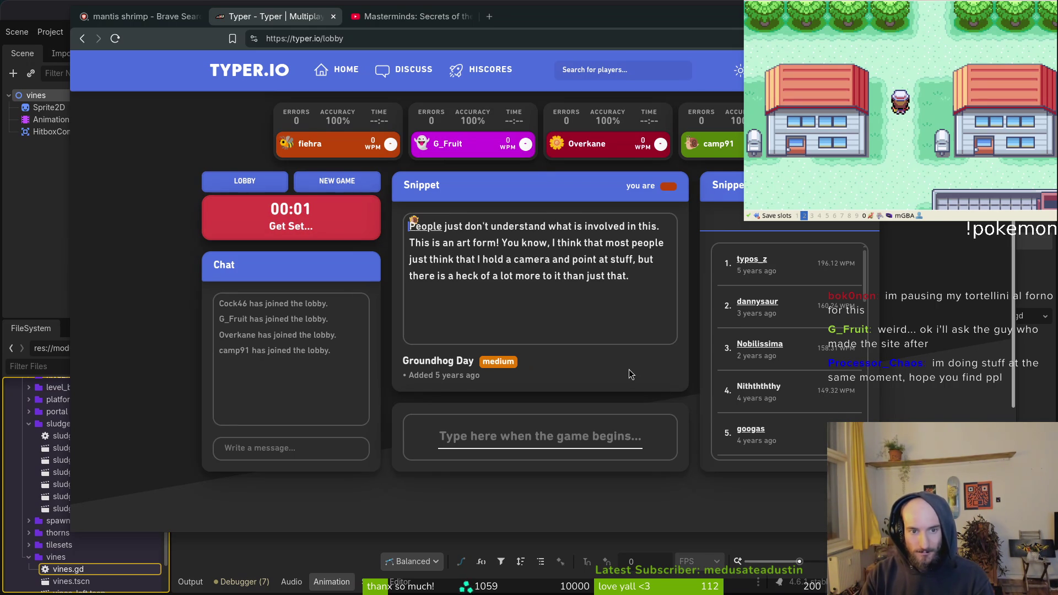
# Type the Groundhog Day snippet, fixing typos in 'think', 'point' and 'than'
pyautogui.write('Peop')
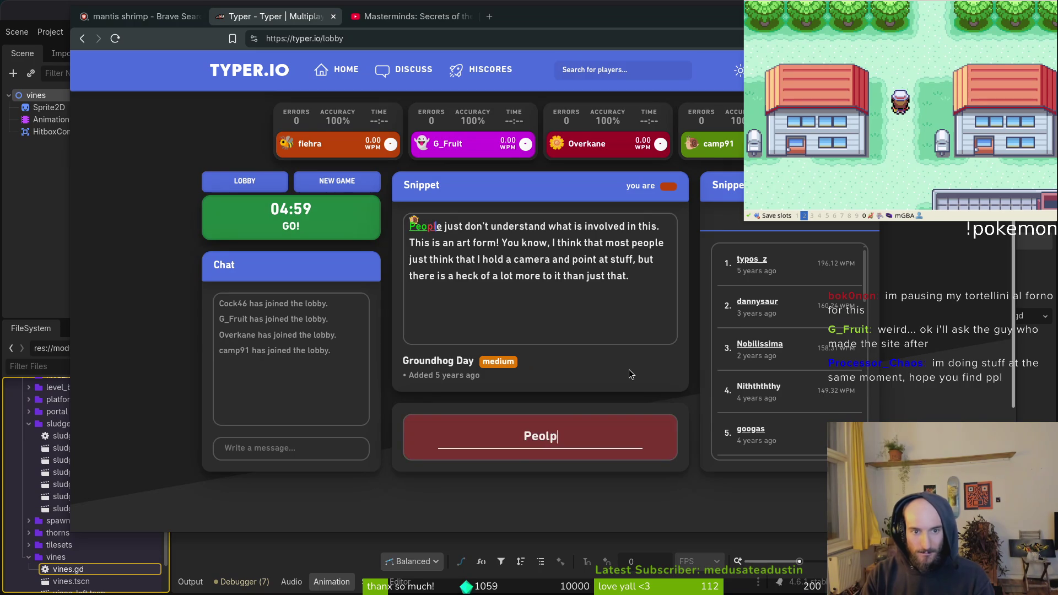
pyautogui.write("le just don't u")
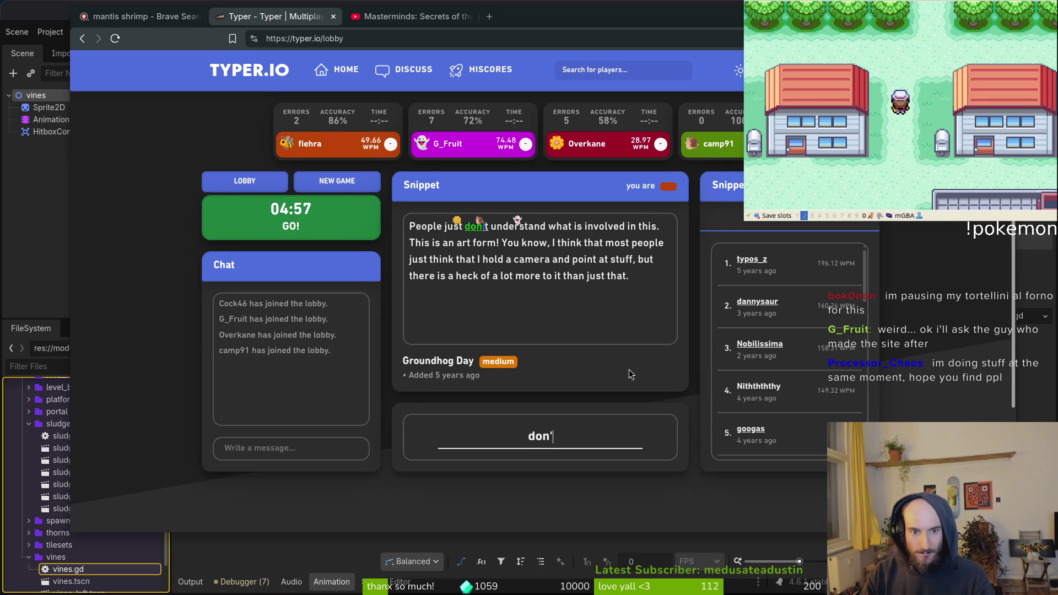
pyautogui.write('nderstand what is invo')
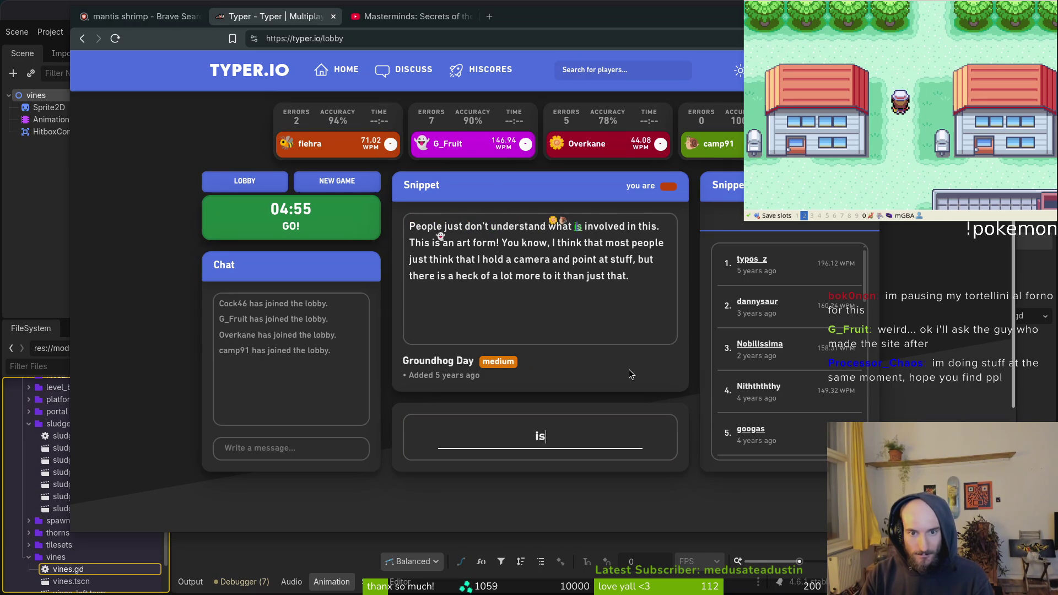
pyautogui.write('lved in this.')
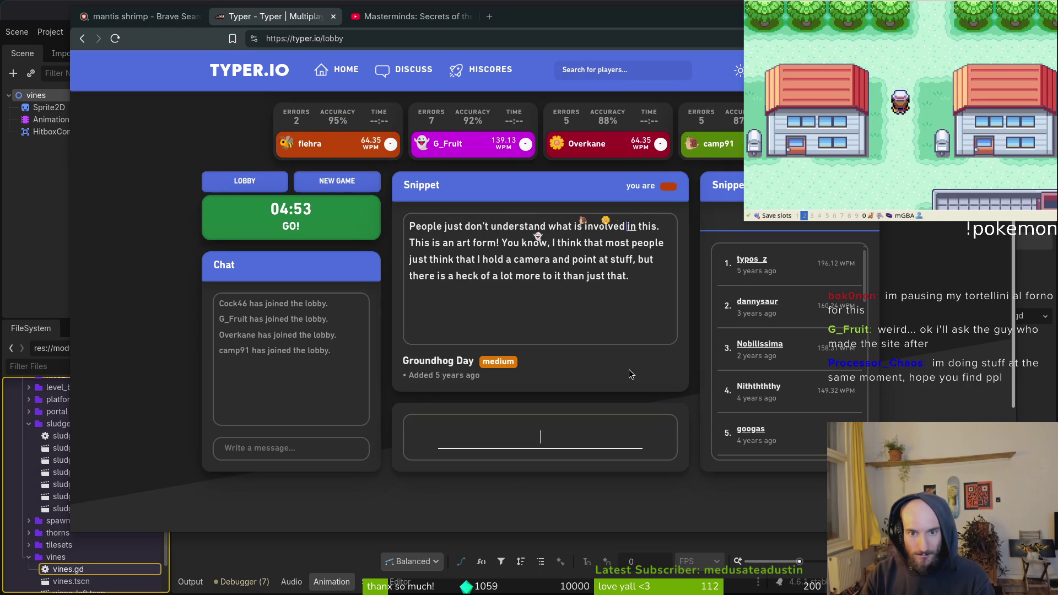
pyautogui.write(' This is an a')
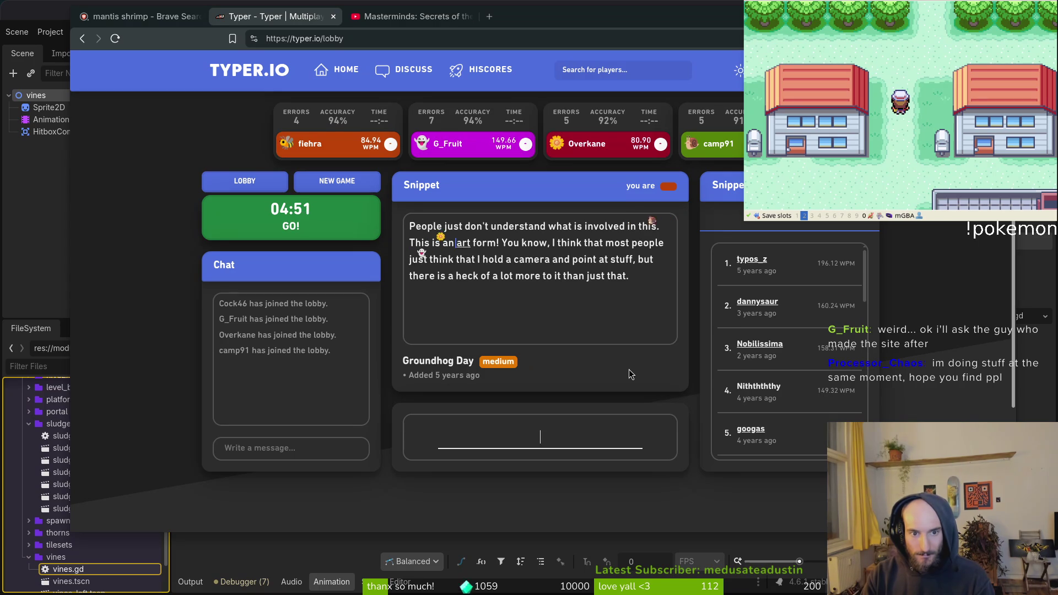
pyautogui.write('rt form! ')
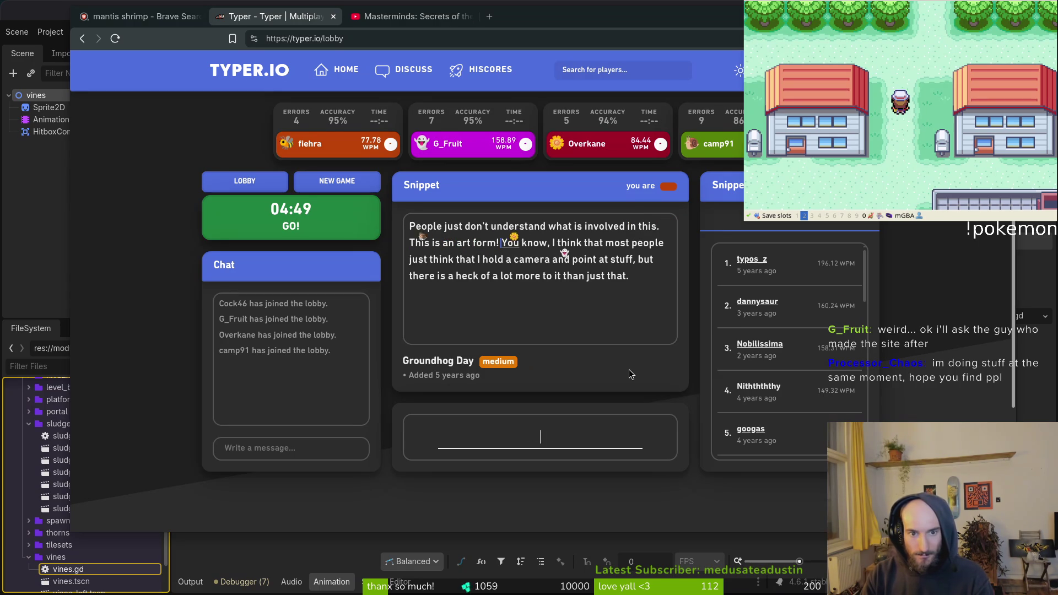
pyautogui.write('You know, I think')
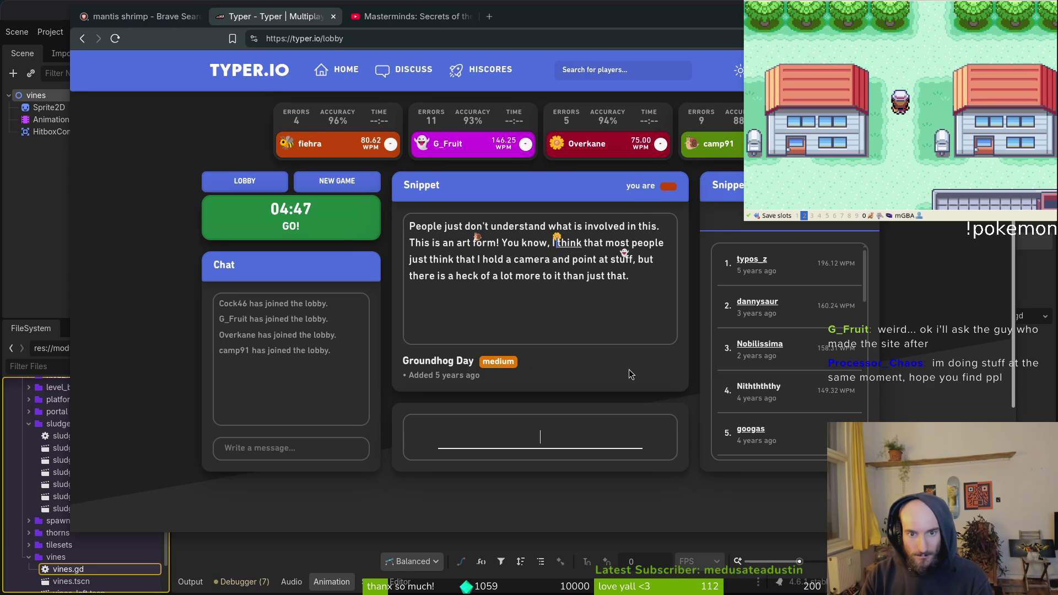
pyautogui.write(' that most people ')
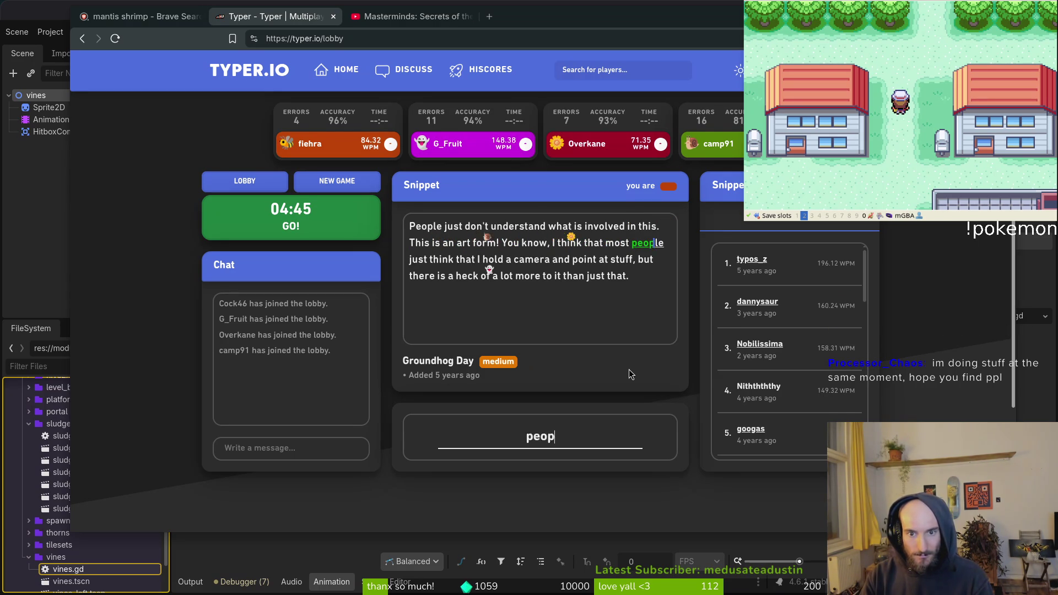
pyautogui.write('just ty')
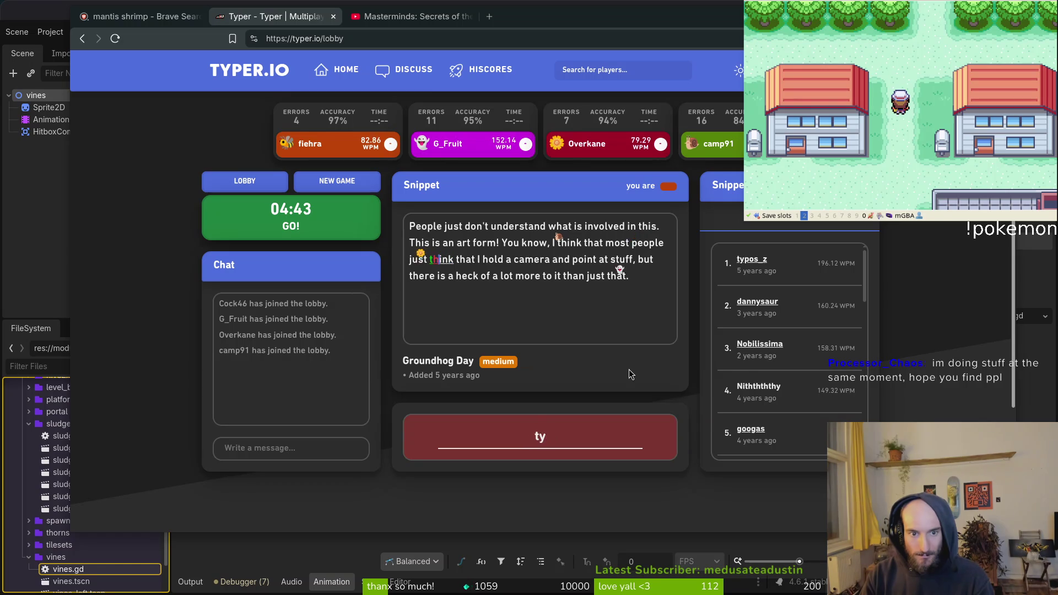
pyautogui.press('BackSpace')
pyautogui.write('hink that I hold')
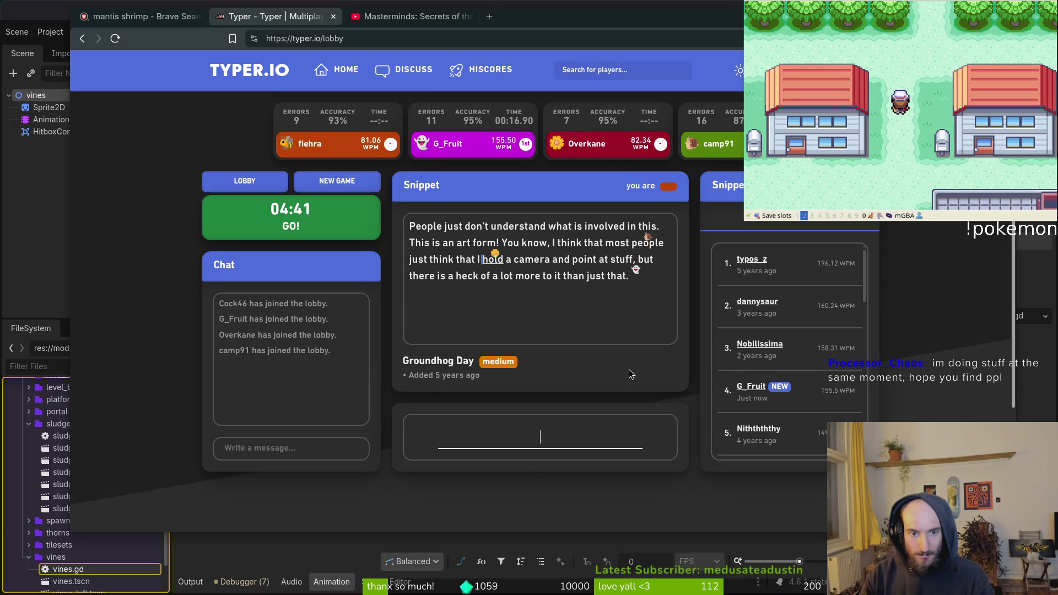
pyautogui.write(' a camera')
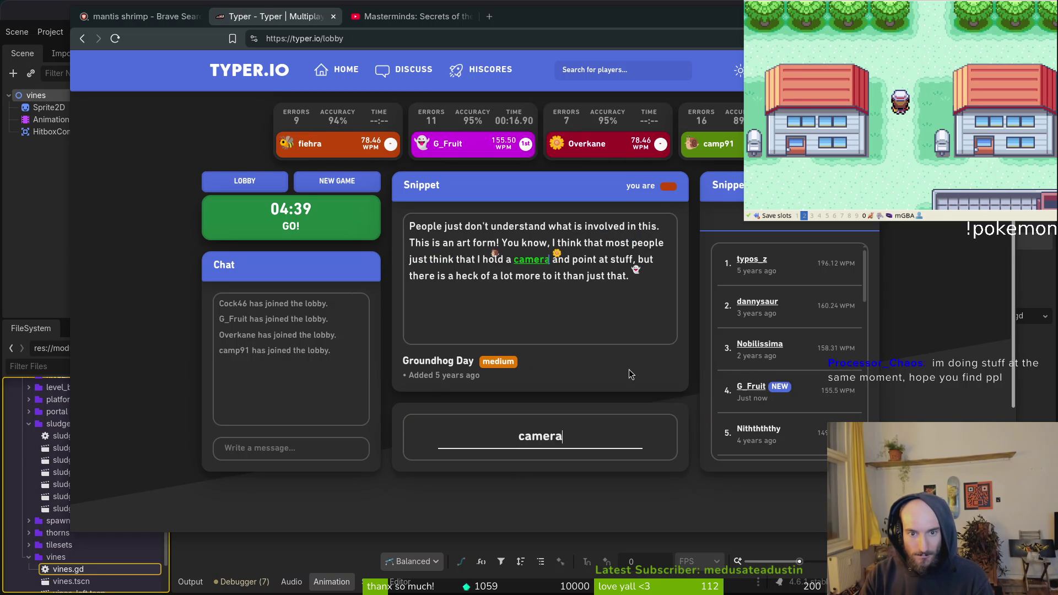
pyautogui.write(' and poitn')
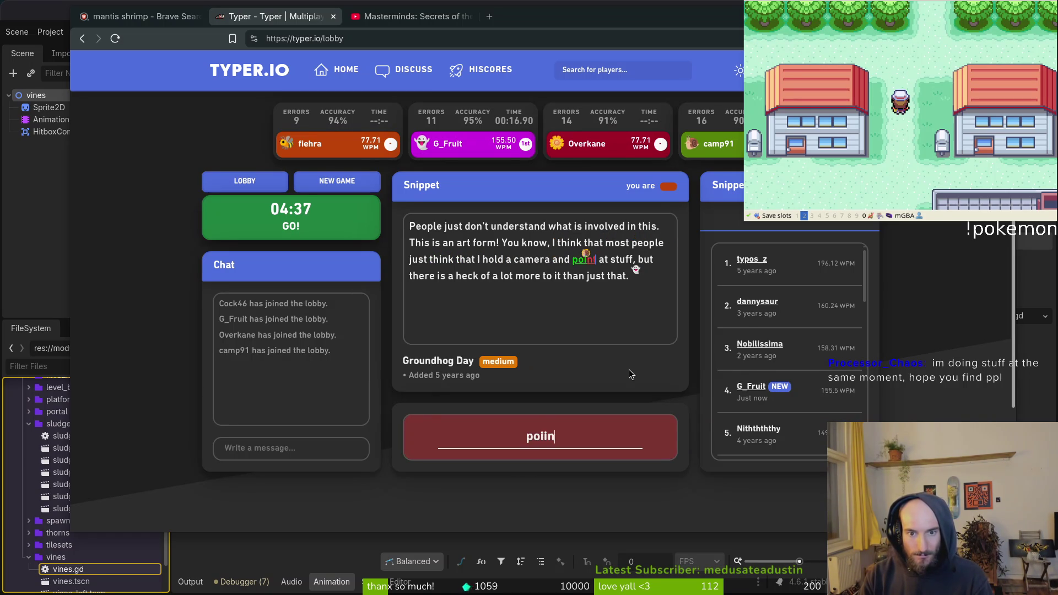
pyautogui.press('BackSpace')
pyautogui.press('BackSpace')
pyautogui.write('nt at stuff, but ther')
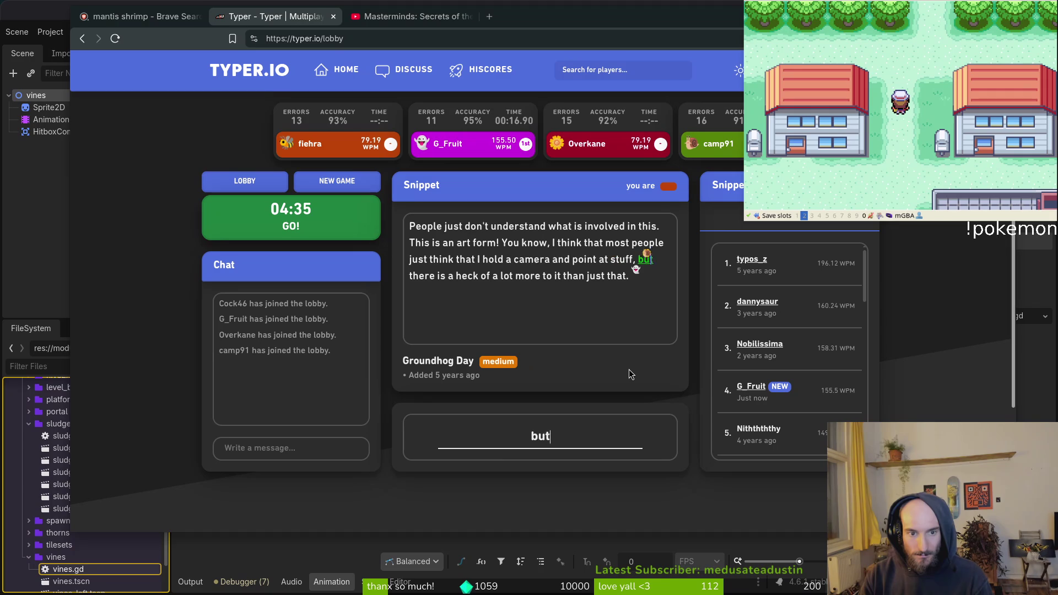
pyautogui.write('e is a heck of a')
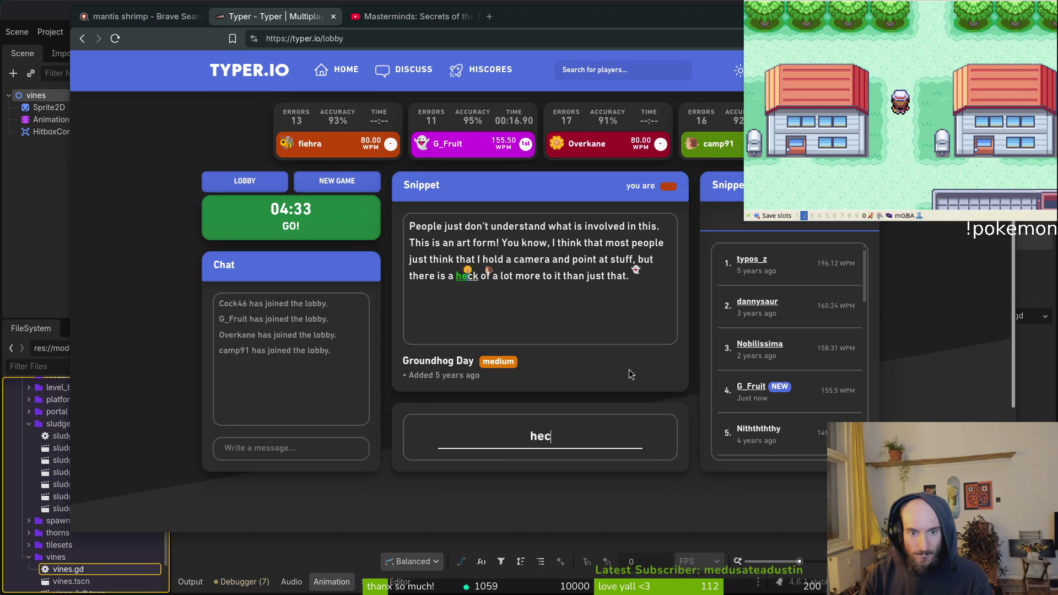
pyautogui.write(' lot more to it that')
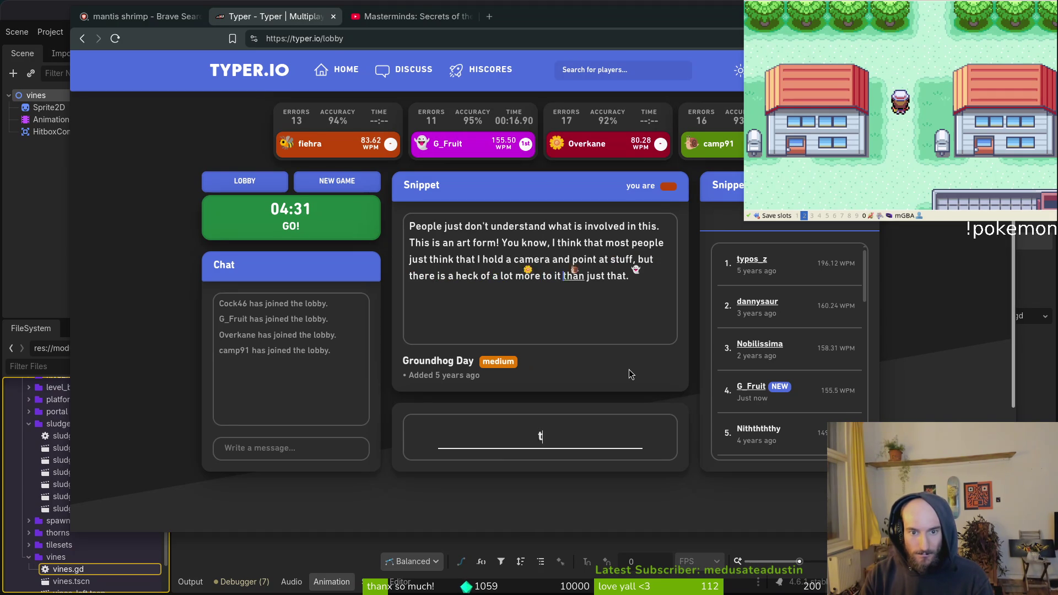
pyautogui.press('BackSpace')
pyautogui.write('n just that.')
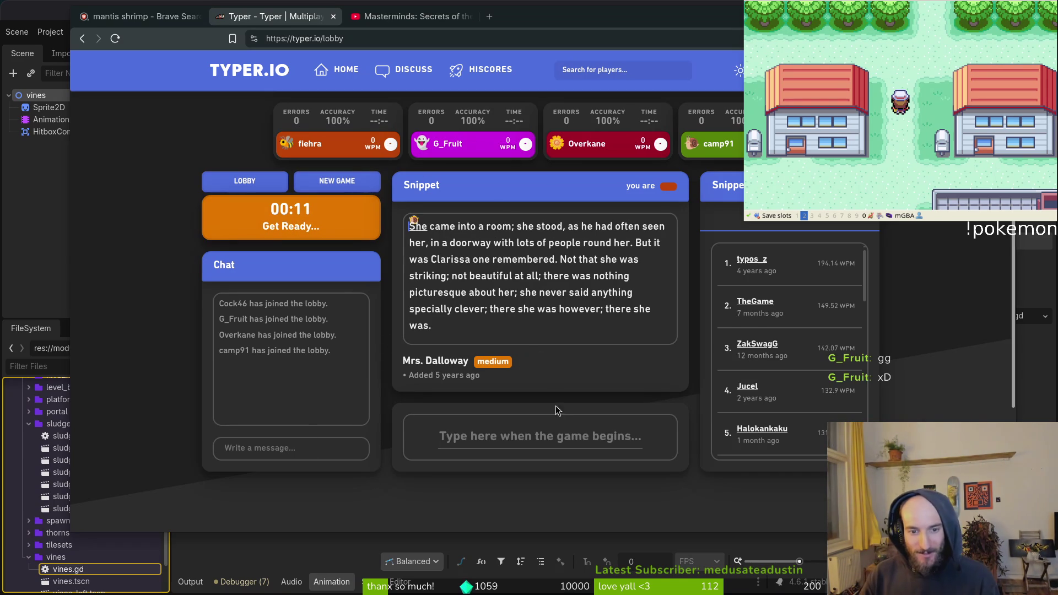
# Click into the typing box before the Mrs. Dalloway round starts
pyautogui.click(549, 444)
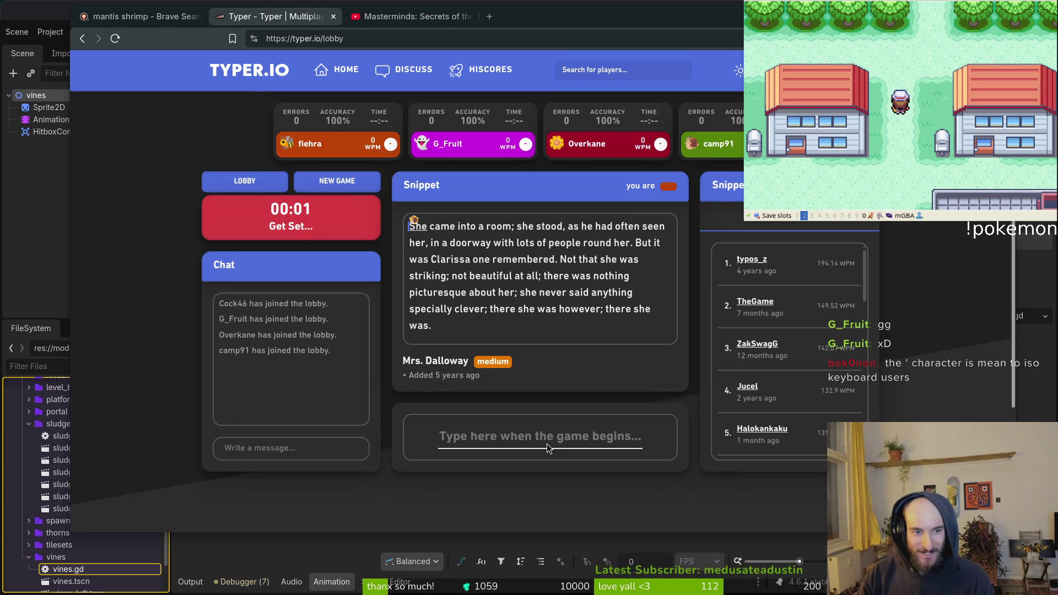
# Type the Mrs. Dalloway snippet through 'there she was.', correcting typos along the way
pyautogui.write('She came into a room; hs')
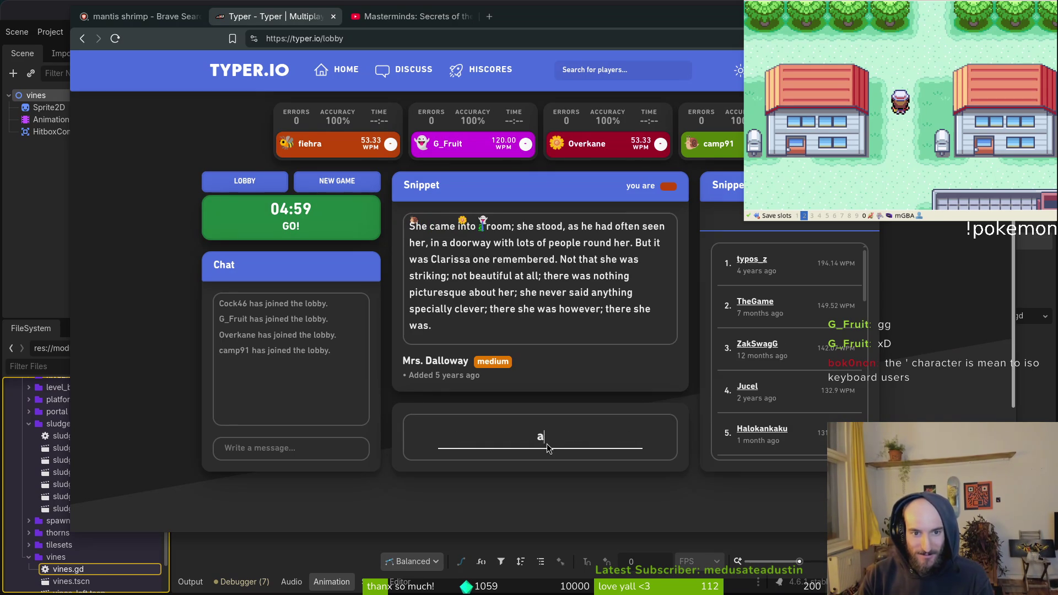
pyautogui.press('BackSpace')
pyautogui.press('BackSpace')
pyautogui.write('she stoond')
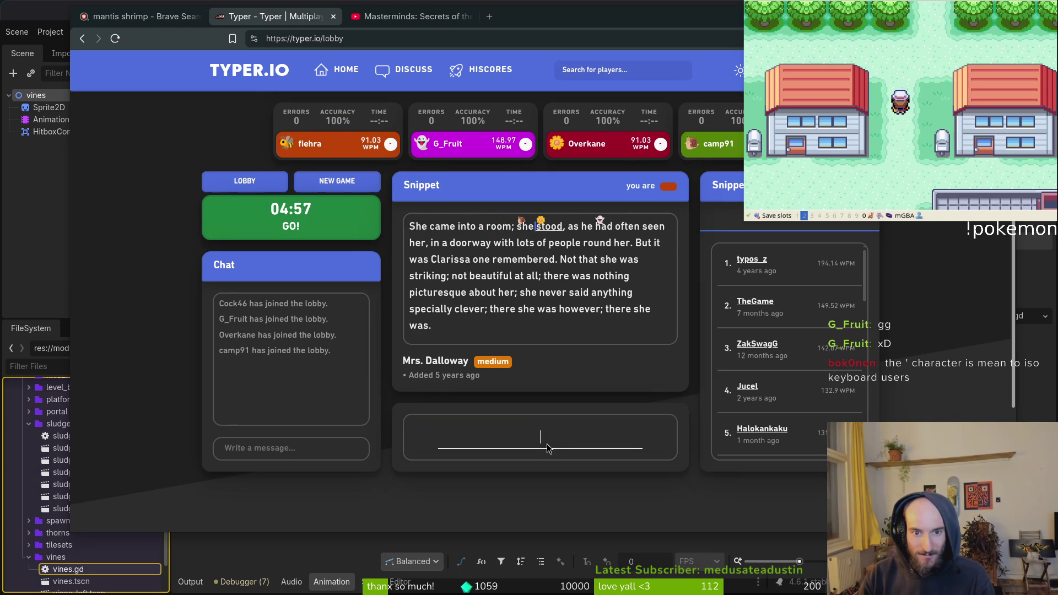
pyautogui.press('BackSpace')
pyautogui.press('BackSpace')
pyautogui.write('d')
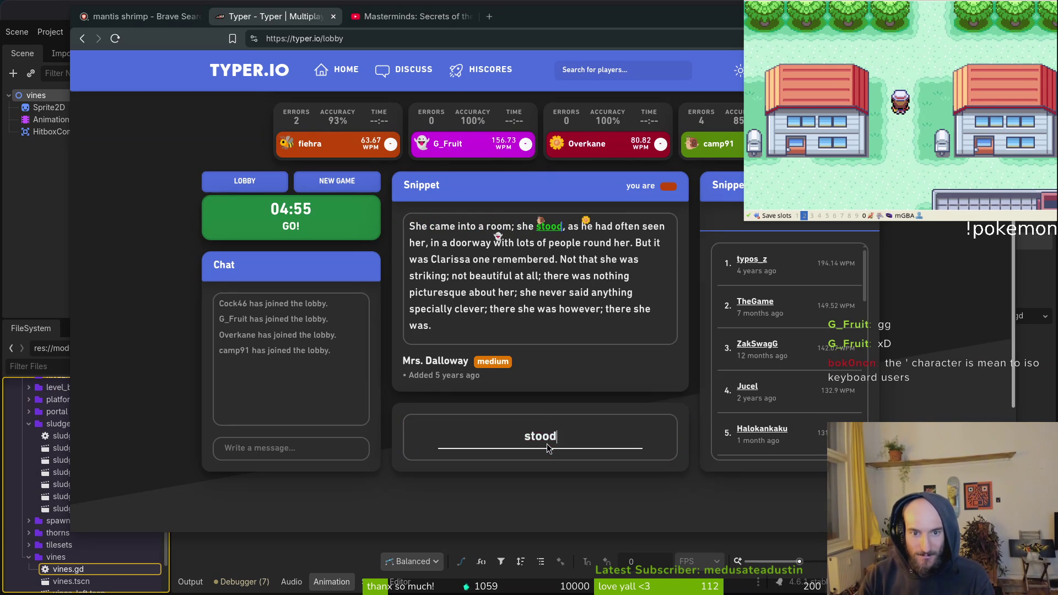
pyautogui.write(', as he had often seen her, in a d')
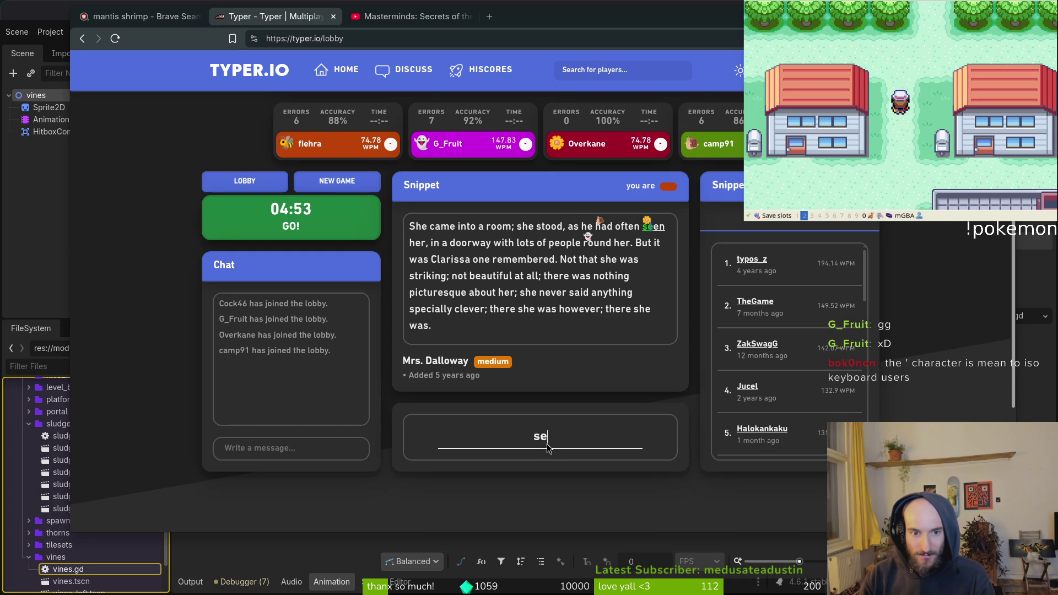
pyautogui.write('o')
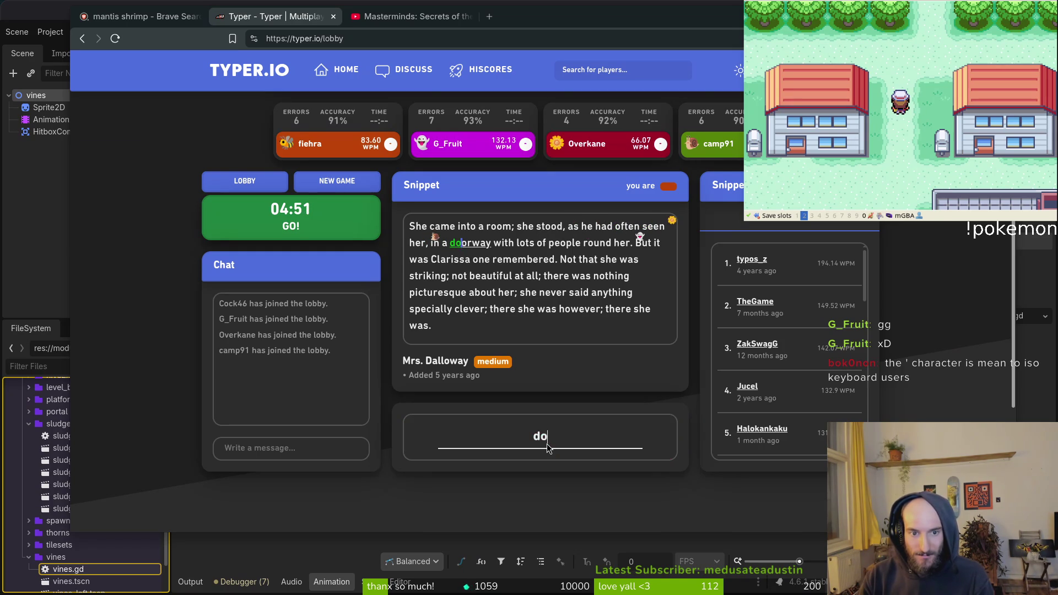
pyautogui.write('orway with lots of people ro')
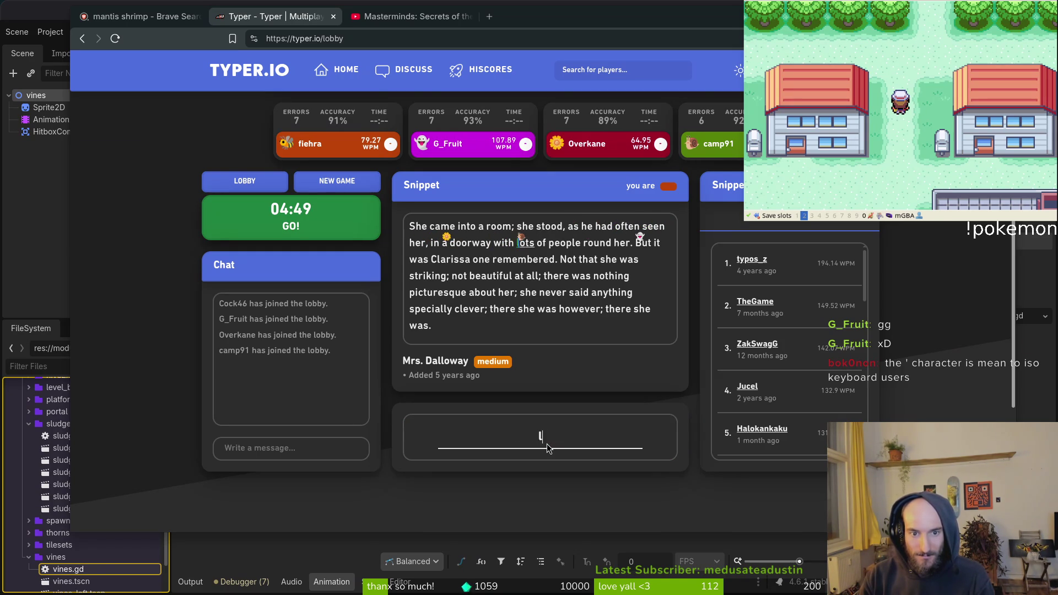
pyautogui.write('und her. But it ')
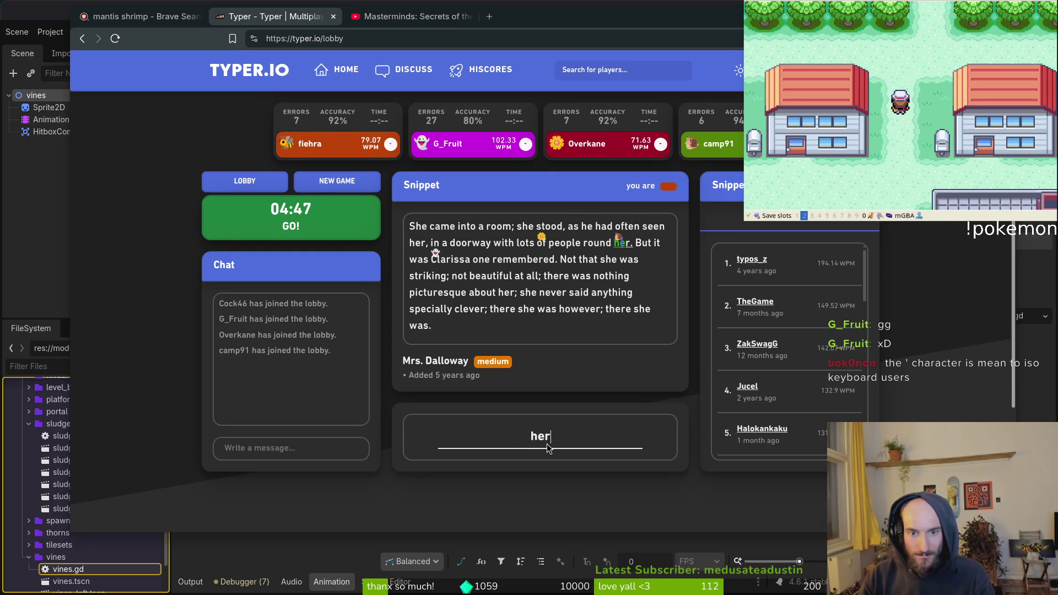
pyautogui.write('was Clari')
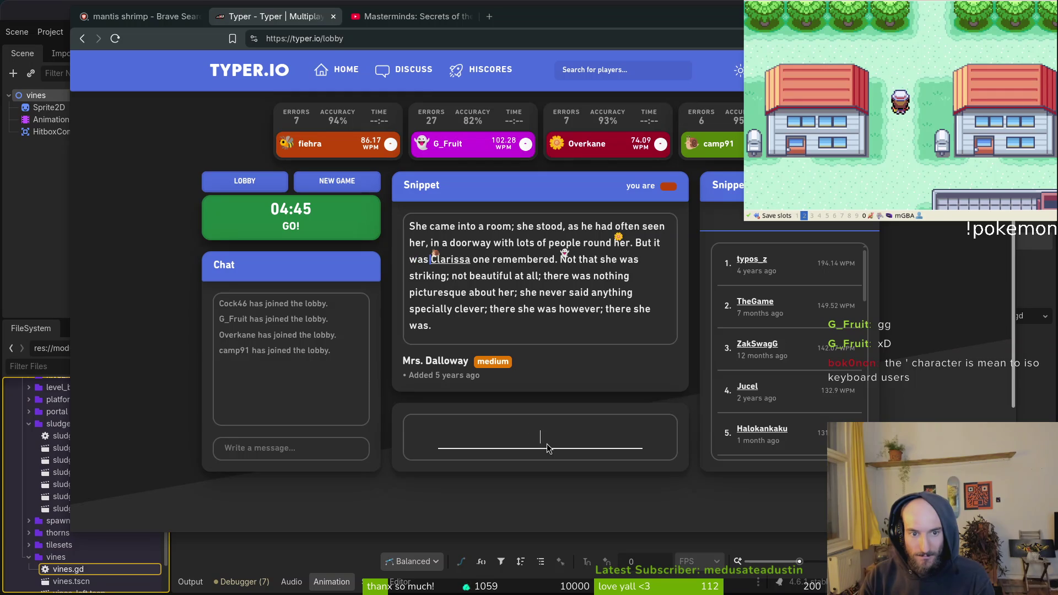
pyautogui.write('ssa one rememberd')
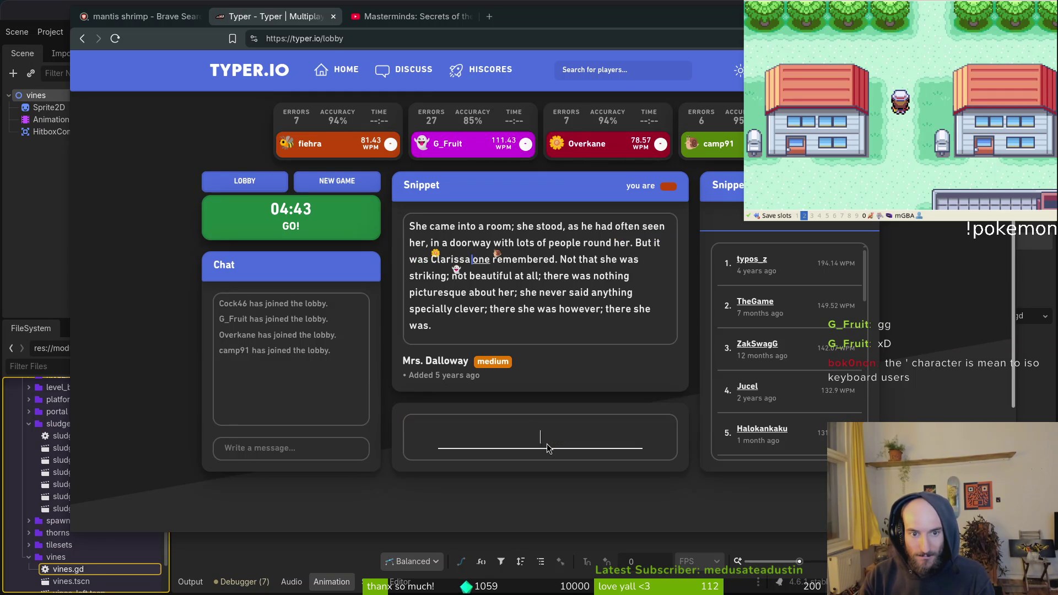
pyautogui.press('BackSpace')
pyautogui.write('ed')
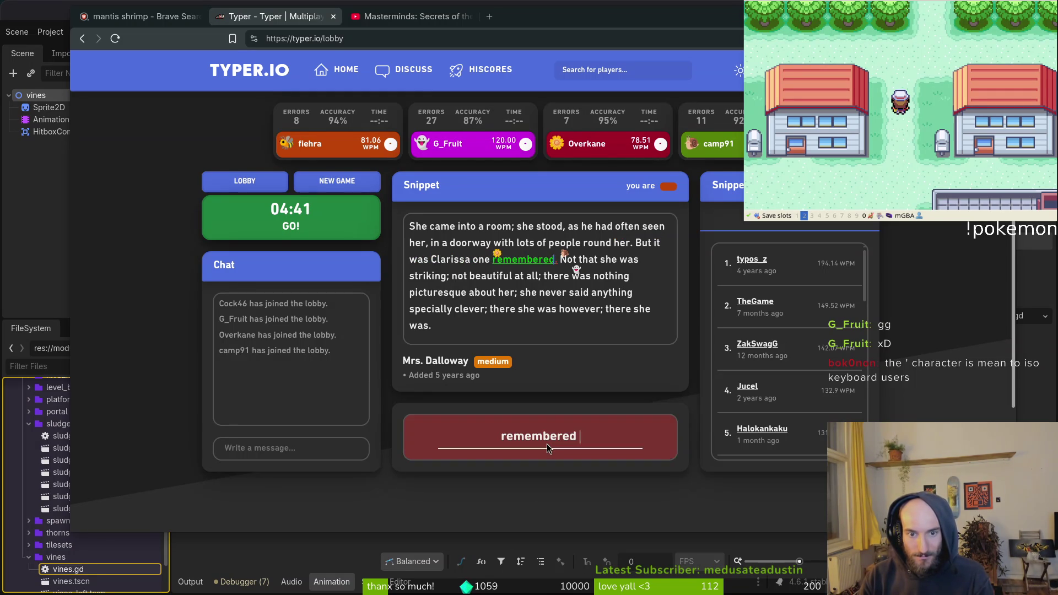
pyautogui.write('. Not that she was strik')
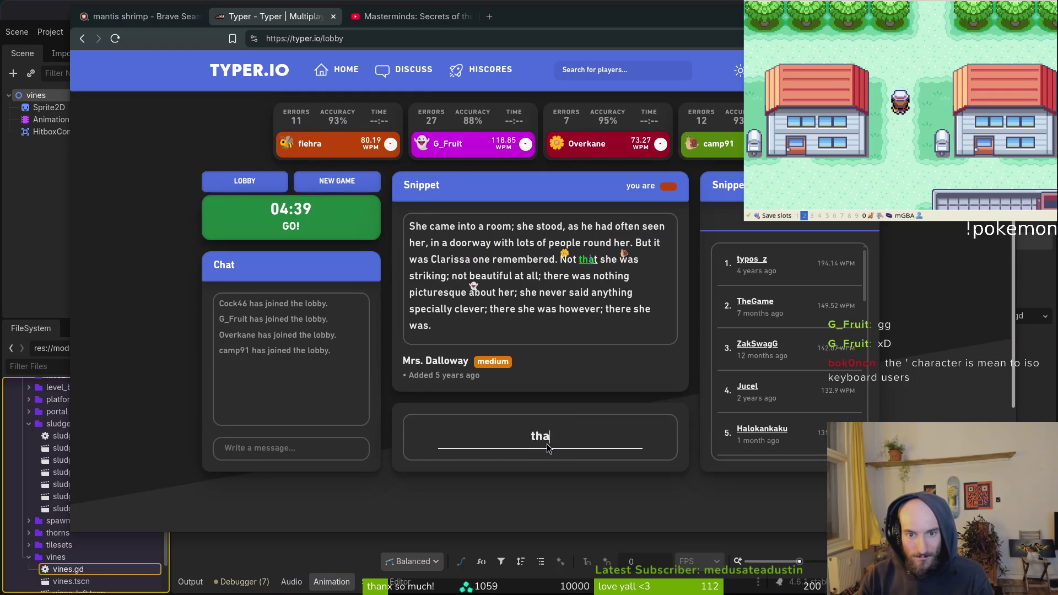
pyautogui.write('ing')
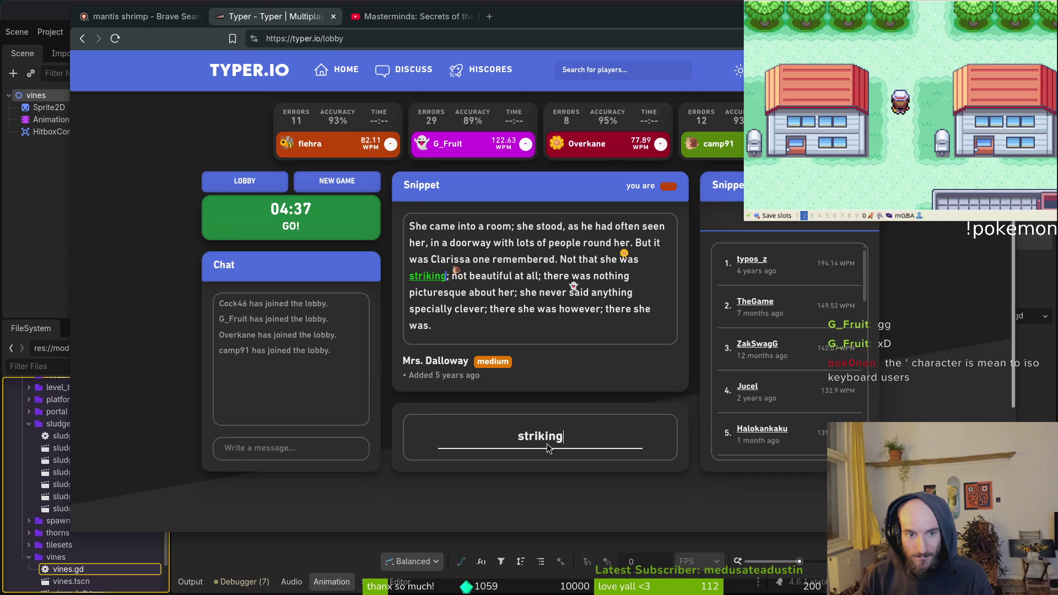
pyautogui.write('; not beautiful')
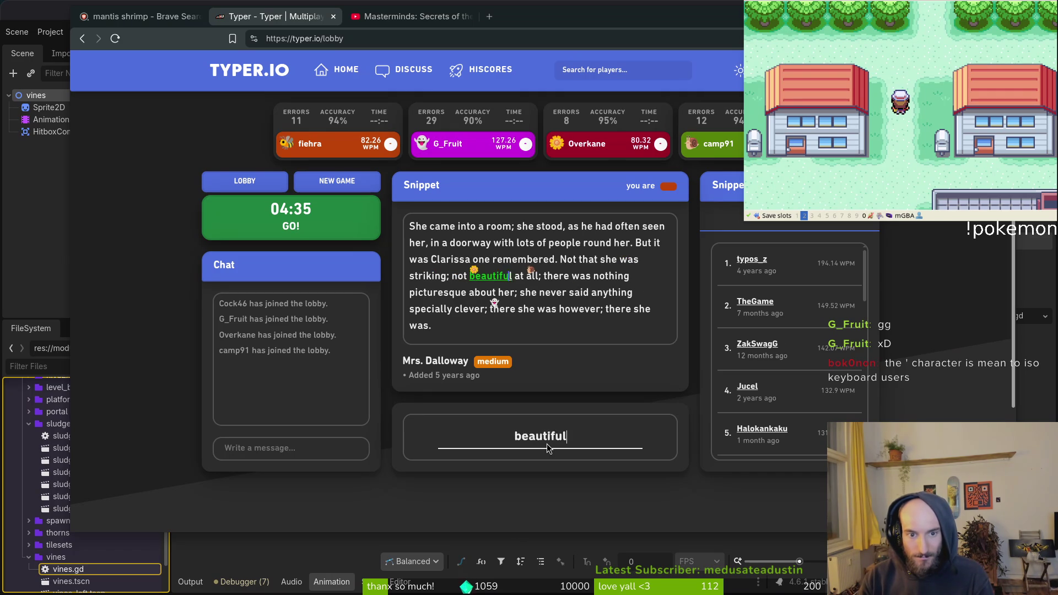
pyautogui.write(' at all; ther')
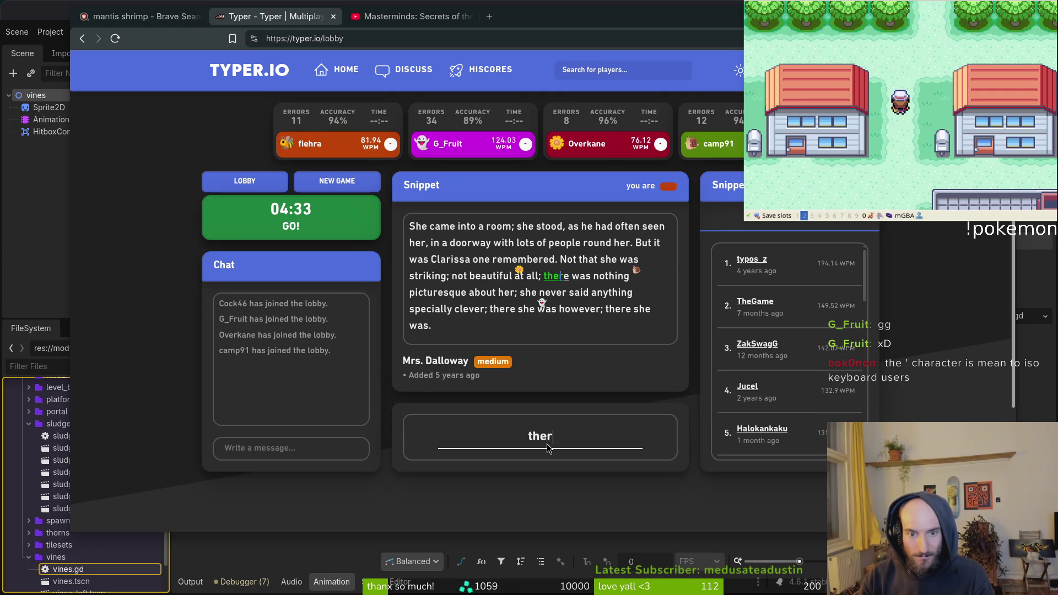
pyautogui.write('e was nothing pi')
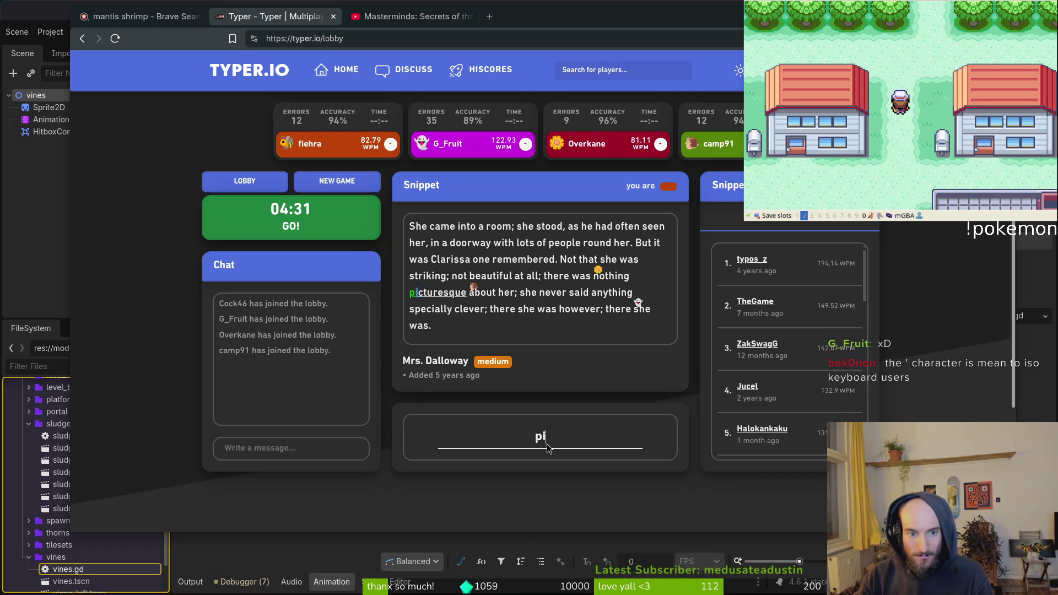
pyautogui.write('cturesque about her; s')
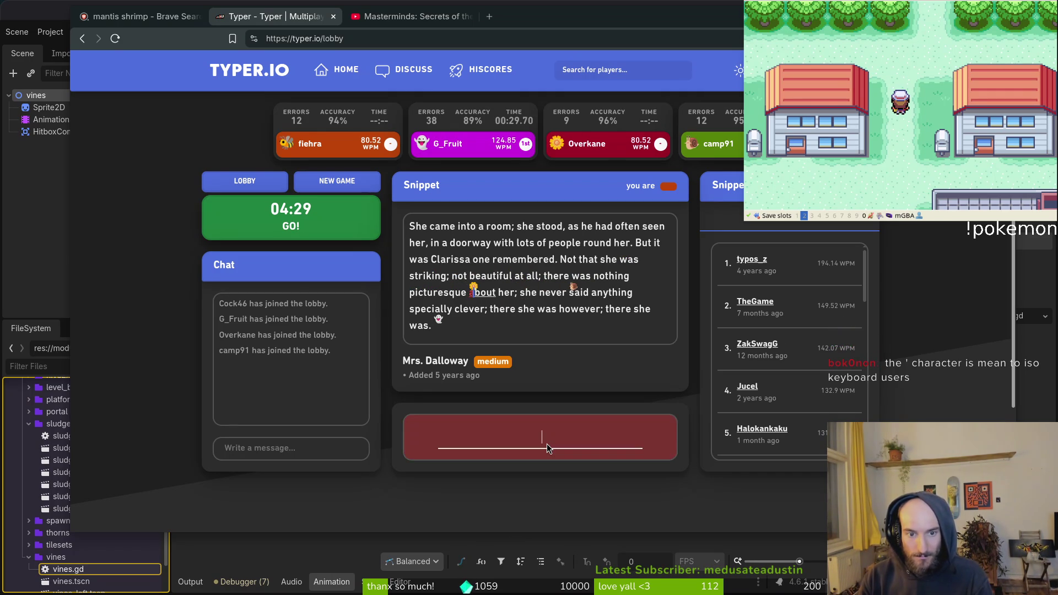
pyautogui.write('he never said ')
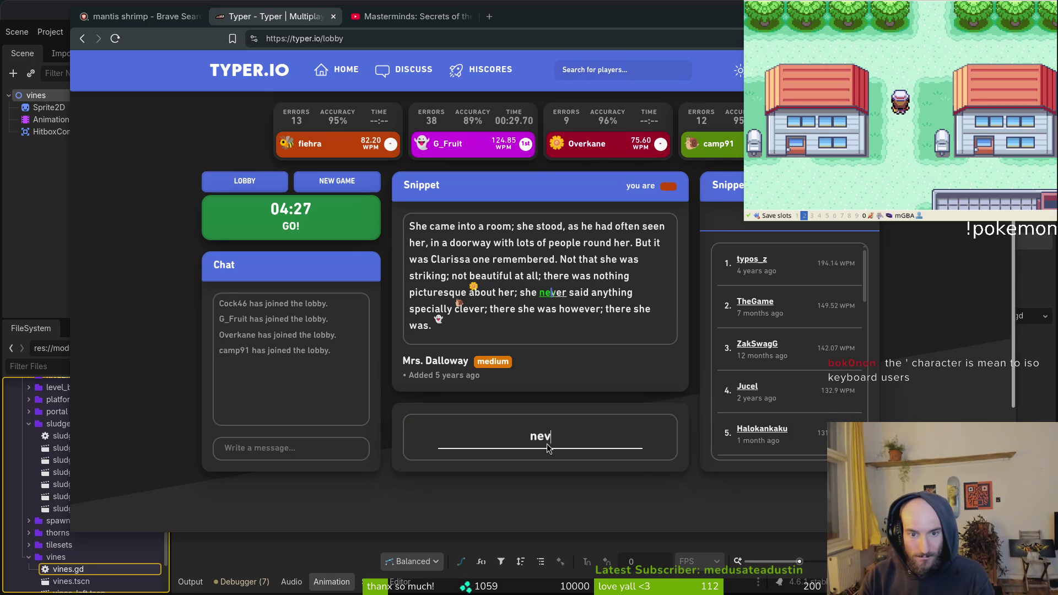
pyautogui.write('ant')
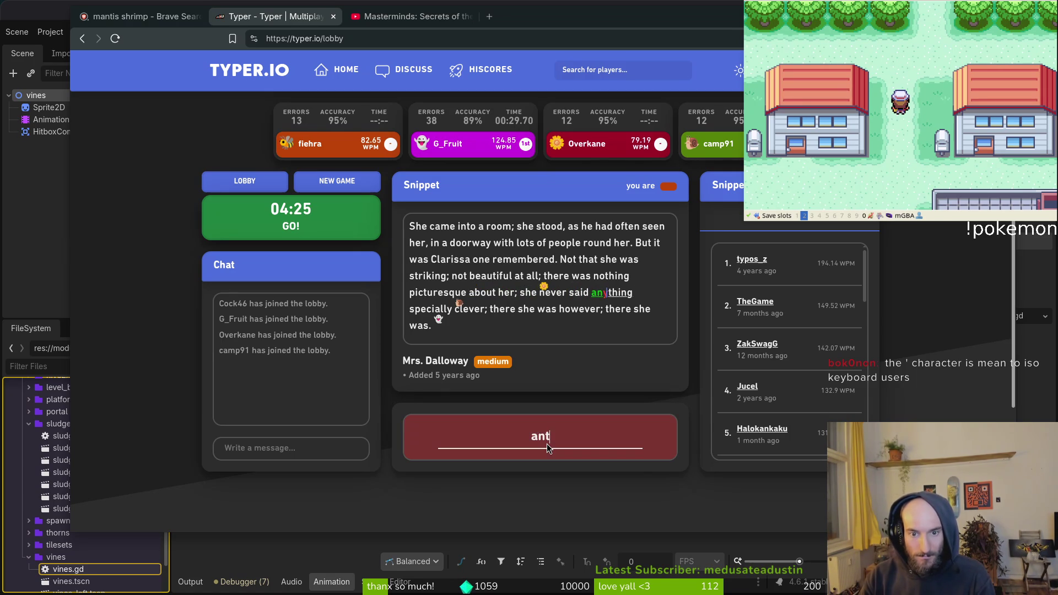
pyautogui.press('BackSpace')
pyautogui.write('ything specially clever.')
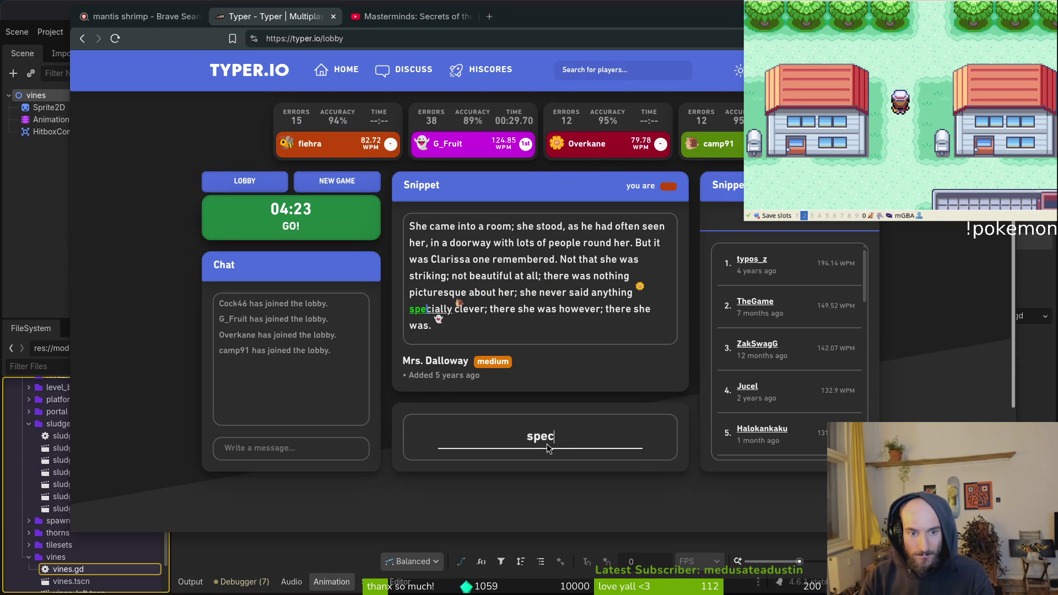
pyautogui.press('BackSpace')
pyautogui.write('; there she w')
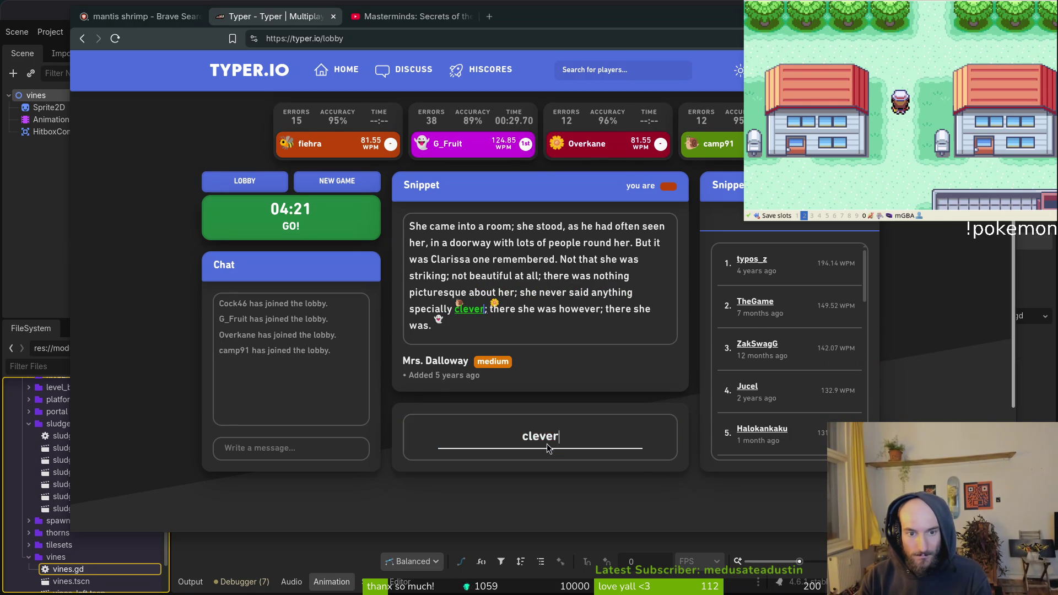
pyautogui.write('as hoe')
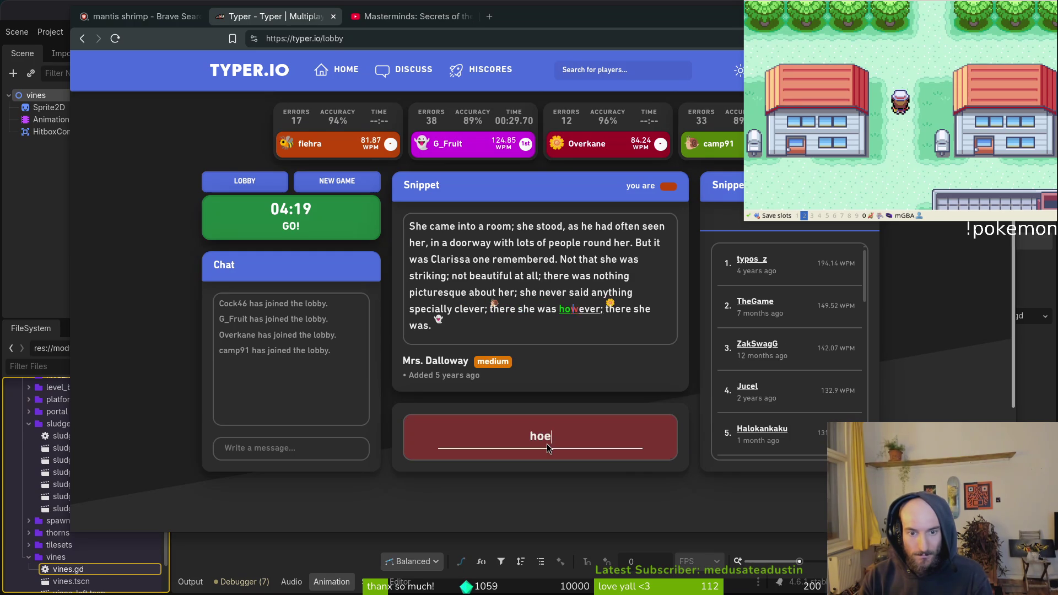
pyautogui.press('BackSpace')
pyautogui.write('wever; there sh')
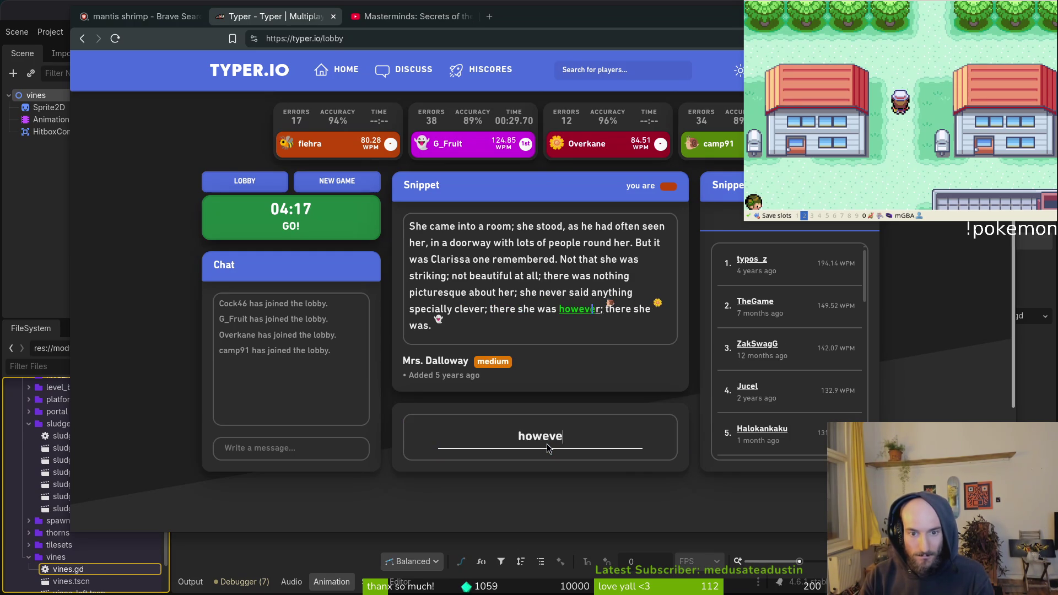
pyautogui.write('e was.')
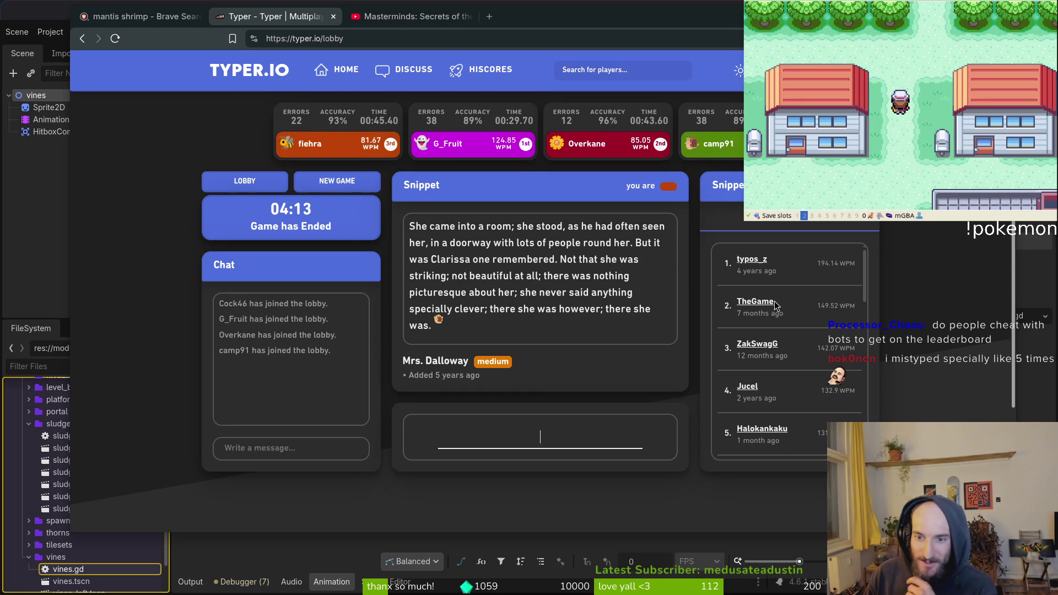
# Review the Mrs. Dalloway race leaderboard, then start a new race on a Dust: An Elysian Tail snippet
pyautogui.scroll(-3, 840, 411)
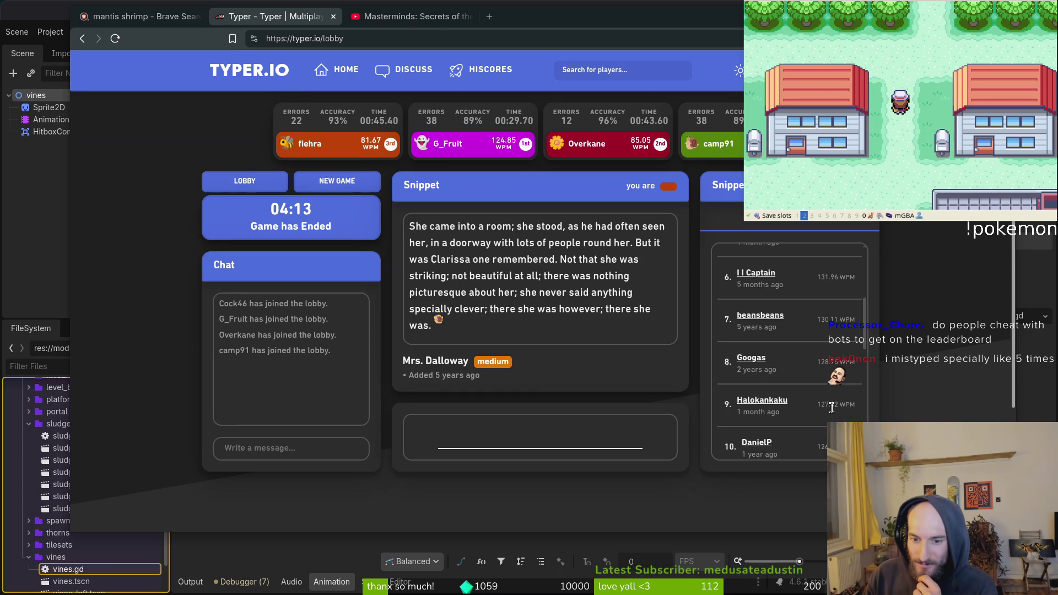
pyautogui.scroll(-1, 804, 375)
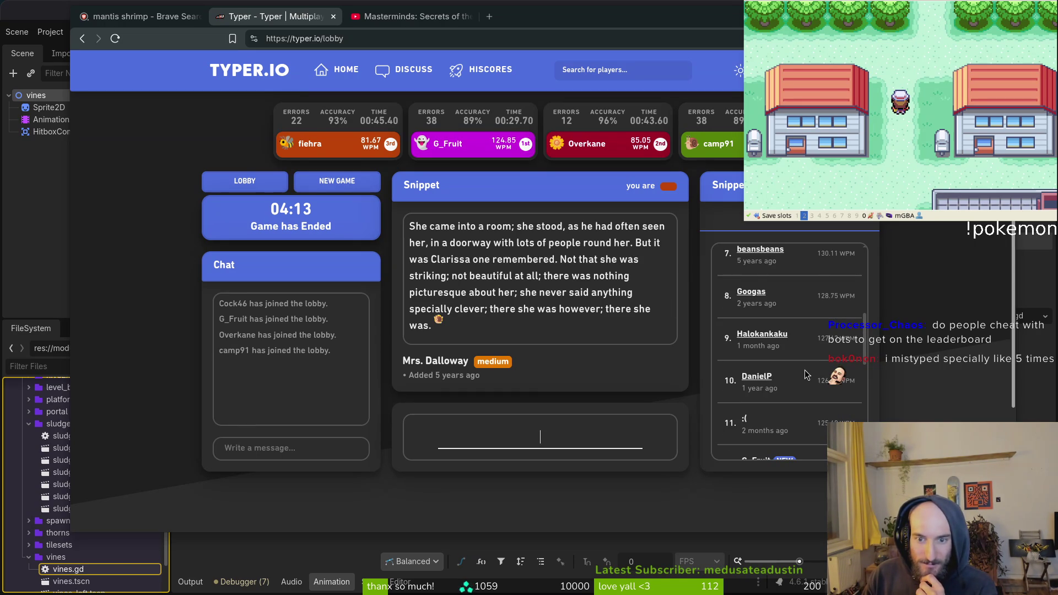
pyautogui.scroll(-2, 808, 415)
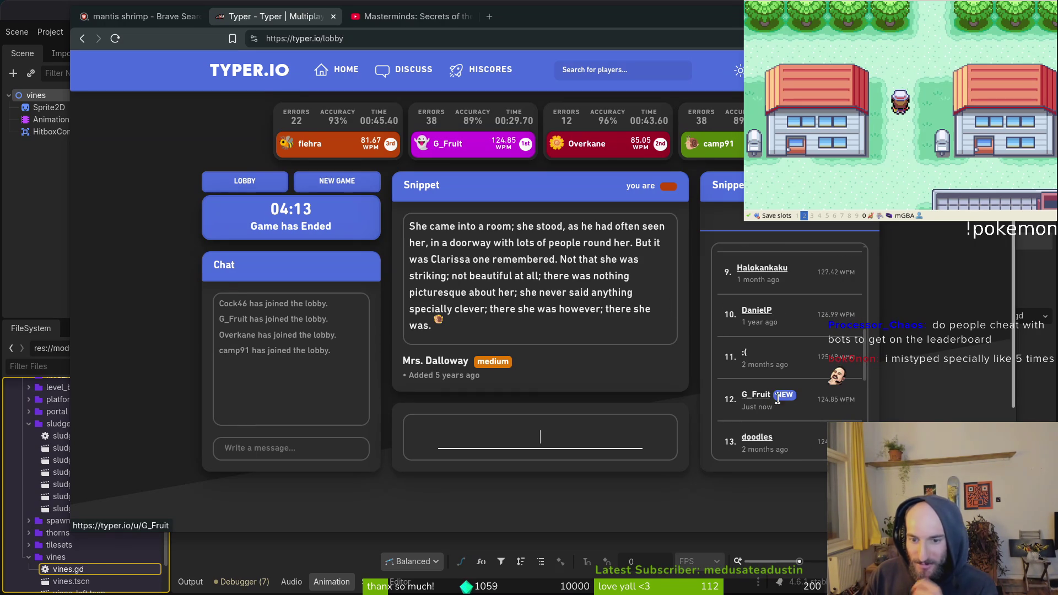
pyautogui.scroll(5, 809, 406)
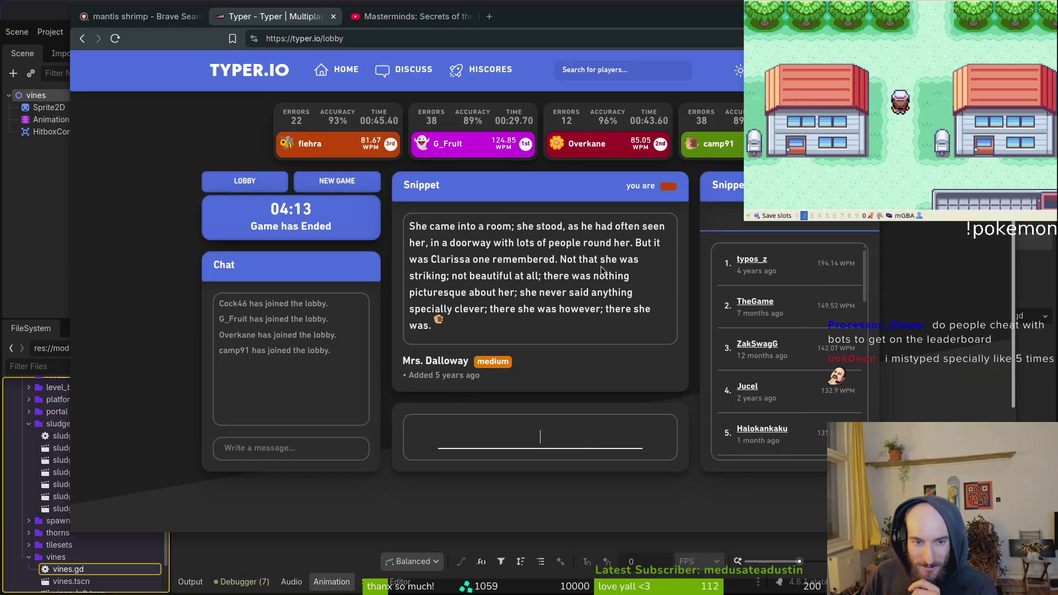
pyautogui.click(338, 181)
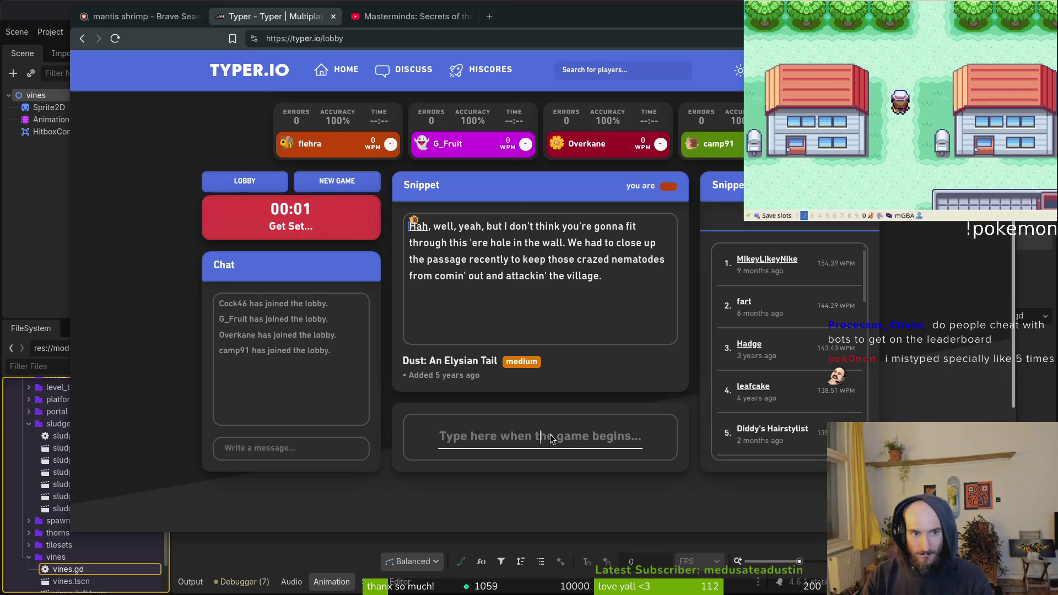
# Type the Dust: An Elysian Tail snippet with typo fixes, finishing third at 71.50 WPM, 91% accuracy
pyautogui.write('Ha,')
pyautogui.write(', well')
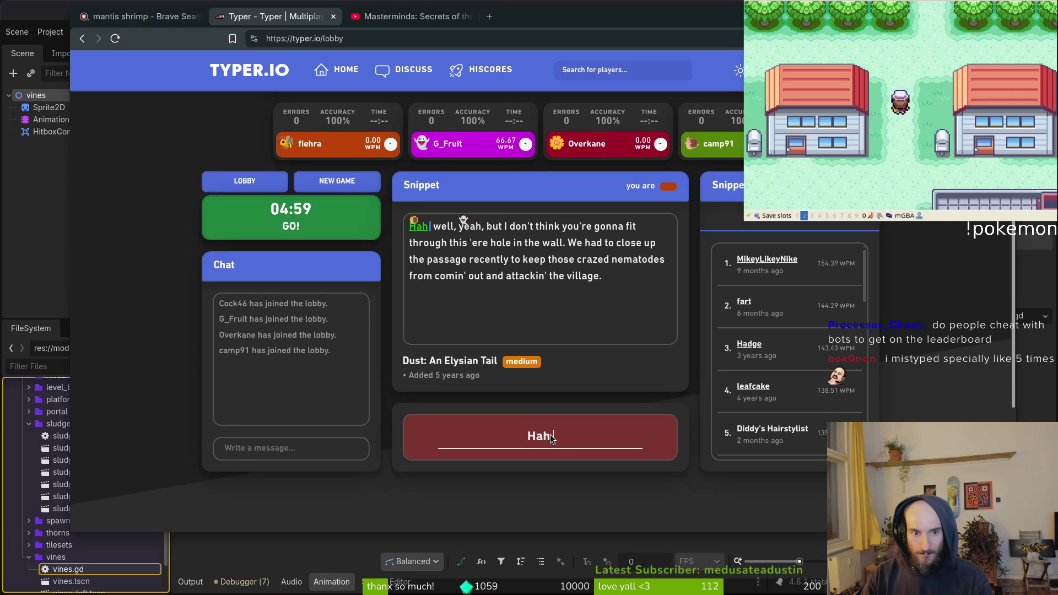
pyautogui.write(', yeah')
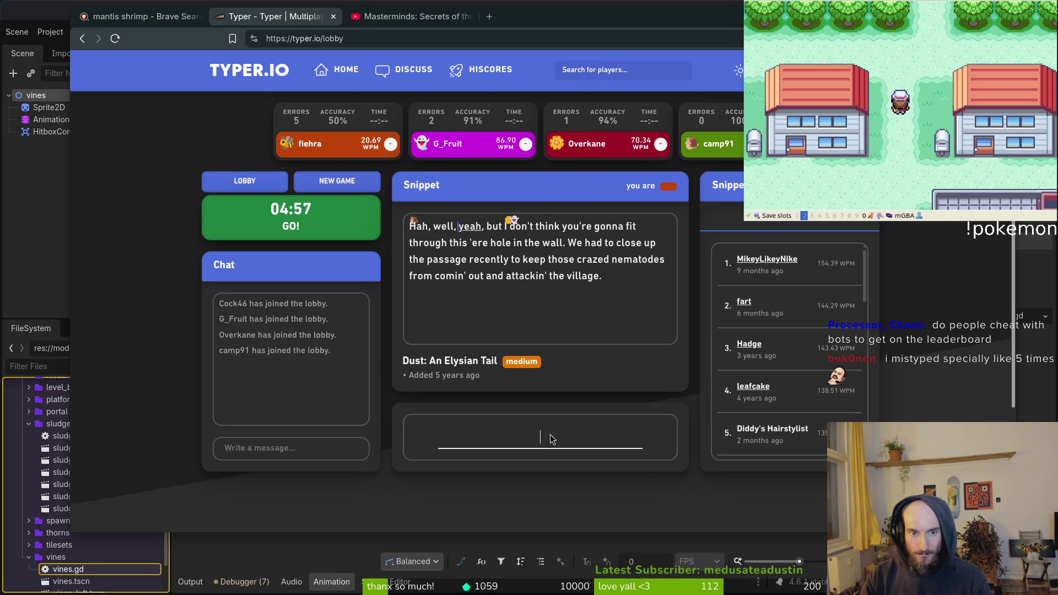
pyautogui.write(', but I d')
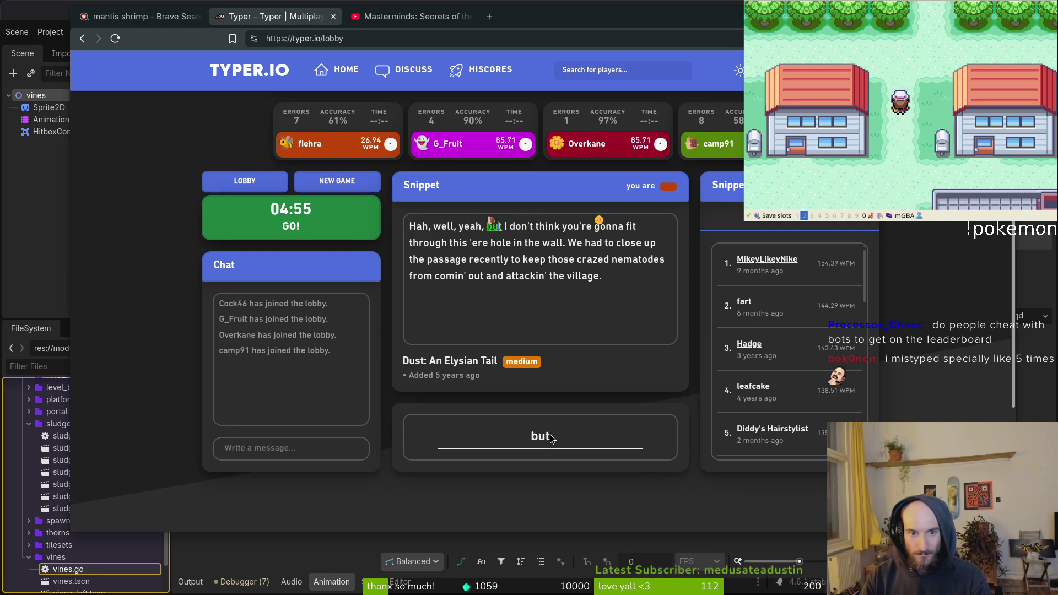
pyautogui.write("on't think you")
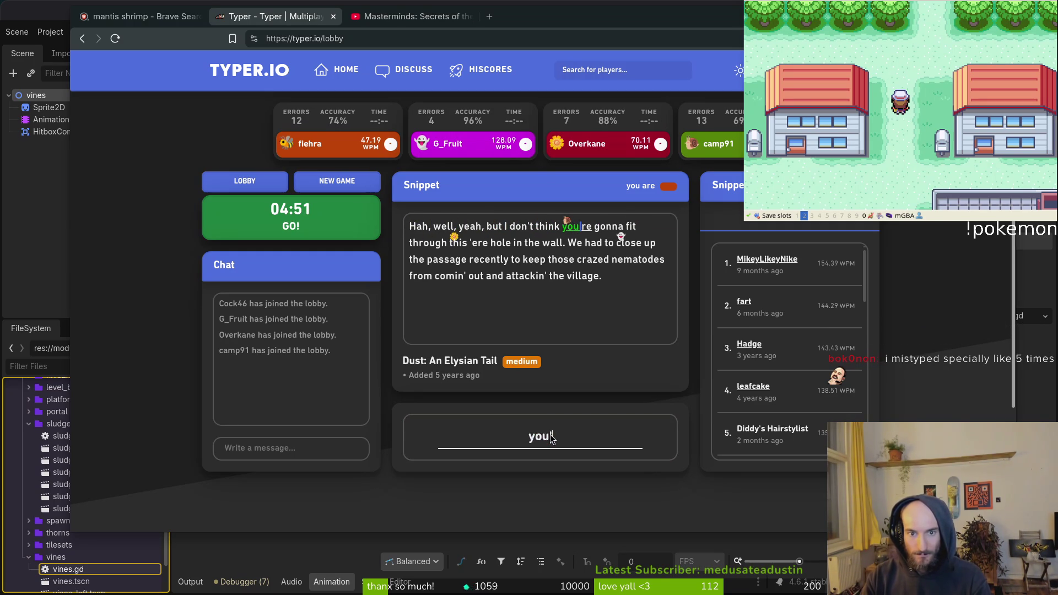
pyautogui.write("'re gonna fit th")
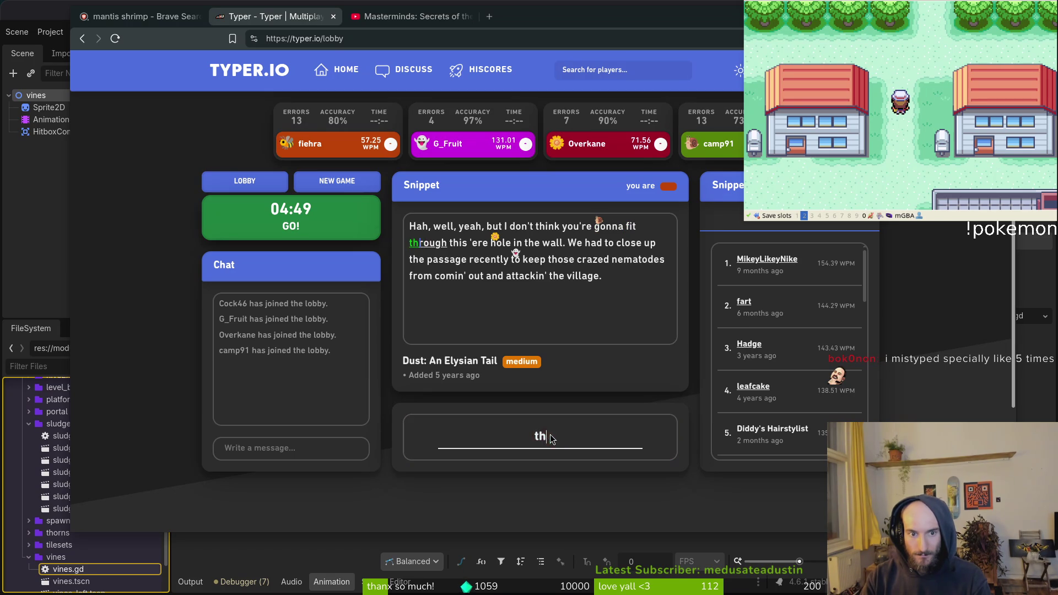
pyautogui.write("rough this 'ere")
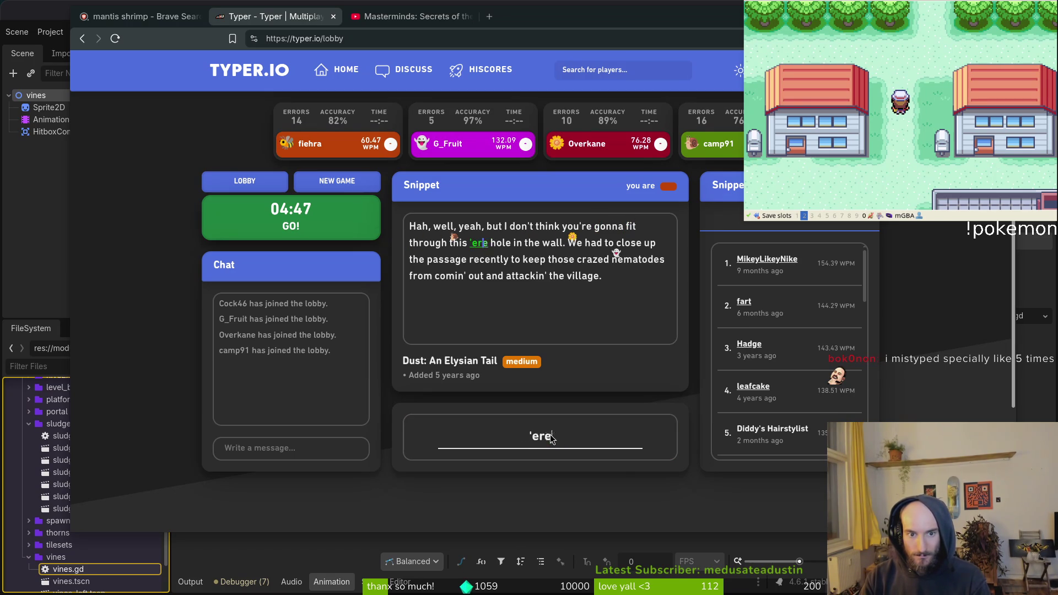
pyautogui.write(' hole in the wall. ')
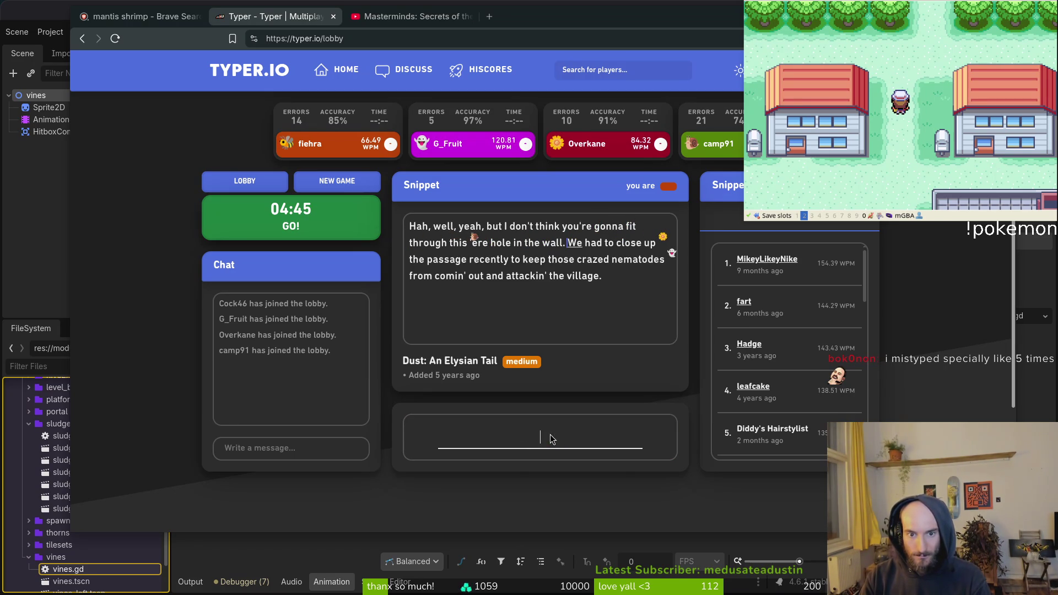
pyautogui.write('We had to close ')
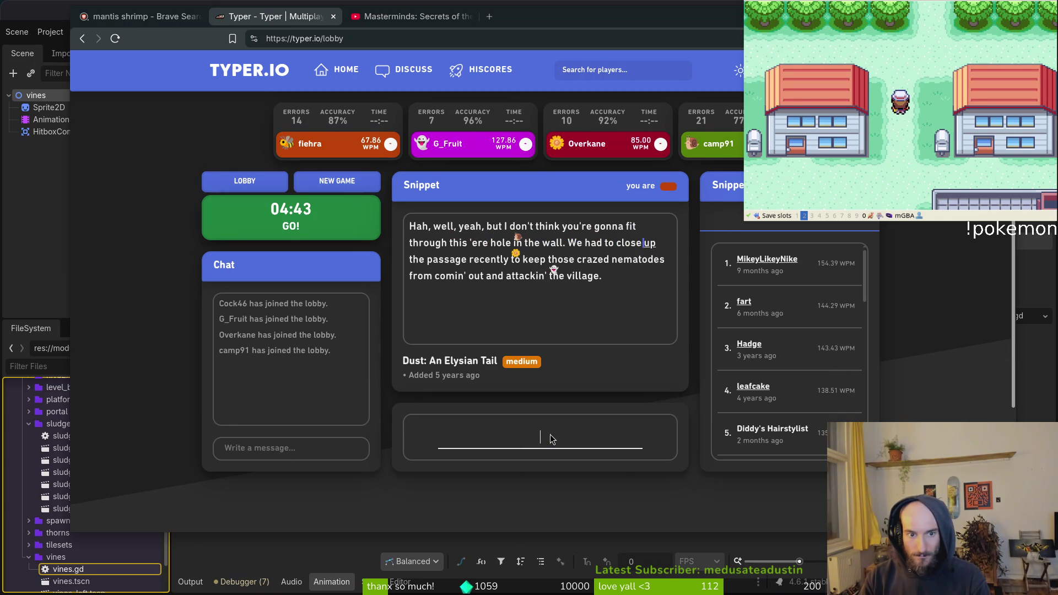
pyautogui.write('up the passage er')
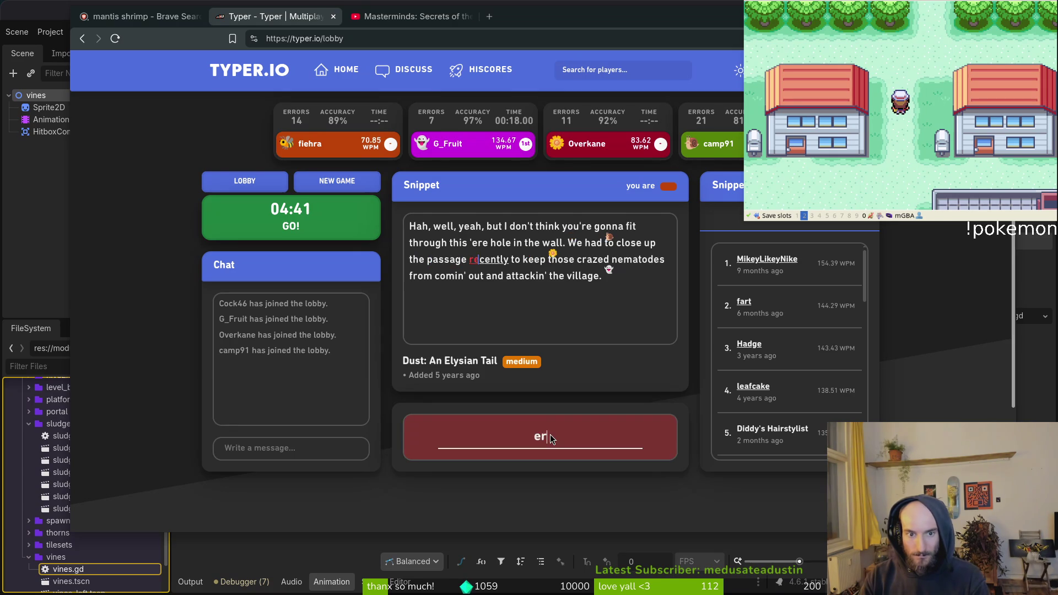
pyautogui.press('BackSpace')
pyautogui.press('BackSpace')
pyautogui.write('recently ')
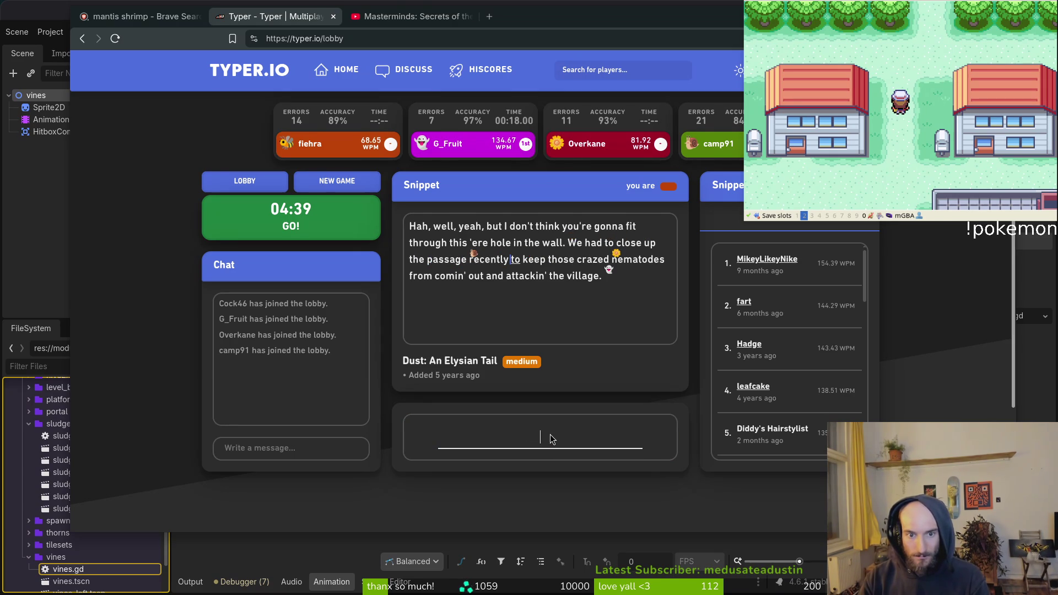
pyautogui.write('to keep those cray')
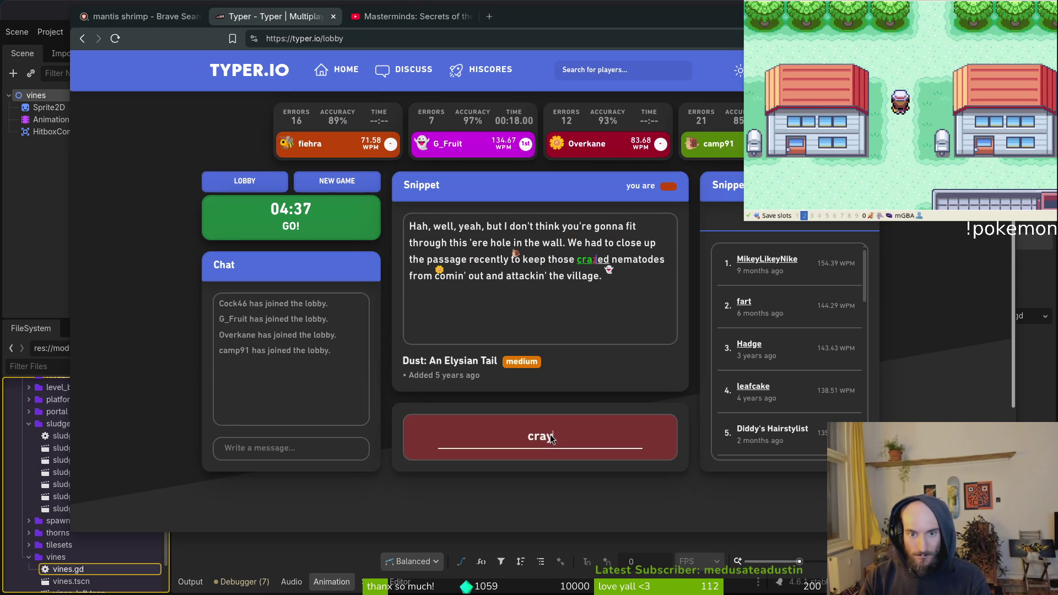
pyautogui.press('BackSpace')
pyautogui.write('zed nemato')
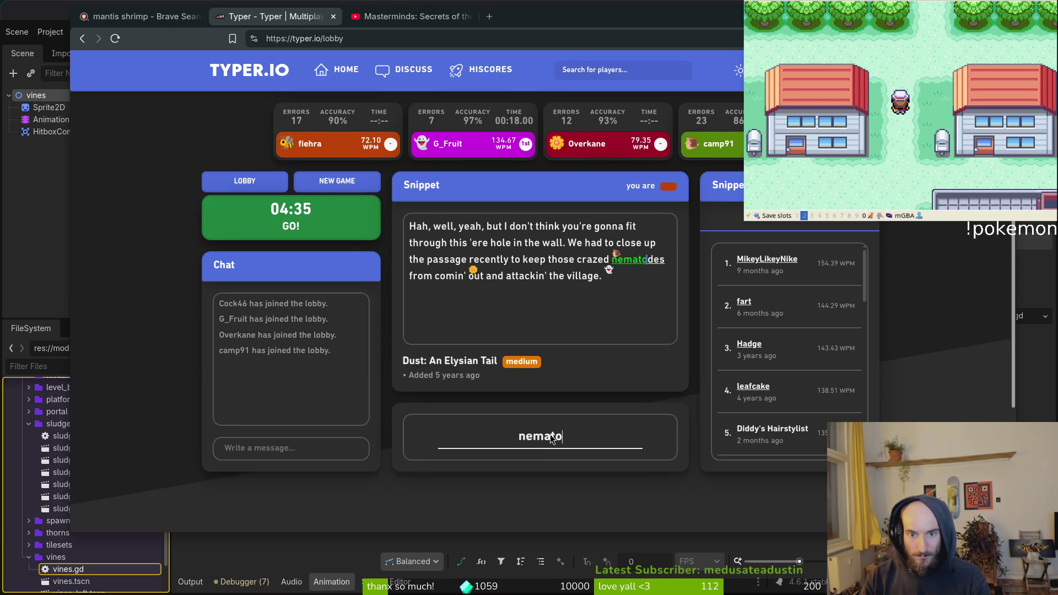
pyautogui.write('des from com')
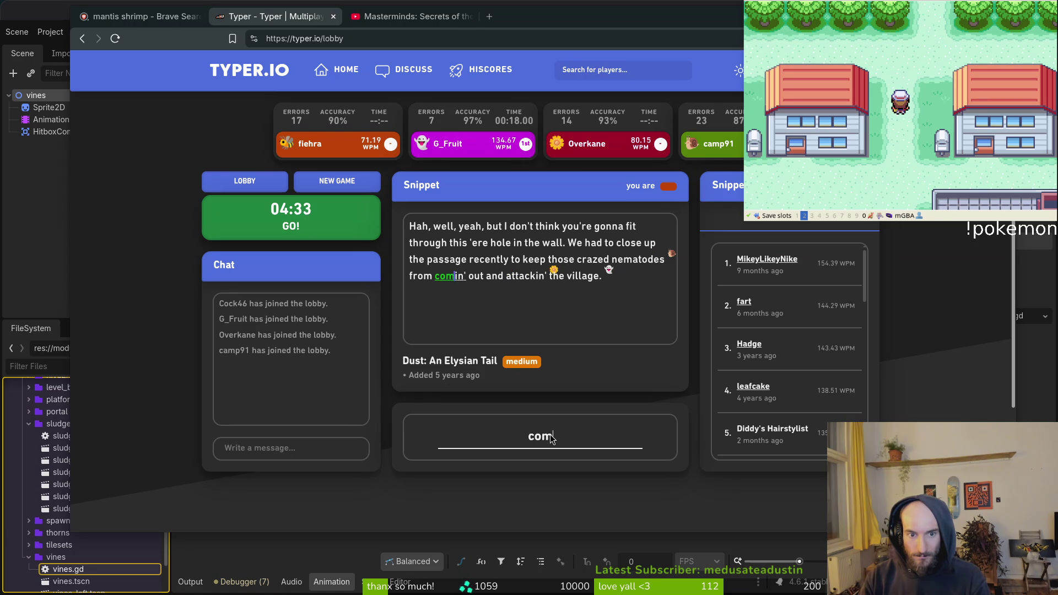
pyautogui.write('ing')
pyautogui.press('BackSpace')
pyautogui.write("' out and ")
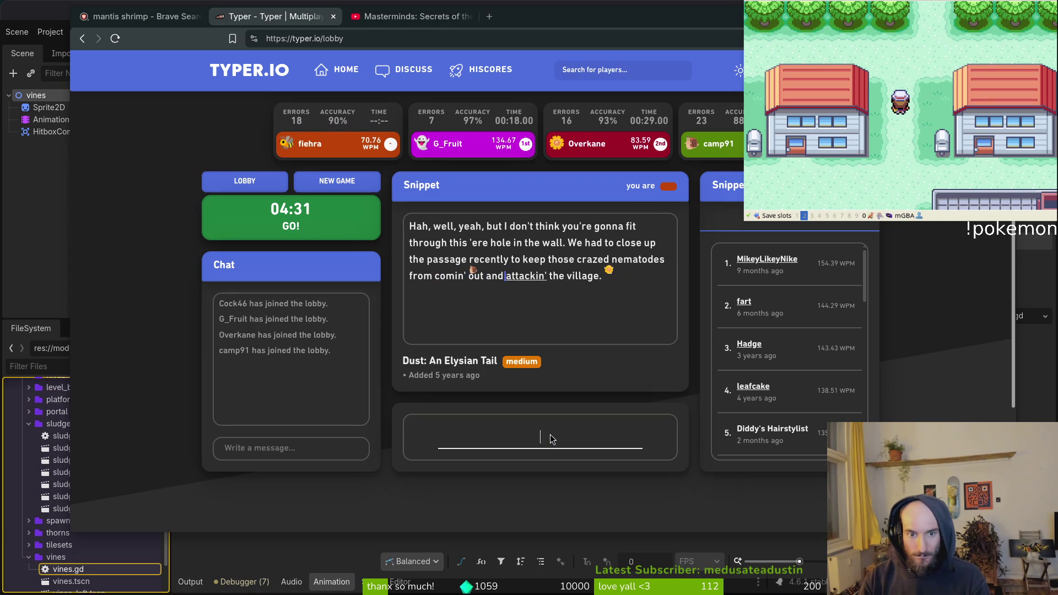
pyautogui.write("attackin' ")
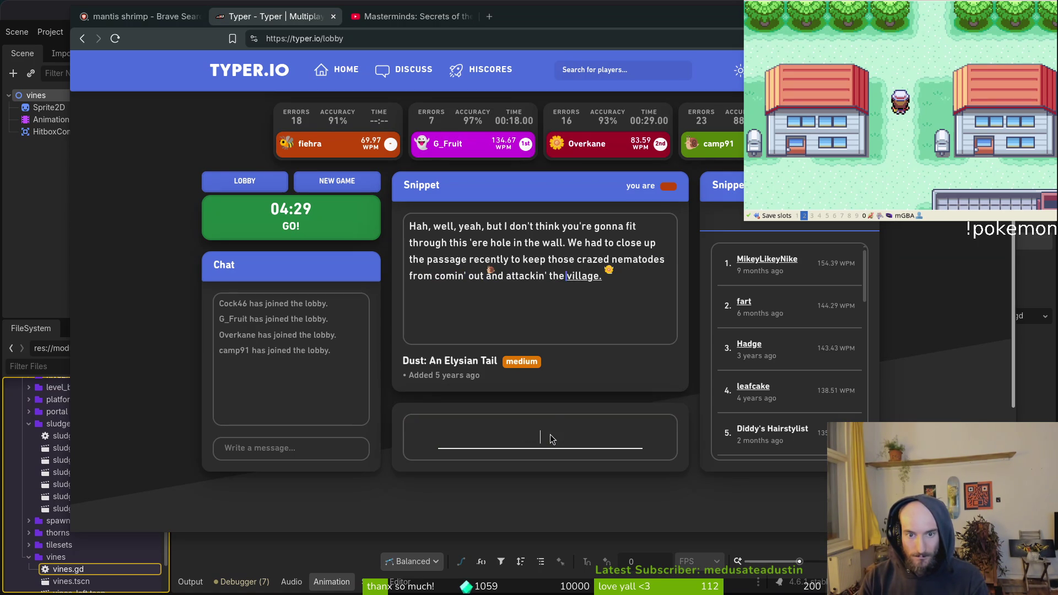
pyautogui.write('villagel')
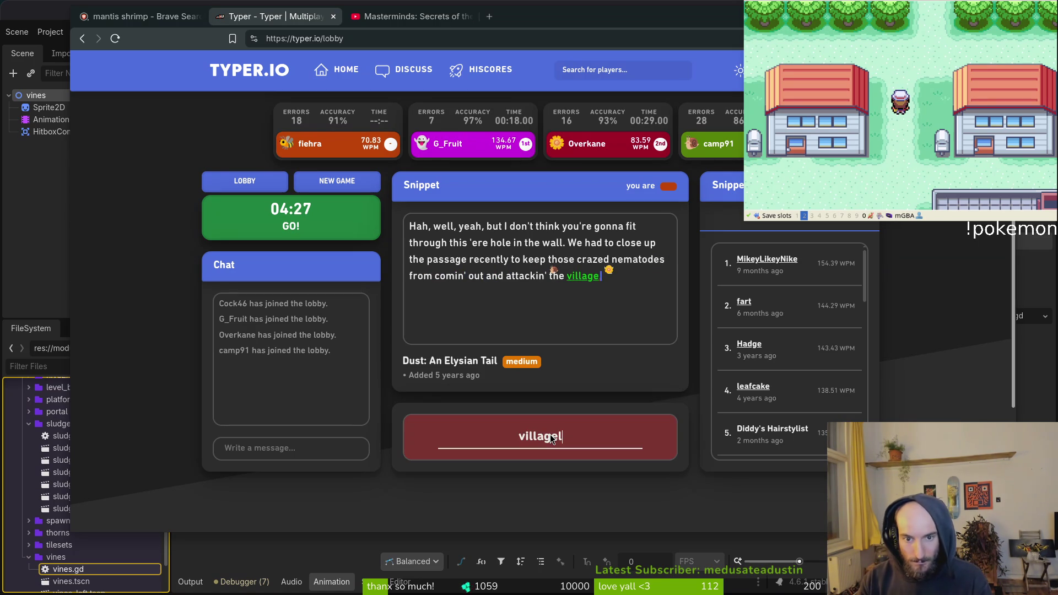
pyautogui.press('BackSpace')
pyautogui.write('.')
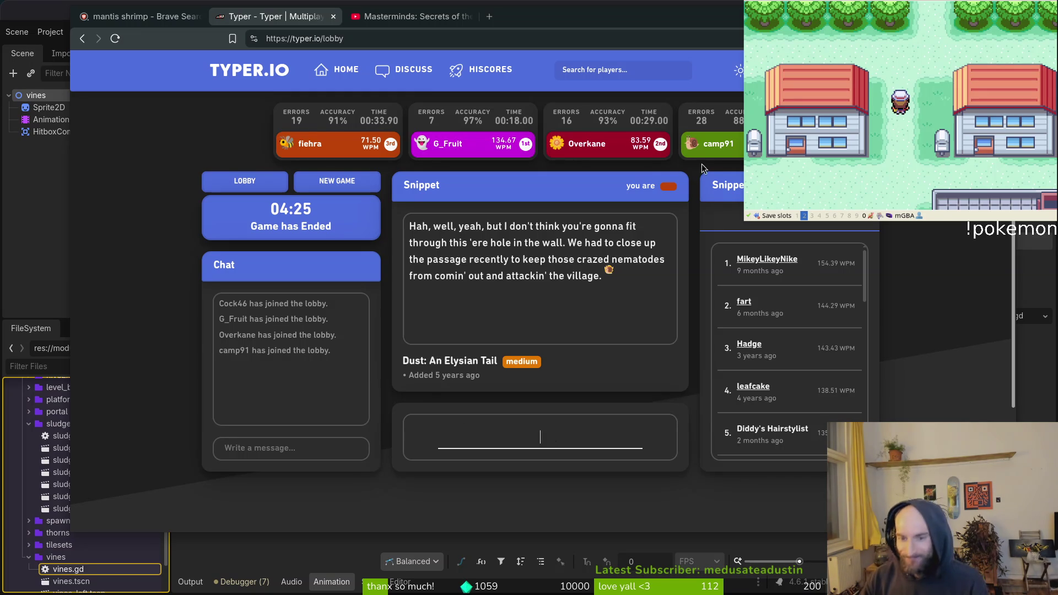
pyautogui.scroll(-3, 810, 373)
pyautogui.scroll(3, 789, 362)
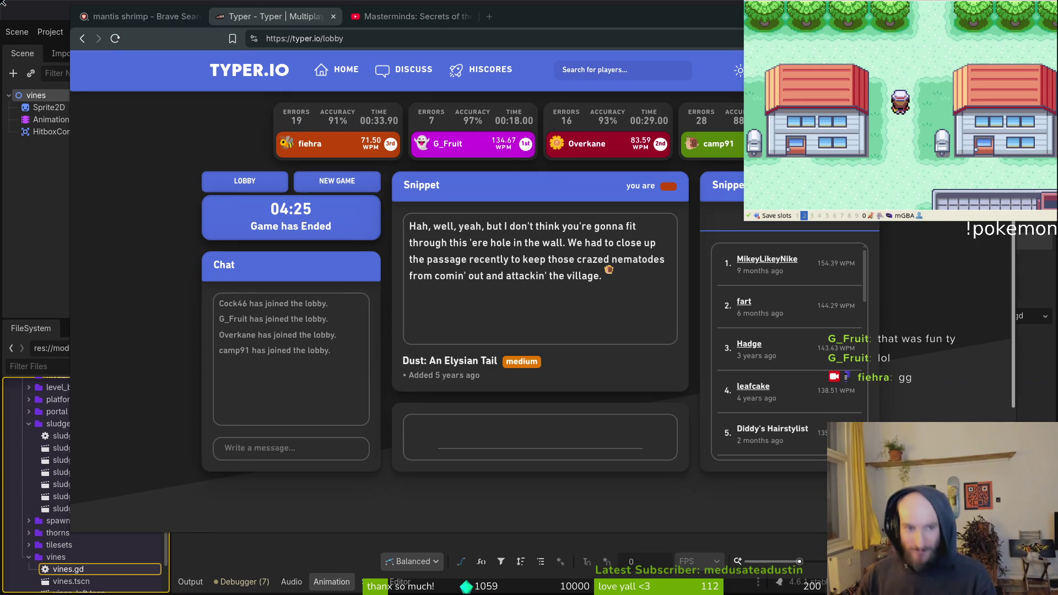
# Close the Typer.io and YouTube Masterminds tabs to return to Godot's vines scene
pyautogui.hotkey('ctrl', 'w')
pyautogui.hotkey('ctrl', 'w')
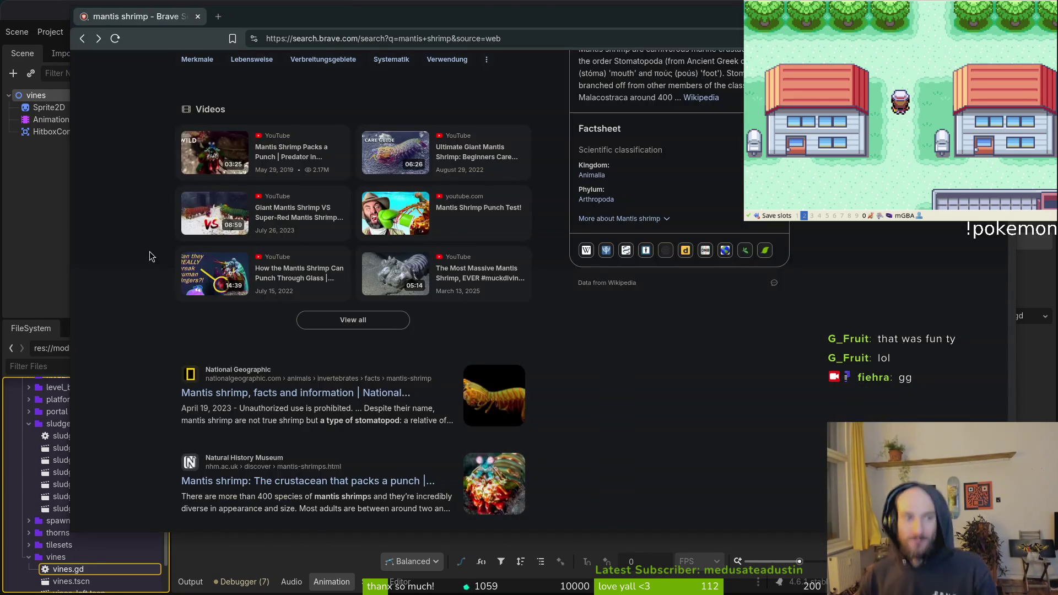
pyautogui.hotkey('ctrl', 'w')
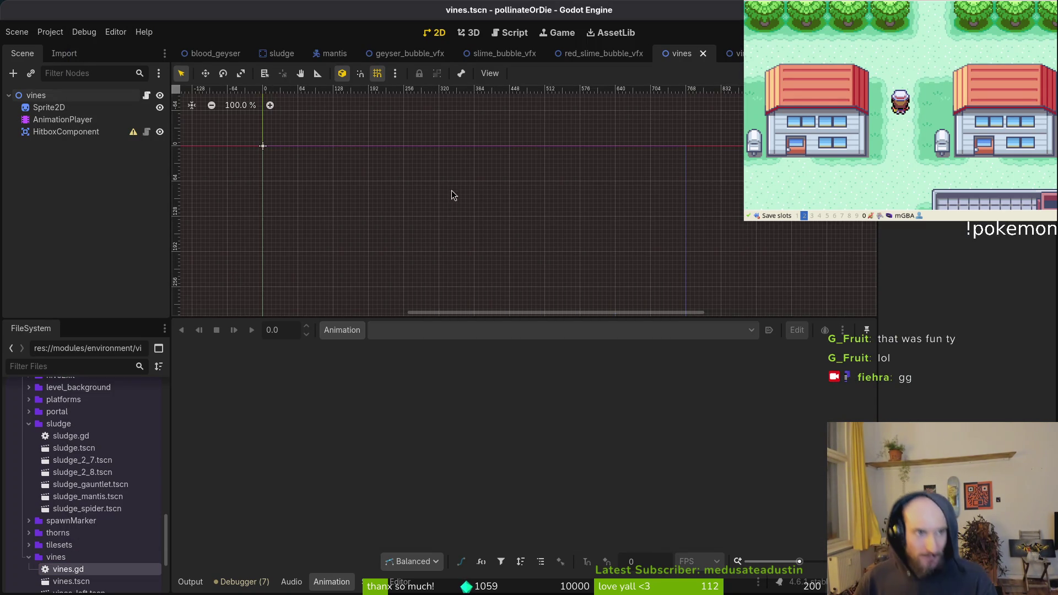
pyautogui.scroll(-3, 487, 201)
pyautogui.hscroll(-3, 488, 202)
pyautogui.scroll(-2, 487, 202)
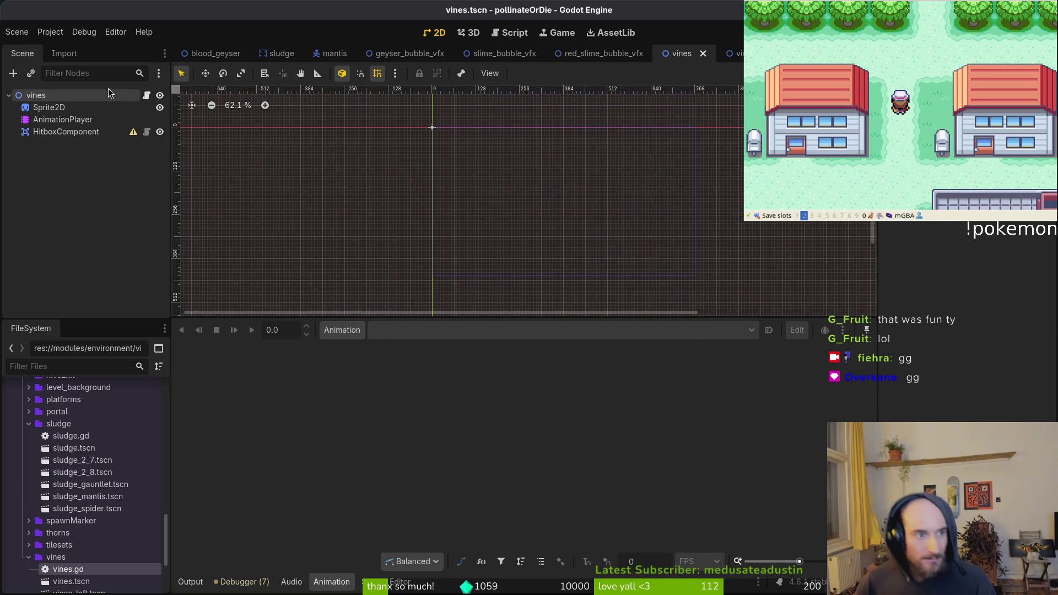
# Browse 'vine' textures via Quick Load for the Sprite2D without assigning one, then switch to Aseprite
pyautogui.click(138, 107)
pyautogui.click(1045, 210)
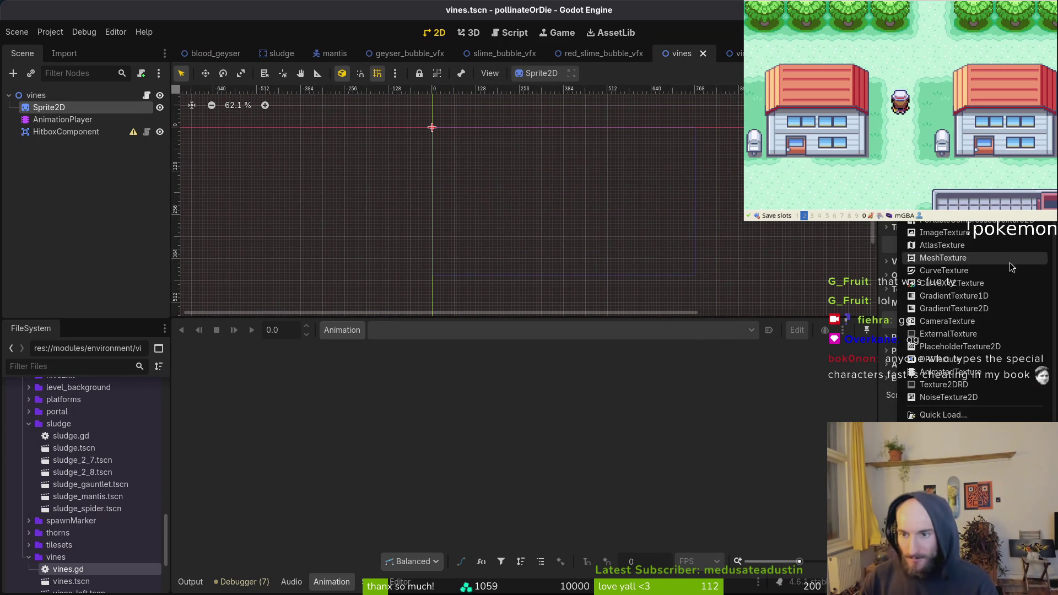
pyautogui.click(959, 417)
pyautogui.write('vine')
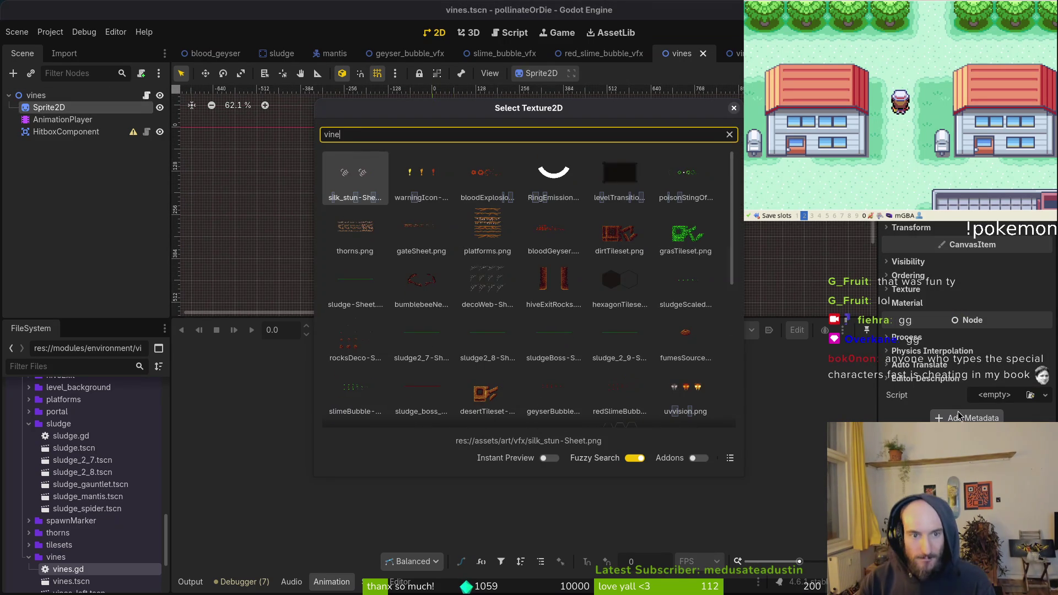
pyautogui.press('Escape')
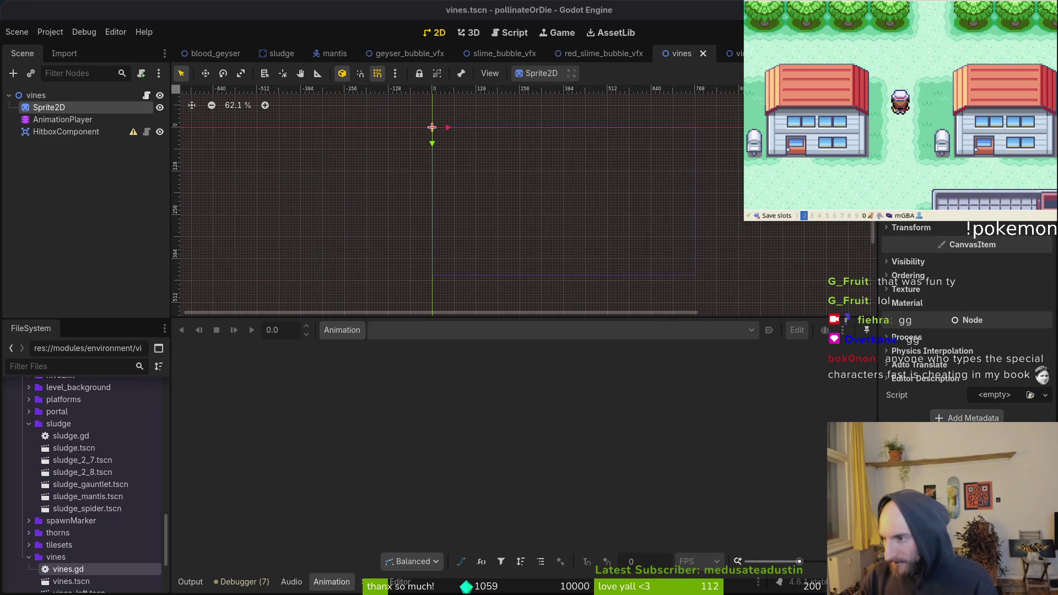
pyautogui.hotkey('alt', 'Tab')
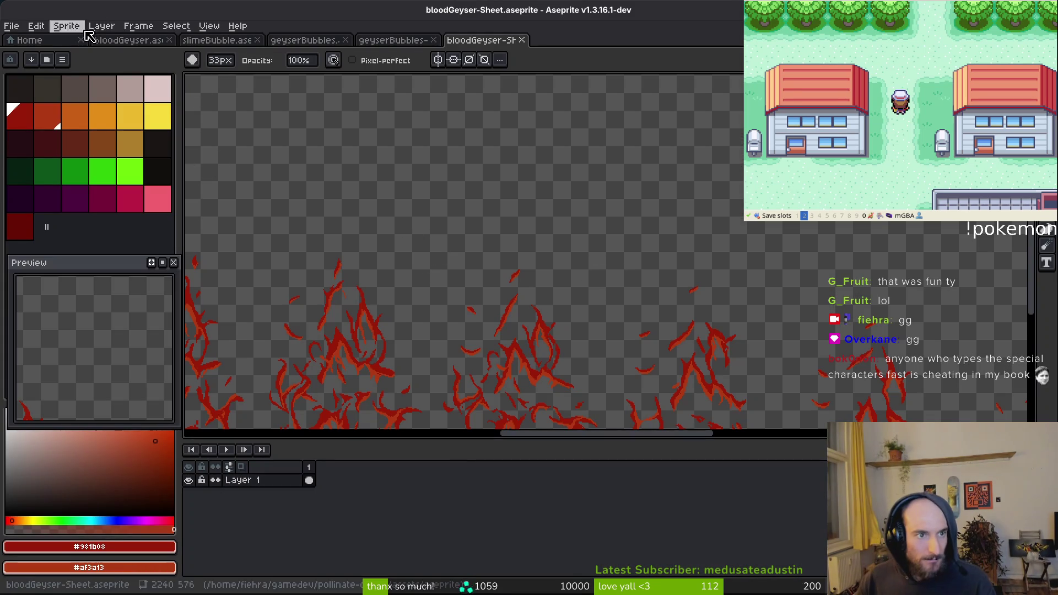
# Open mantisArena.aseprite from the Home page's recent files
pyautogui.click(22, 40)
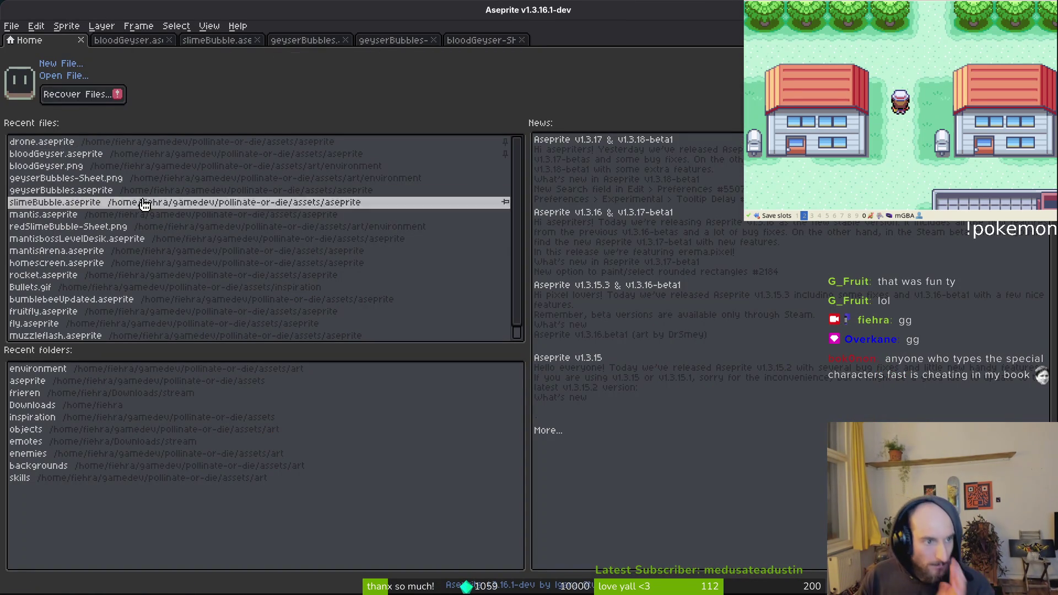
pyautogui.click(114, 258)
pyautogui.scroll(-3, 473, 302)
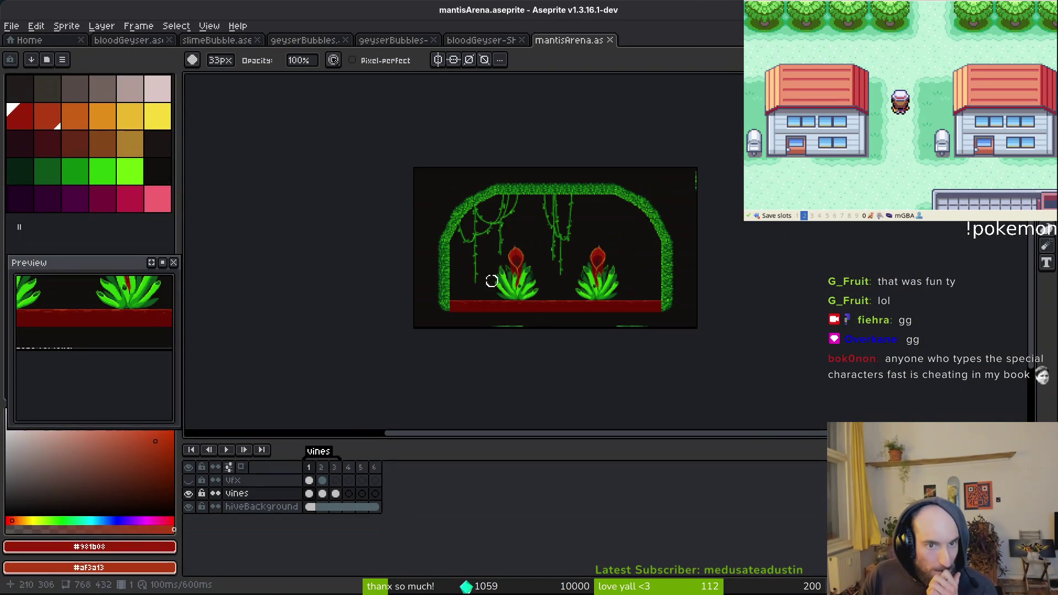
# Step through the vines layer's frames 2 and 3, then return to frame 1
pyautogui.click(322, 494)
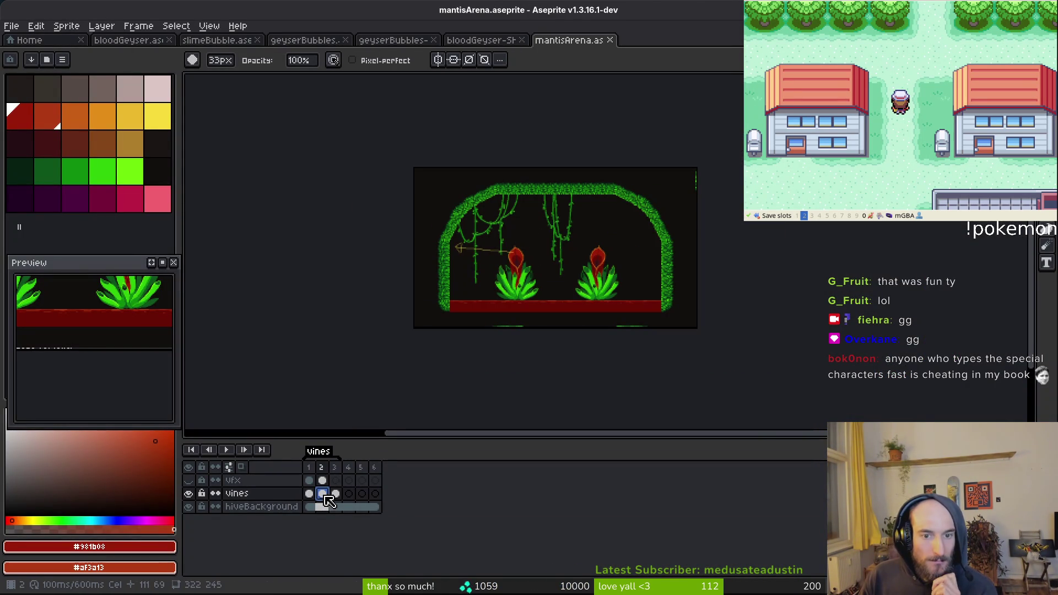
pyautogui.click(336, 494)
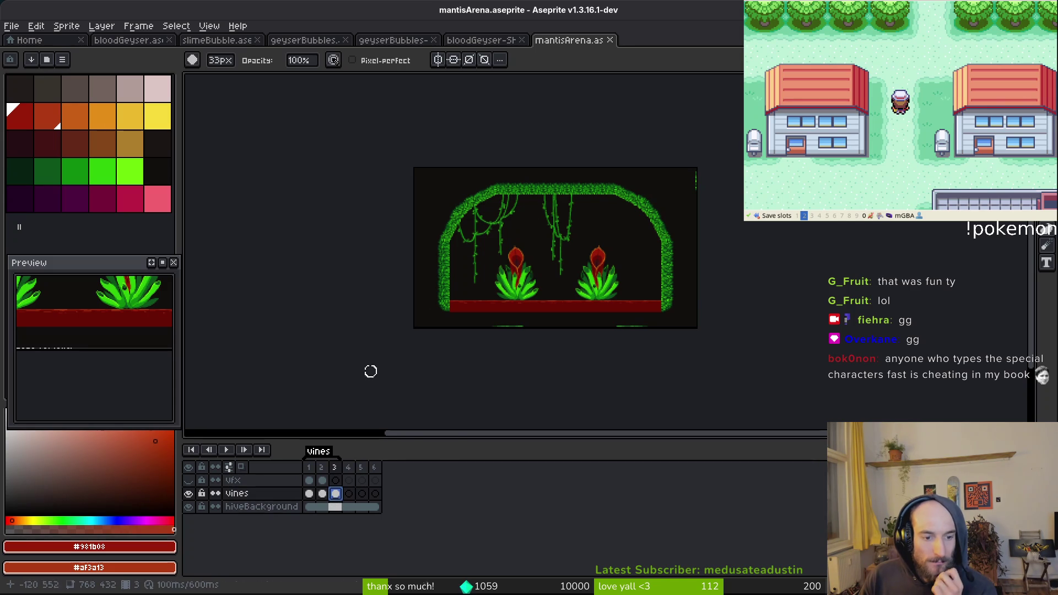
pyautogui.scroll(3, 541, 207)
pyautogui.scroll(1, 524, 253)
pyautogui.scroll(-4, 586, 229)
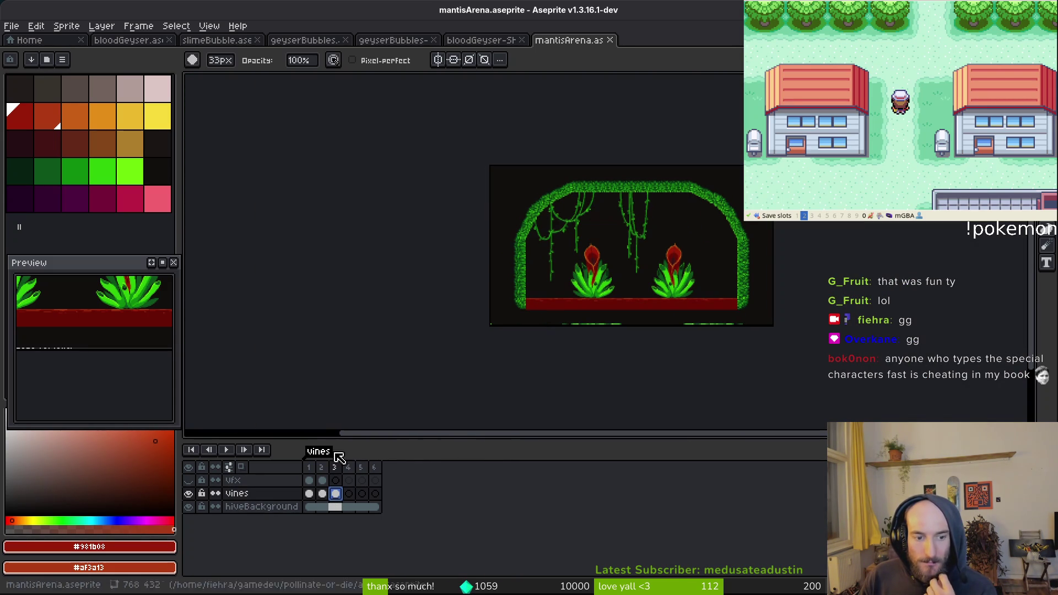
pyautogui.click(309, 493)
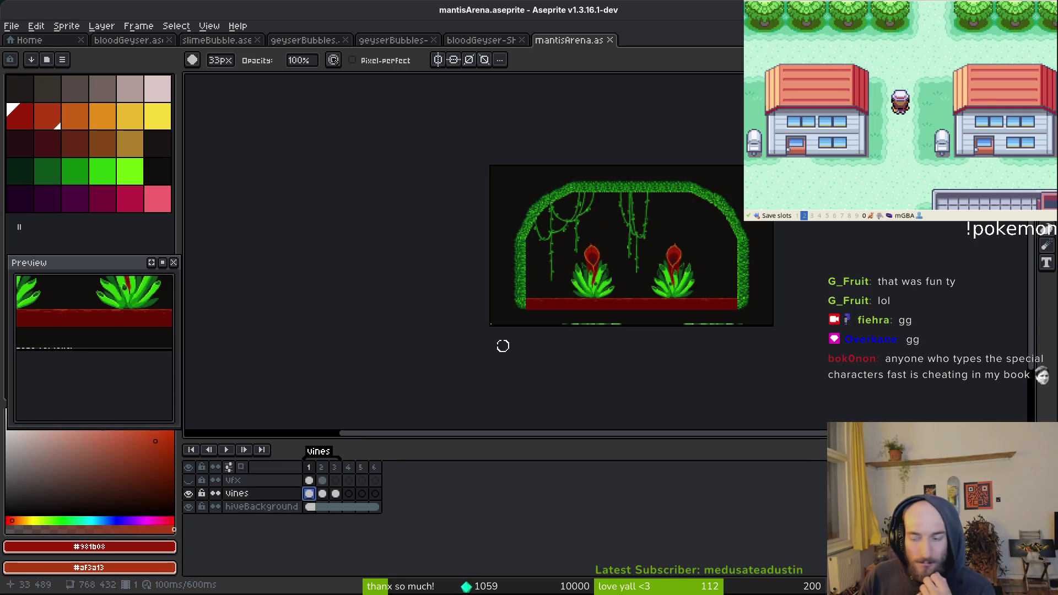
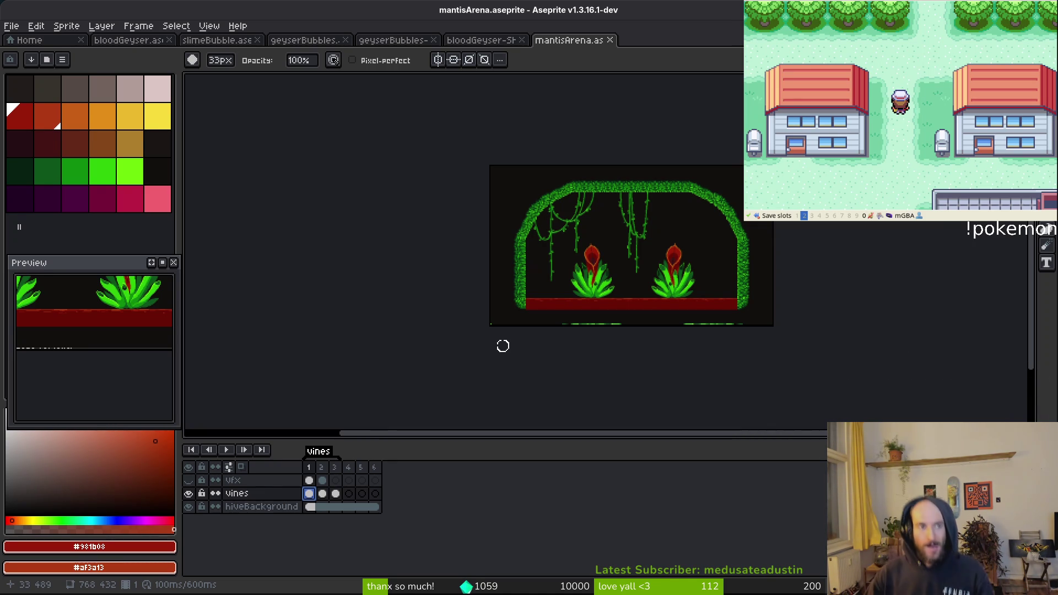
# Create a new 128×256 transparent sprite, Sprite-0002
pyautogui.click(12, 26)
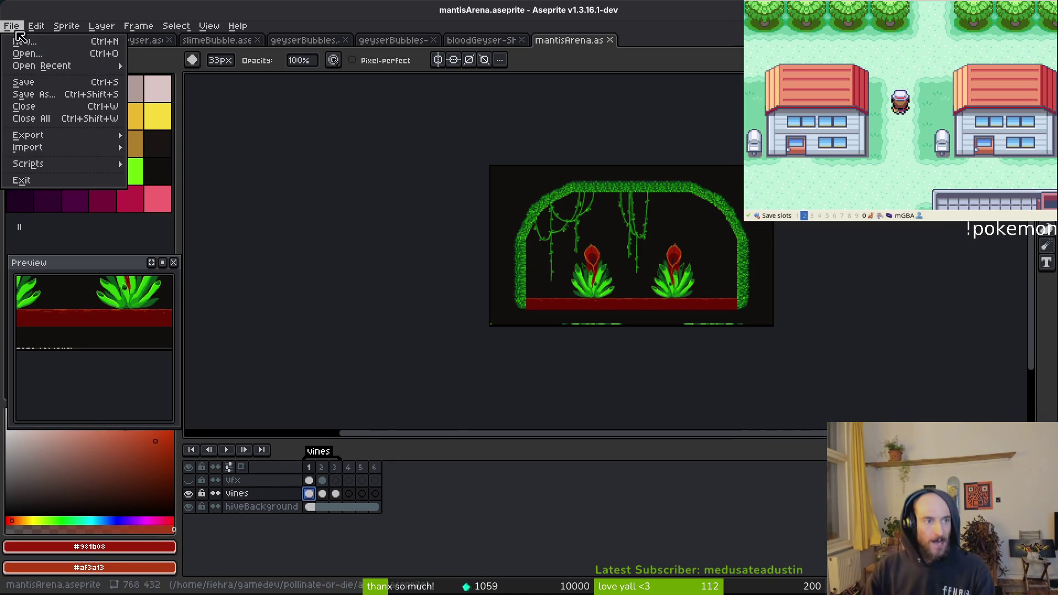
pyautogui.click(45, 43)
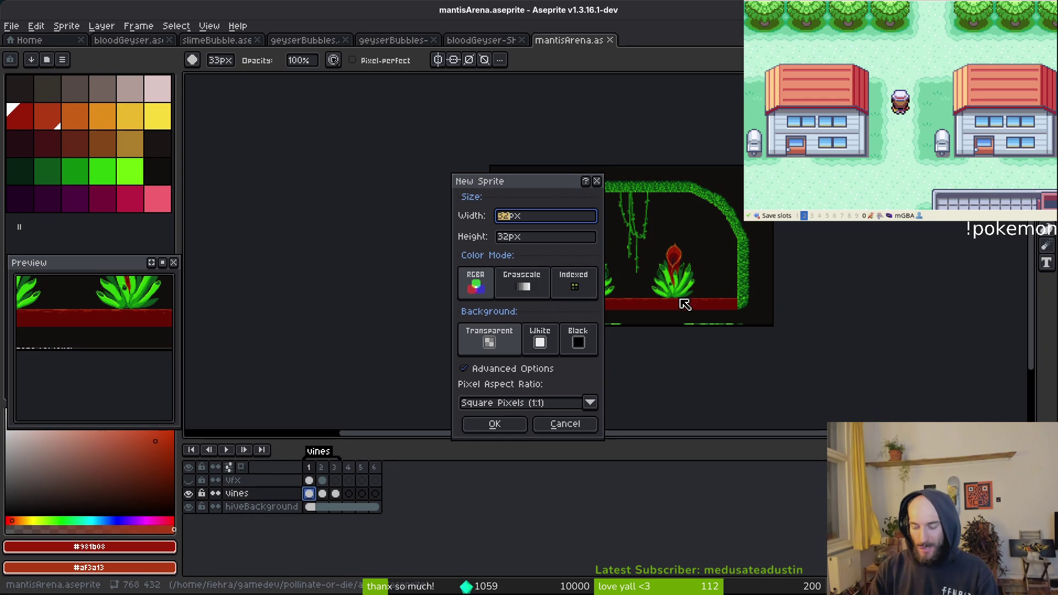
pyautogui.press('Tab')
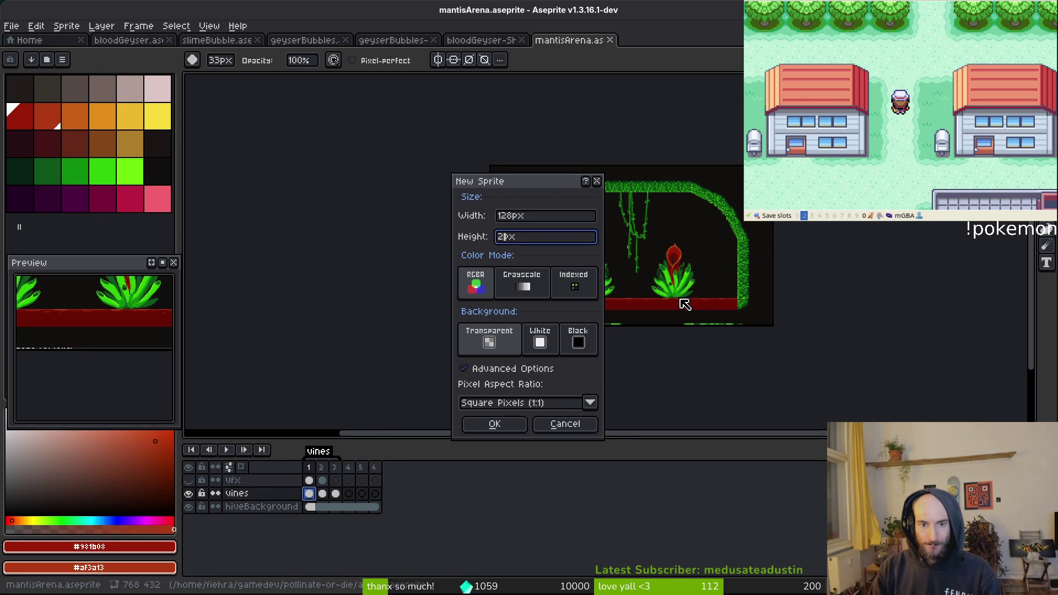
pyautogui.write('256')
pyautogui.press('Return')
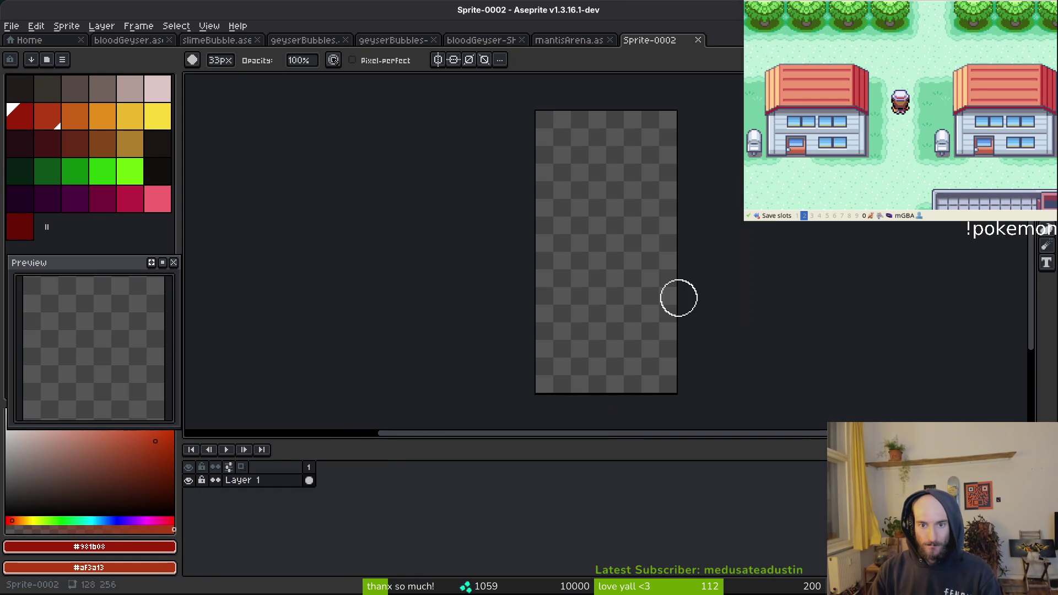
# Try a wider canvas size, then undo the resize and clear any selection
pyautogui.hotkey('ctrl', 'alt', 'c')
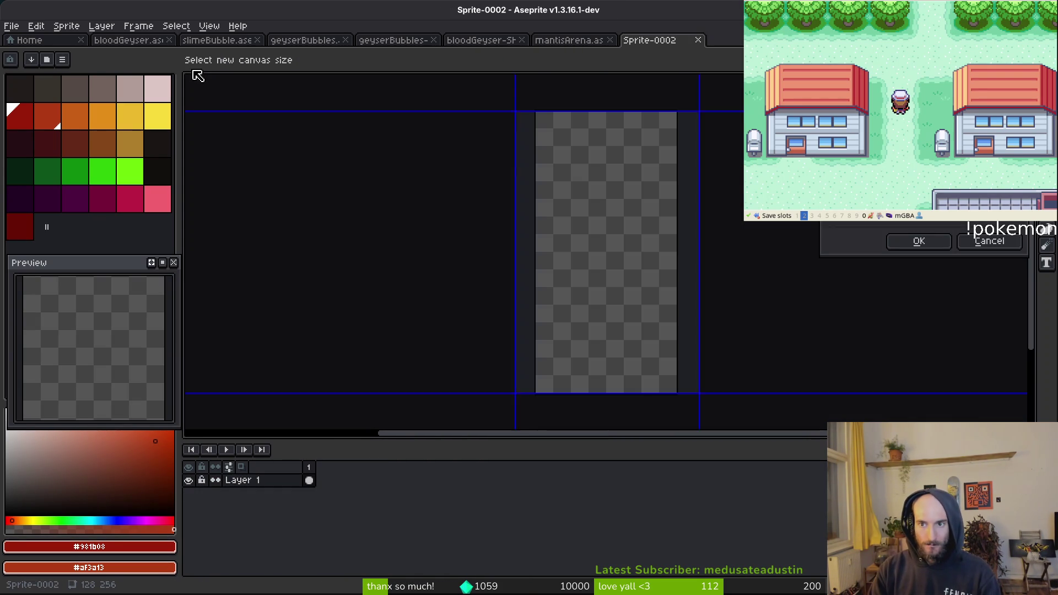
pyautogui.press('Return')
pyautogui.hotkey('ctrl', 's')
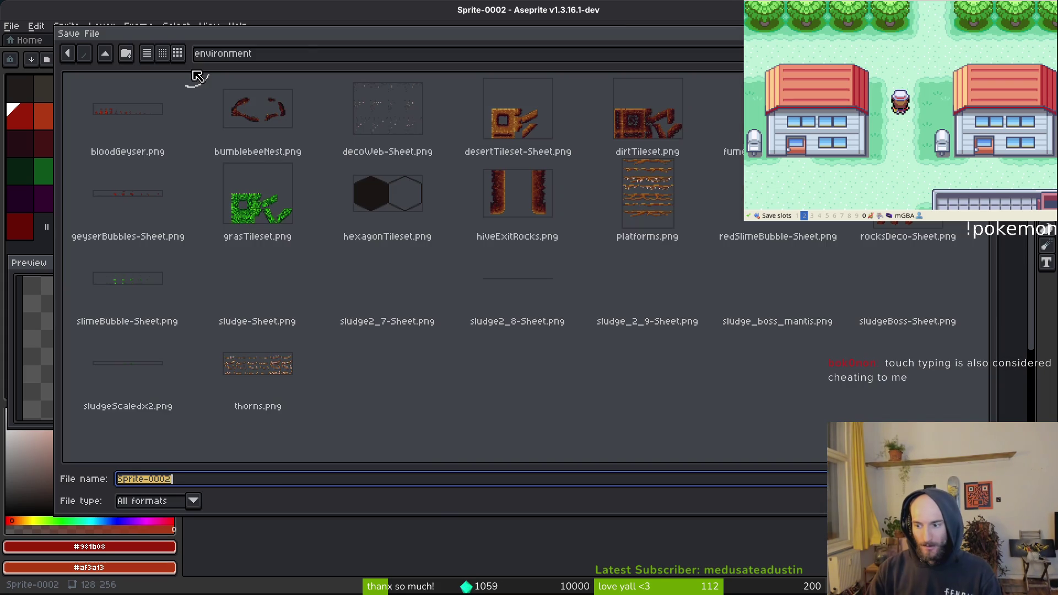
pyautogui.press('Escape')
pyautogui.hotkey('alt', 'e')
pyautogui.press('Return')
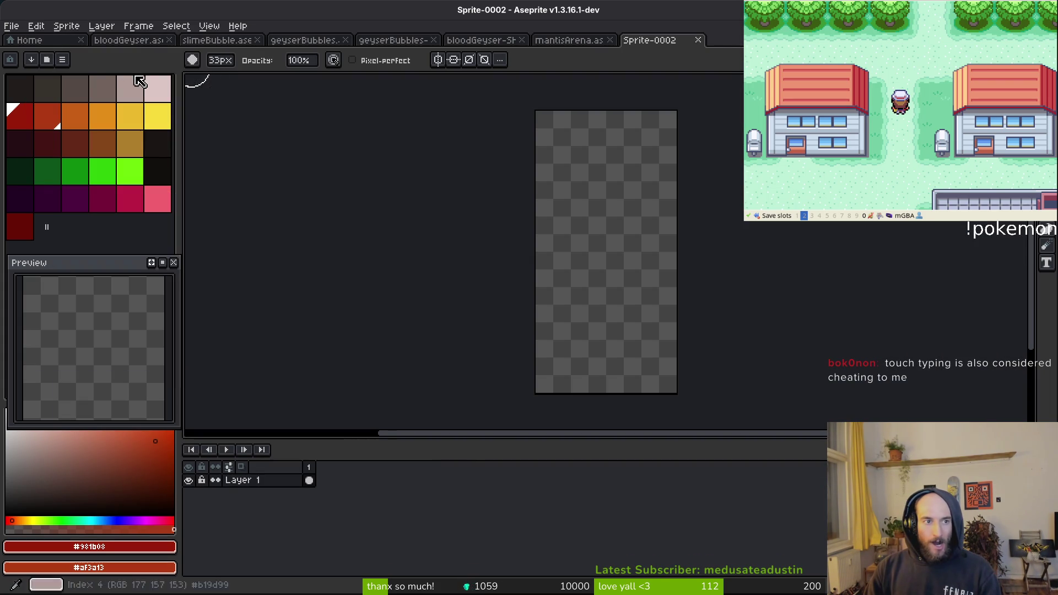
pyautogui.hotkey('ctrl', 'a')
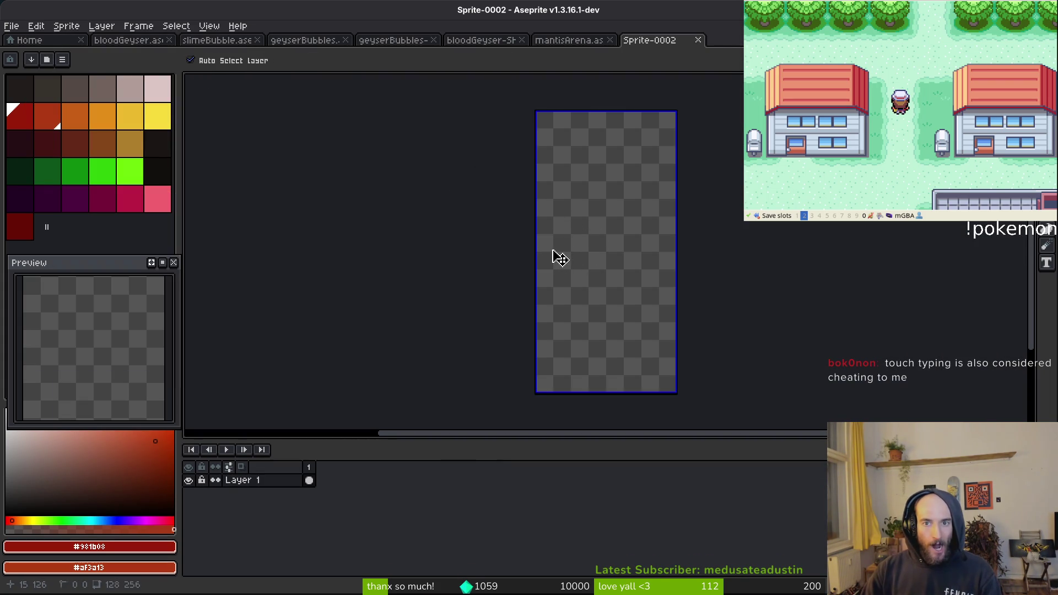
pyautogui.hotkey('ctrl', 'd')
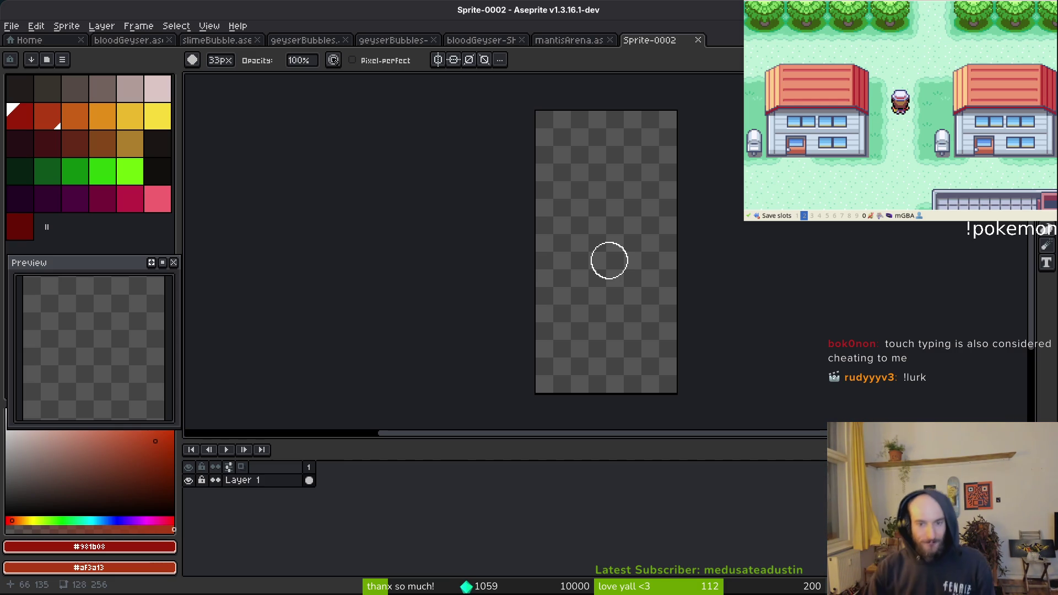
# Widen the blank sprite's canvas to 160×256
pyautogui.hotkey('ctrl', 'alt', 'c')
pyautogui.moveTo(661, 302); pyautogui.dragTo(618, 295)
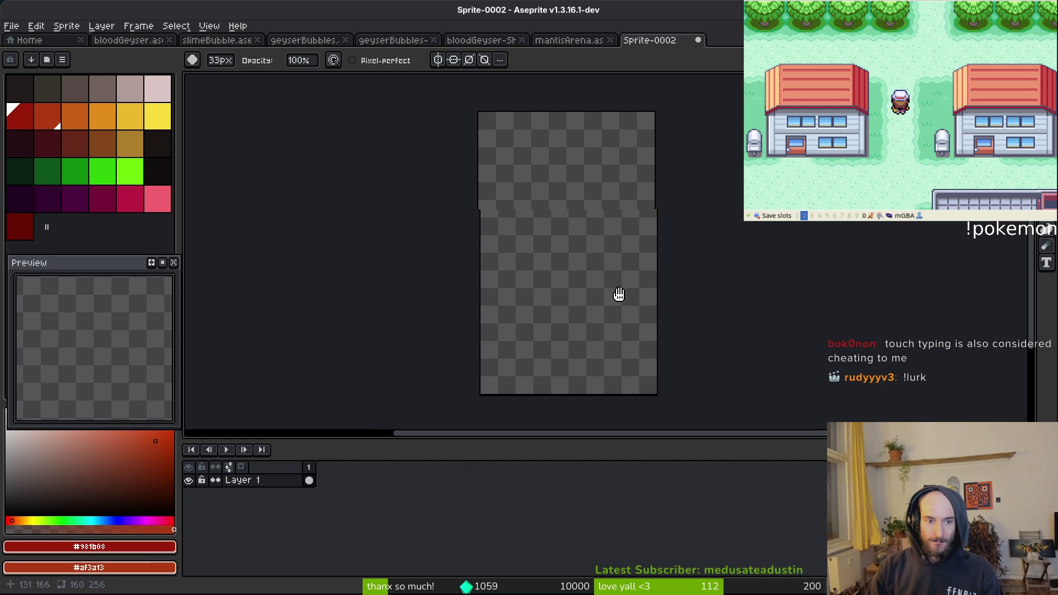
pyautogui.scroll(-5, 586, 288)
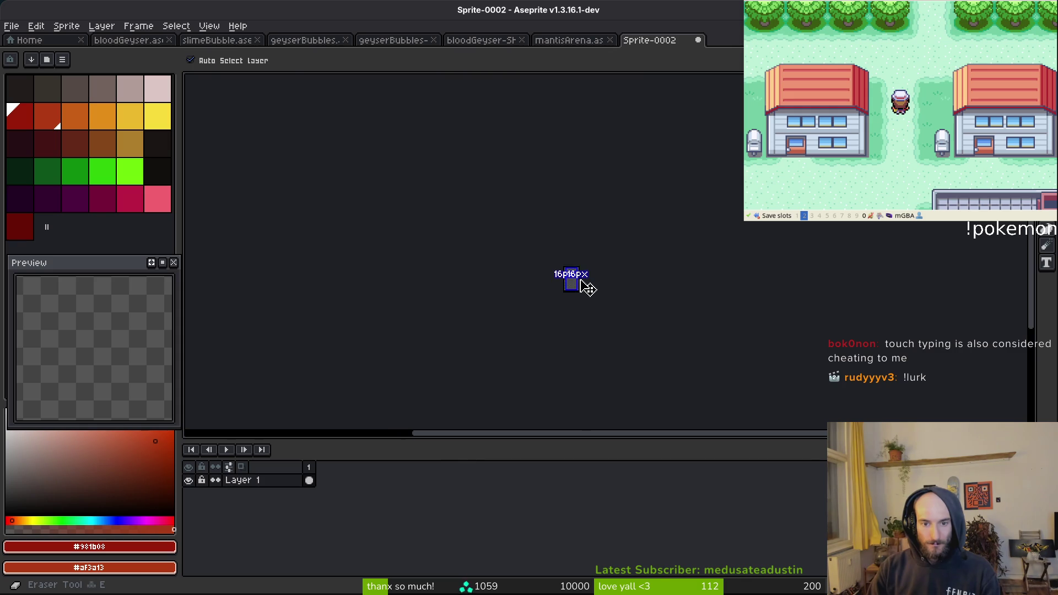
pyautogui.scroll(8, 586, 288)
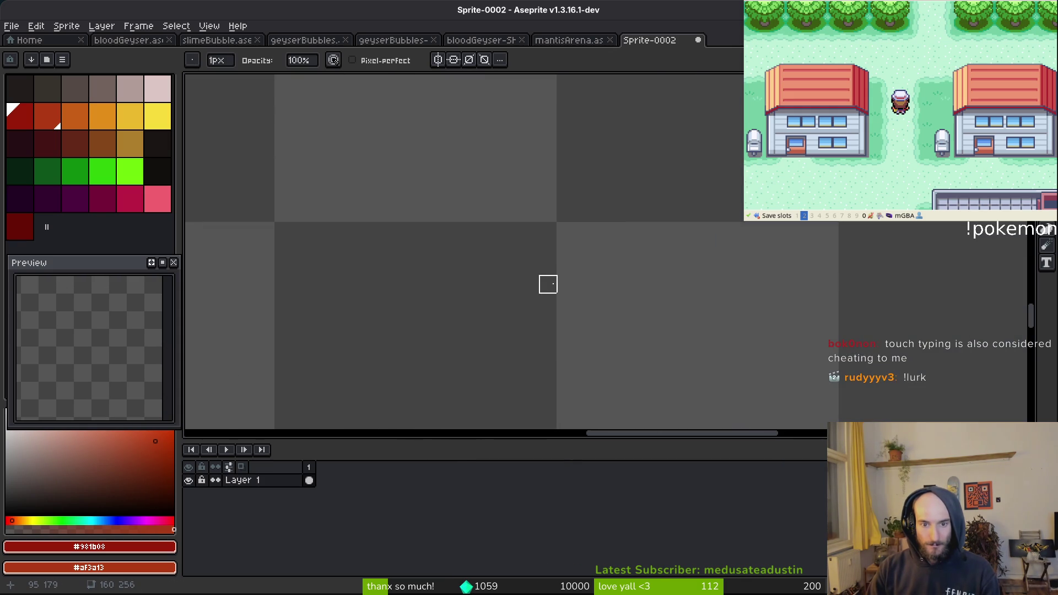
pyautogui.scroll(-4, 549, 284)
pyautogui.press('b')
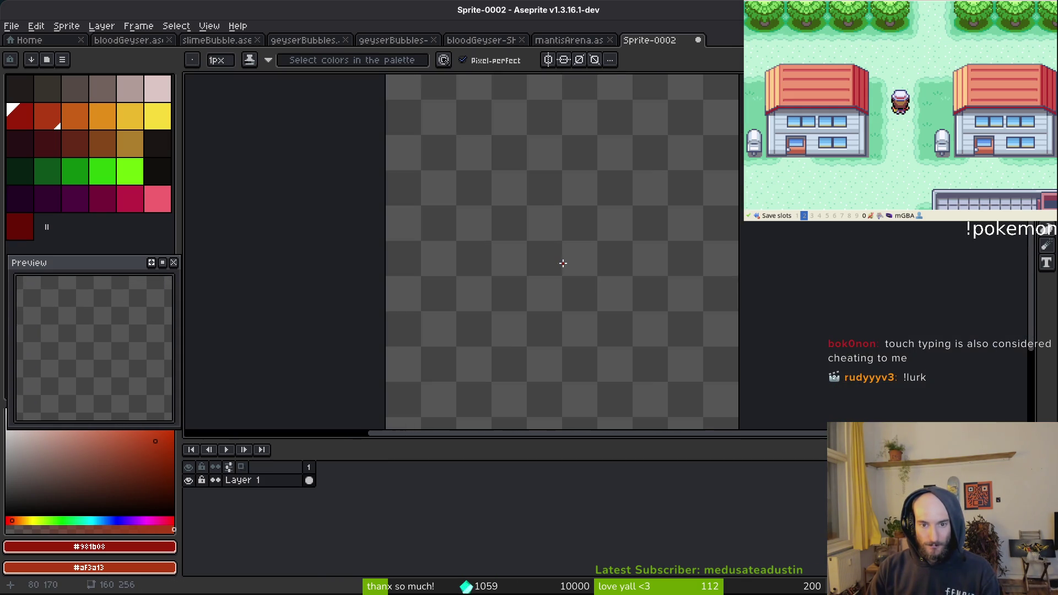
pyautogui.scroll(-4, 562, 263)
pyautogui.press('v')
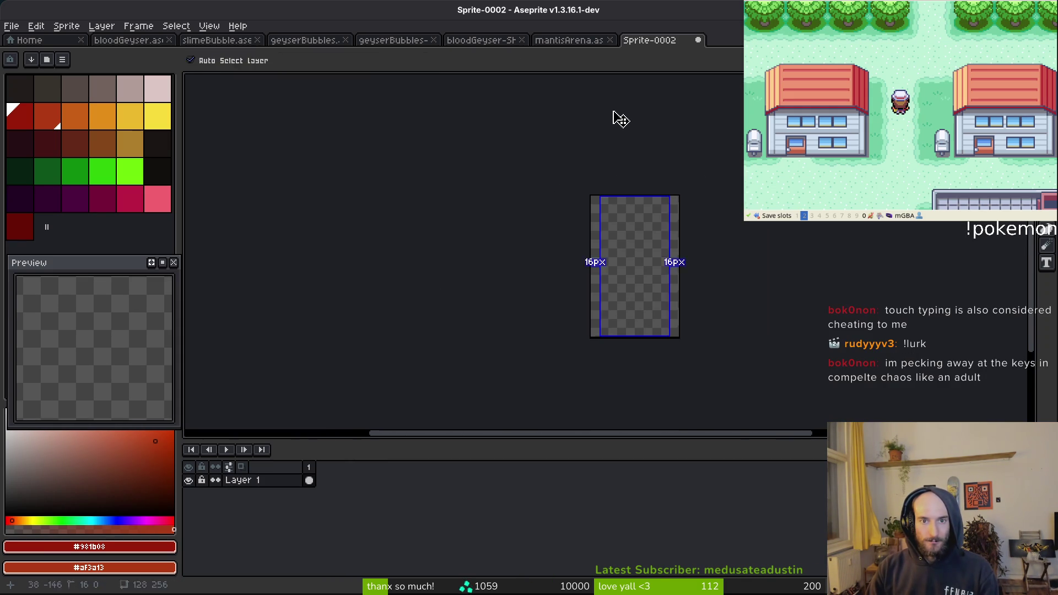
# Save the sprite as vinesSide.aseprite in the assets/aseprite folder
pyautogui.hotkey('ctrl', 's')
pyautogui.write('vineSide')
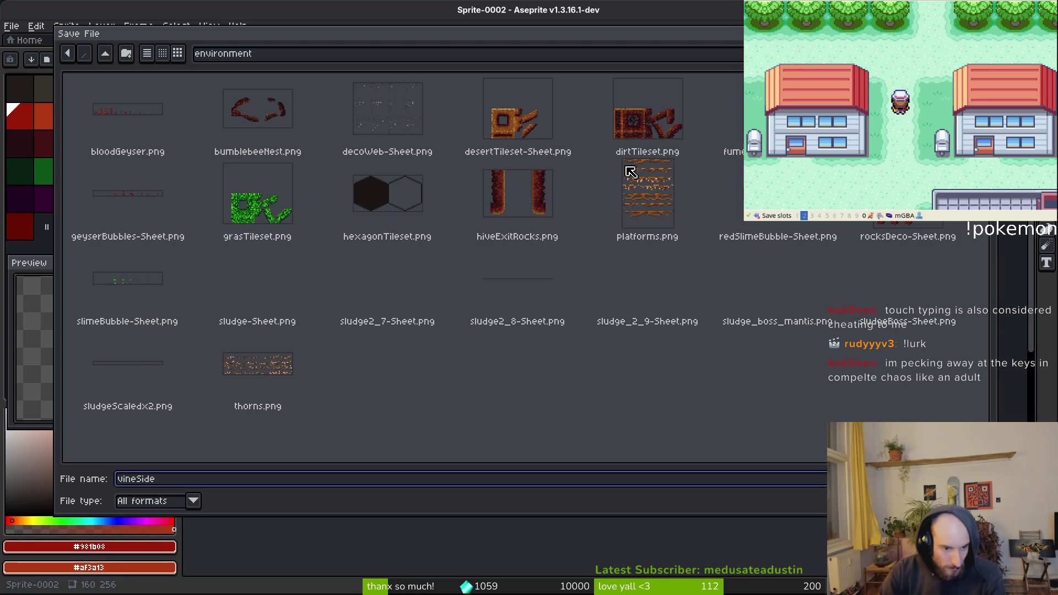
pyautogui.click(104, 53)
pyautogui.click(104, 53)
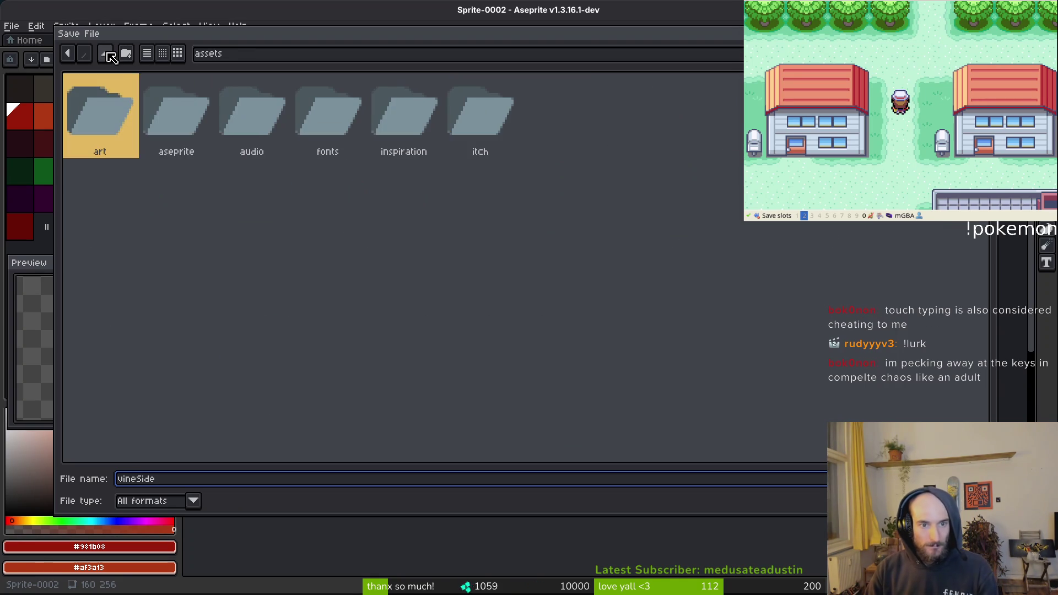
pyautogui.doubleClick(171, 109)
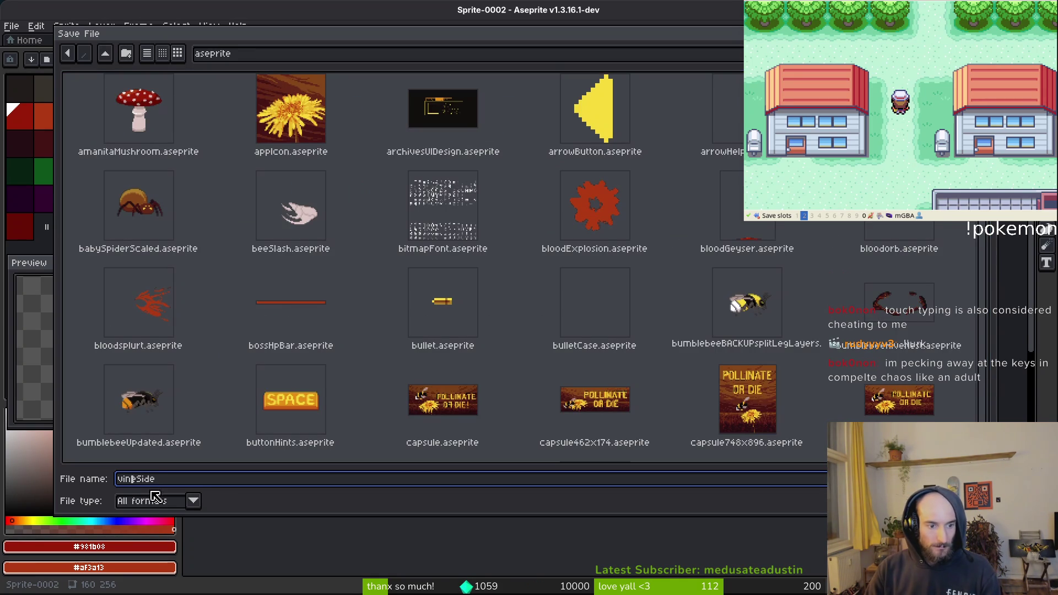
pyautogui.click(136, 479)
pyautogui.write('s')
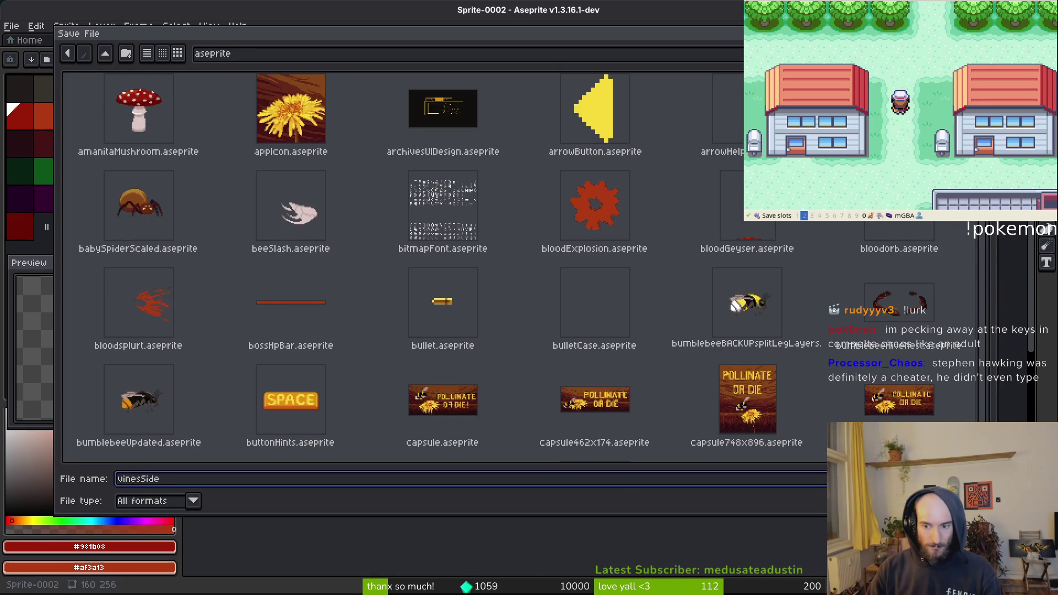
pyautogui.press('Return')
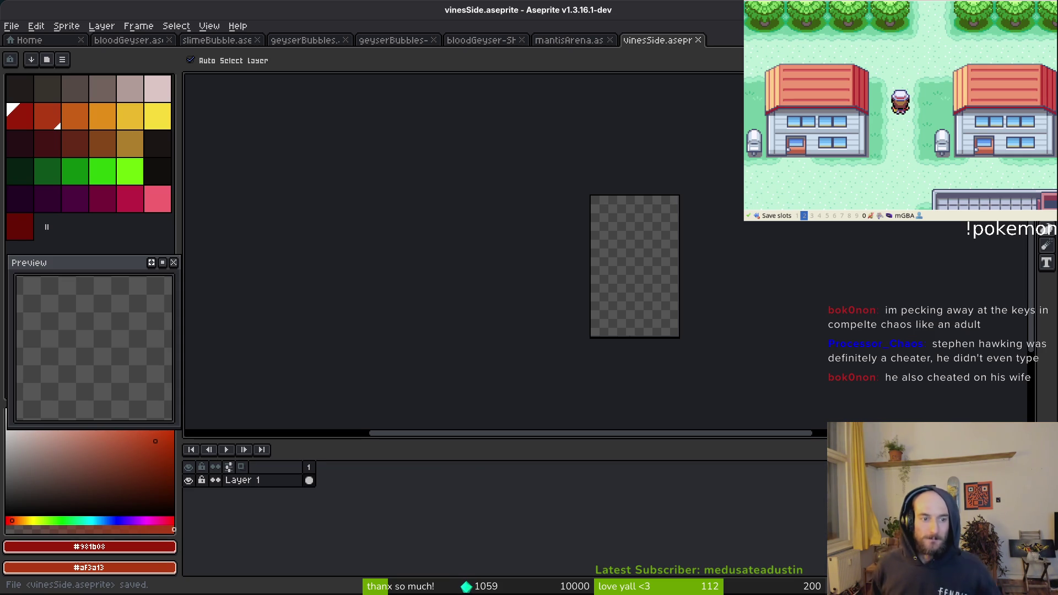
# Copy the left-hand hanging vines from the mantisArena document
pyautogui.press('m')
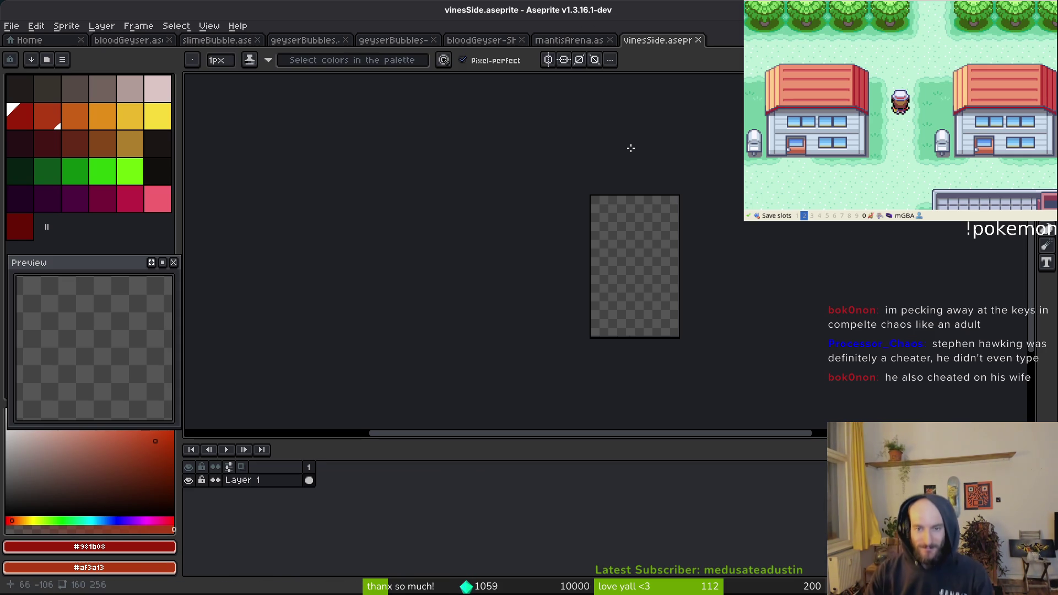
pyautogui.press('v')
pyautogui.press('b')
pyautogui.click(570, 40)
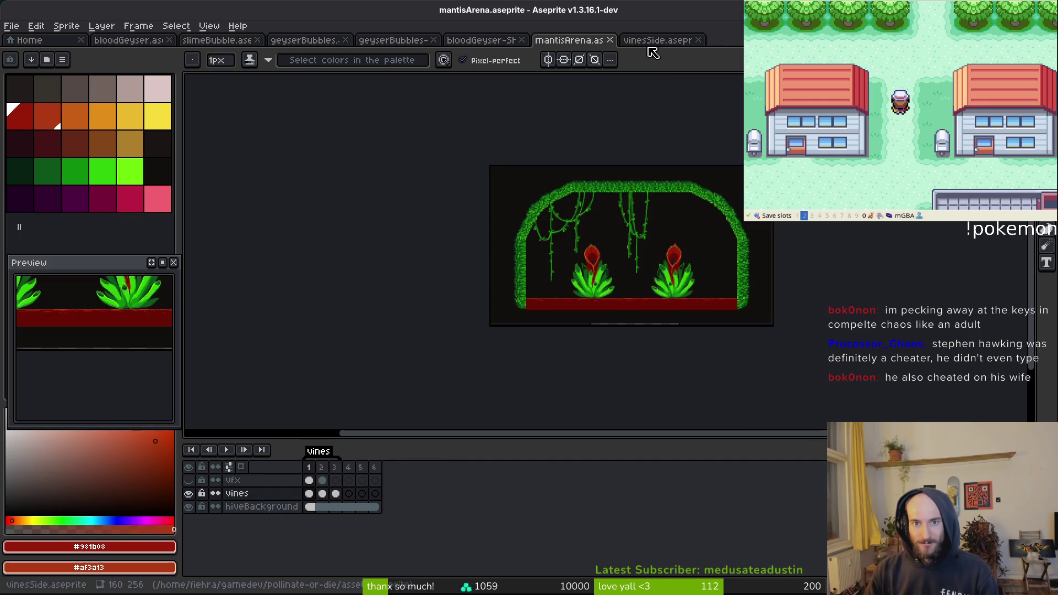
pyautogui.press('m')
pyautogui.moveTo(620, 146)
pyautogui.mouseDown()
pyautogui.moveTo(496, 359)
pyautogui.moveTo(400, 428)
pyautogui.mouseUp()
pyautogui.scroll(-1, 496, 359)
pyautogui.scroll(-2, 400, 428)
pyautogui.scroll(-1, 518, 288)
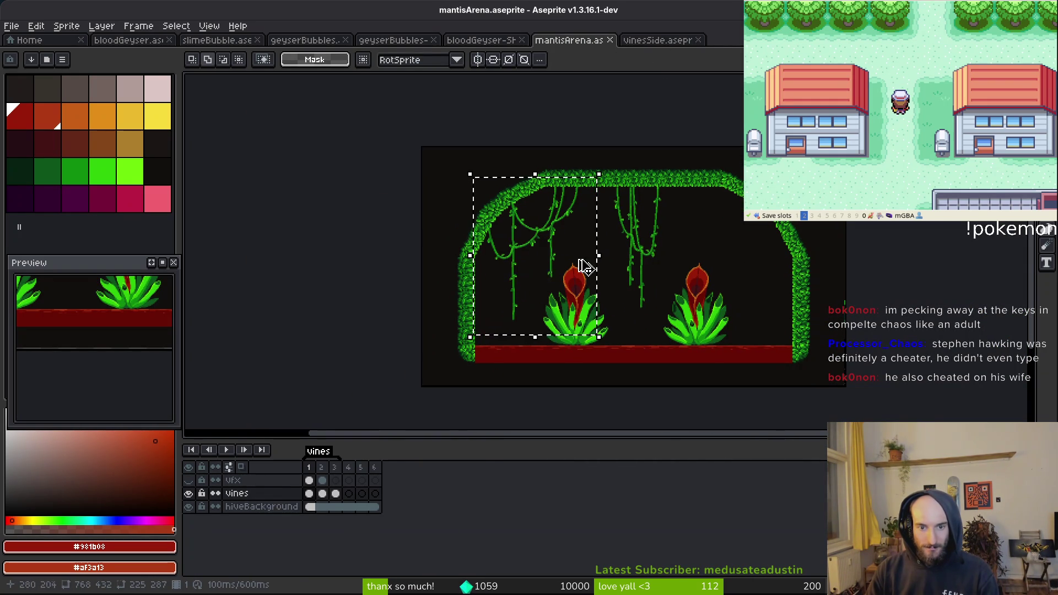
pyautogui.press('Delete')
pyautogui.hotkey('ctrl', 'z')
pyautogui.hotkey('ctrl', 'c')
# Paste the vines into vinesSide, shifted toward the left edge
pyautogui.hotkey('ctrl', 'Tab')
pyautogui.hotkey('ctrl', 'v')
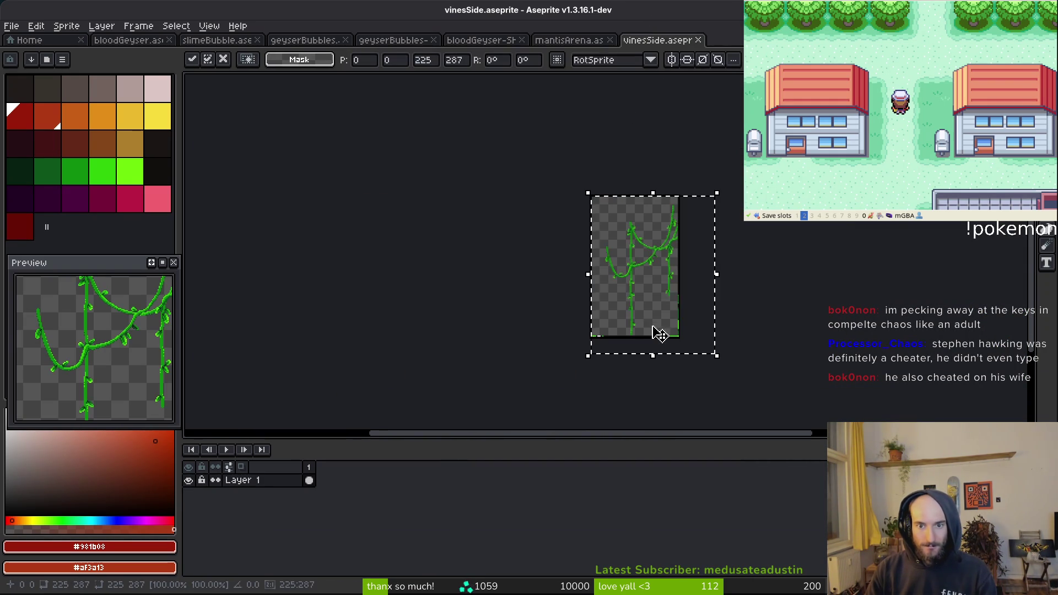
pyautogui.scroll(3, 658, 260)
pyautogui.scroll(-3, 657, 260)
pyautogui.moveTo(649, 237)
pyautogui.mouseDown()
pyautogui.moveTo(625, 231)
pyautogui.moveTo(637, 234)
pyautogui.mouseUp()
pyautogui.scroll(4, 640, 233)
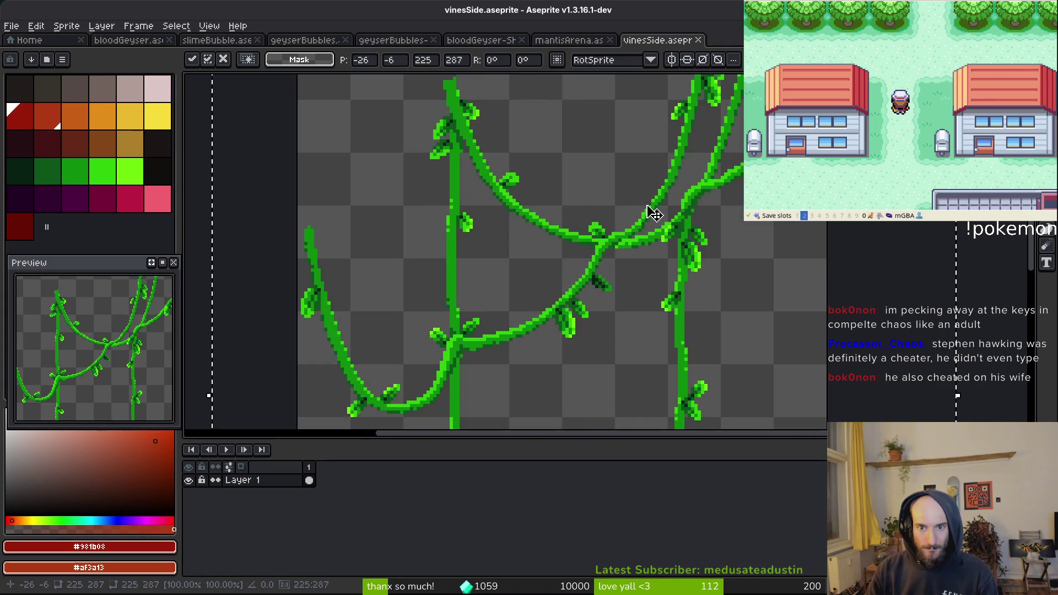
pyautogui.scroll(-3, 732, 270)
pyautogui.press('Return')
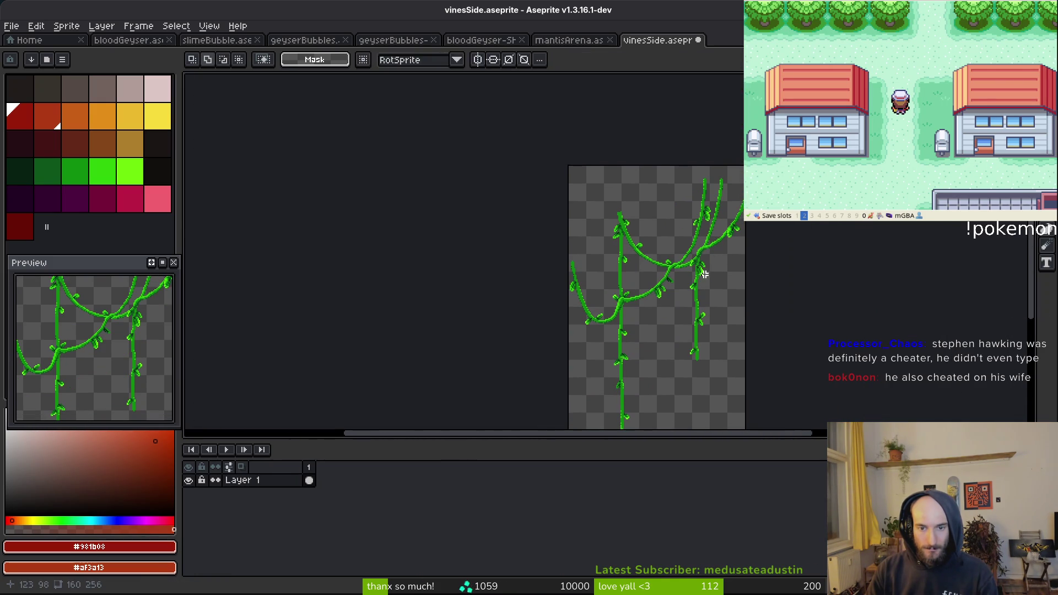
# Enlarge the vinesSide canvas and save, then undo the enlargement
pyautogui.hotkey('ctrl', 'alt', 'c')
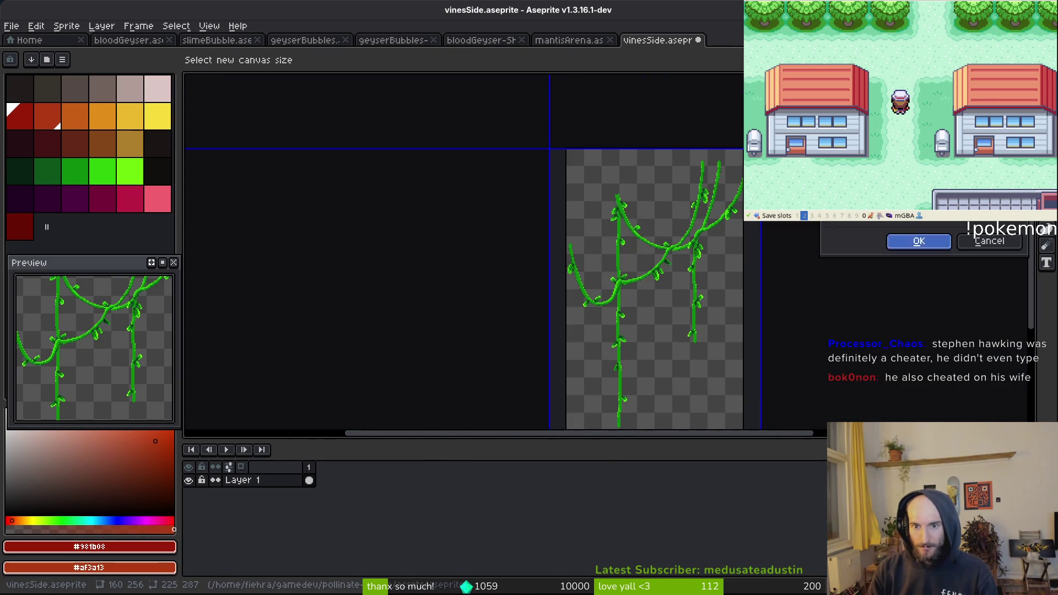
pyautogui.click(919, 241)
pyautogui.scroll(3, 704, 259)
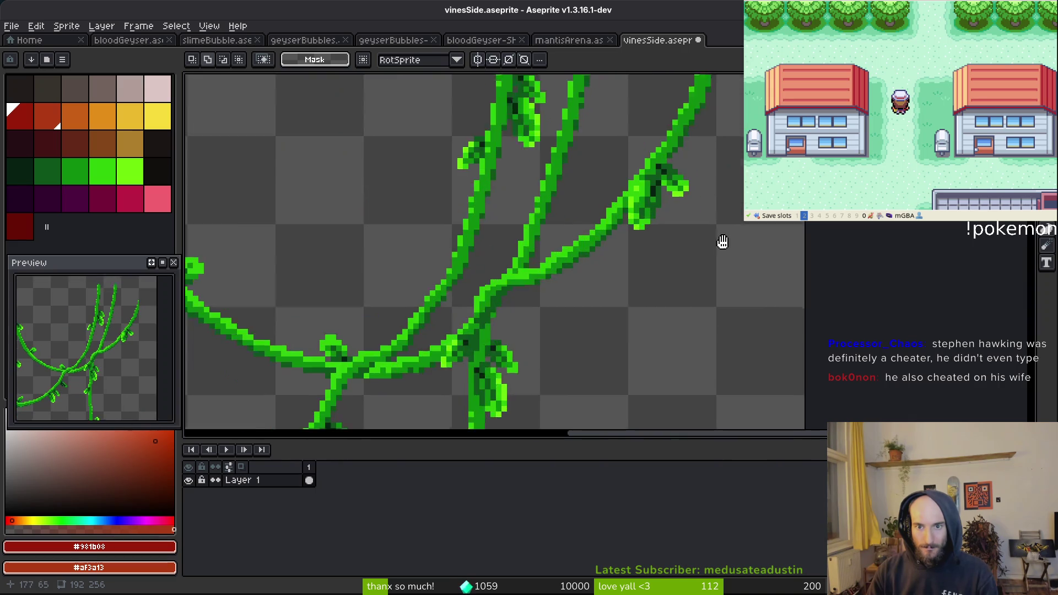
pyautogui.scroll(-1, 723, 241)
pyautogui.hotkey('ctrl', 's')
pyautogui.hotkey('ctrl', 'z')
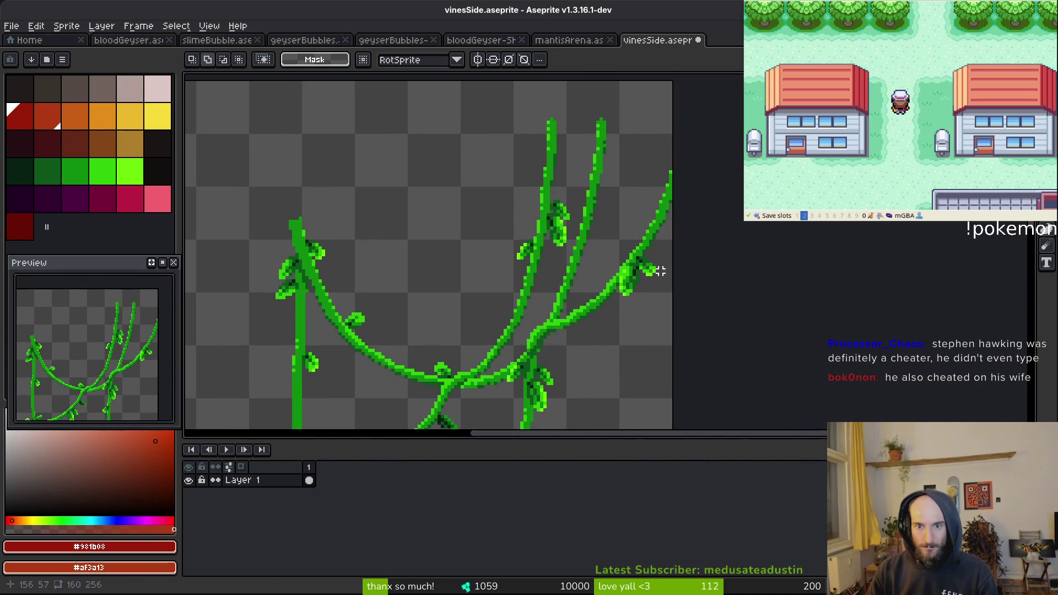
pyautogui.scroll(-5, 660, 270)
# Replace the sprite's contents with freshly pasted vines placed up-left at -11,-12
pyautogui.hotkey('ctrl', 'a')
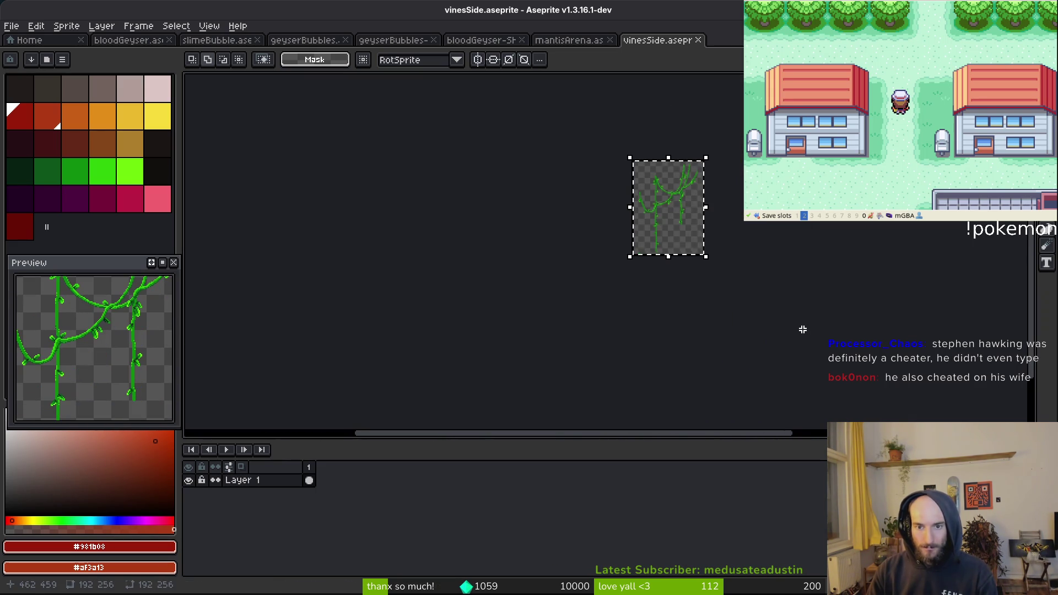
pyautogui.press('Delete')
pyautogui.hotkey('ctrl', 'v')
pyautogui.scroll(3, 696, 225)
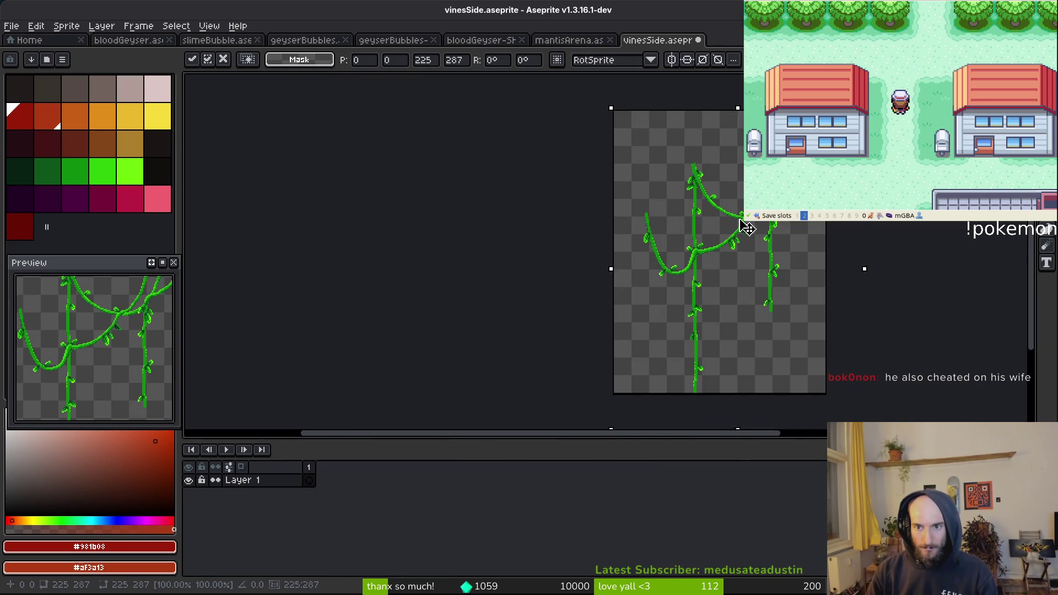
pyautogui.moveTo(737, 217); pyautogui.dragTo(735, 216)
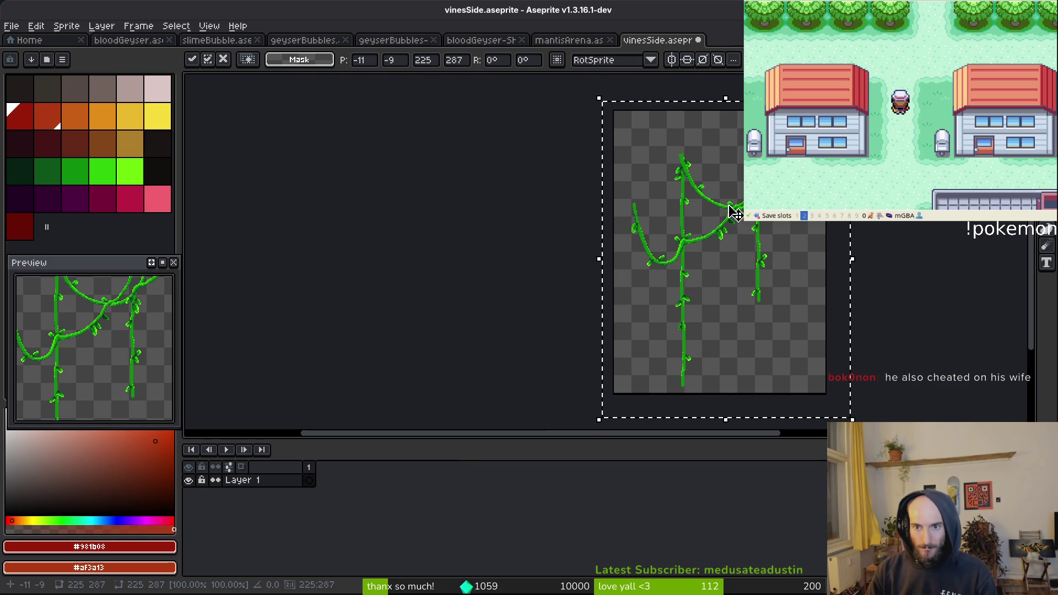
pyautogui.scroll(3, 739, 243)
pyautogui.moveTo(653, 232)
pyautogui.mouseDown()
pyautogui.moveTo(680, 248)
pyautogui.moveTo(690, 207)
pyautogui.moveTo(701, 206)
pyautogui.mouseUp()
pyautogui.scroll(-3, 734, 290)
pyautogui.scroll(3, 735, 259)
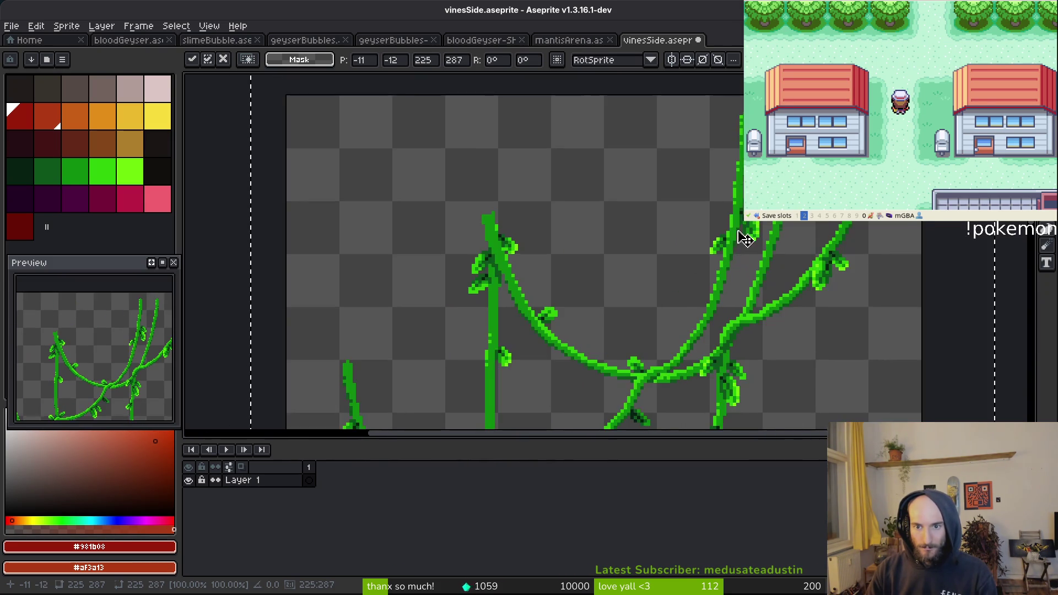
pyautogui.scroll(-3, 727, 276)
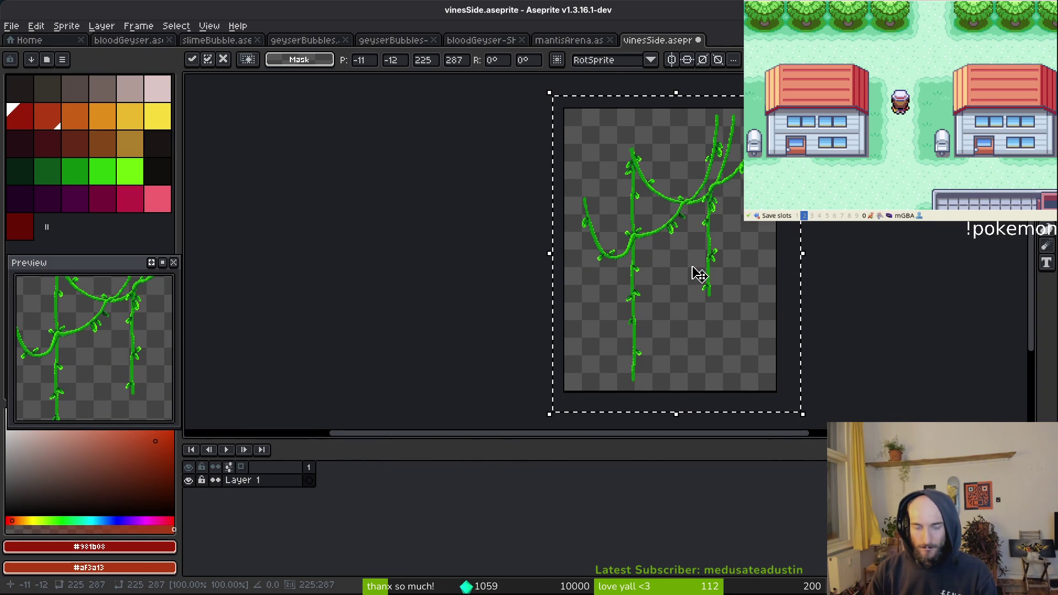
pyautogui.press('Return')
# Add two empty frames and paste vines copied from mantisArena frame 2
pyautogui.hotkey('alt', 'b')
pyautogui.hotkey('alt', 'b')
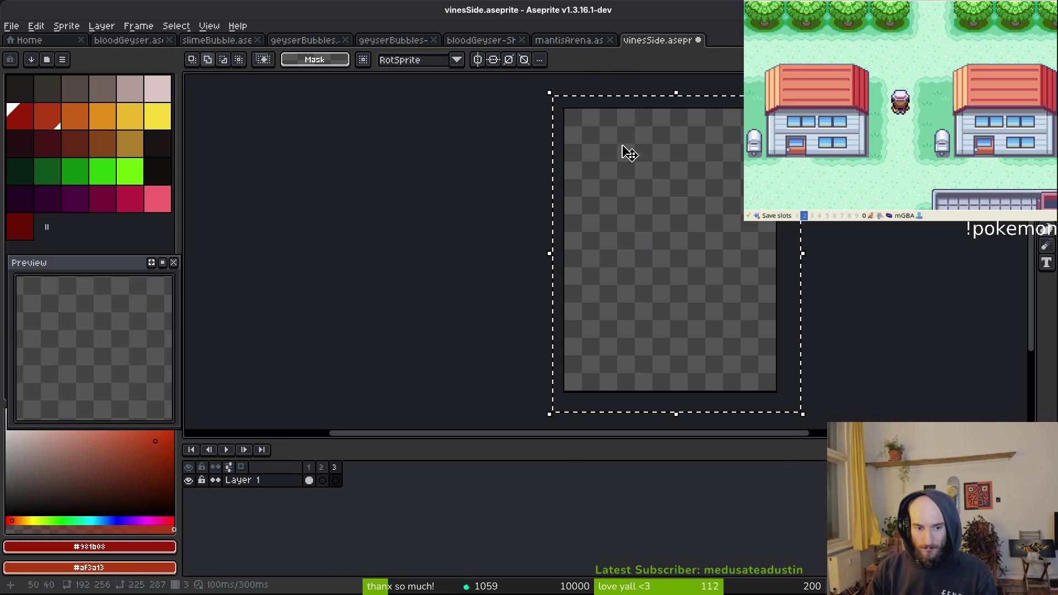
pyautogui.hotkey('ctrl', 'shift', 'Tab')
pyautogui.press('.')
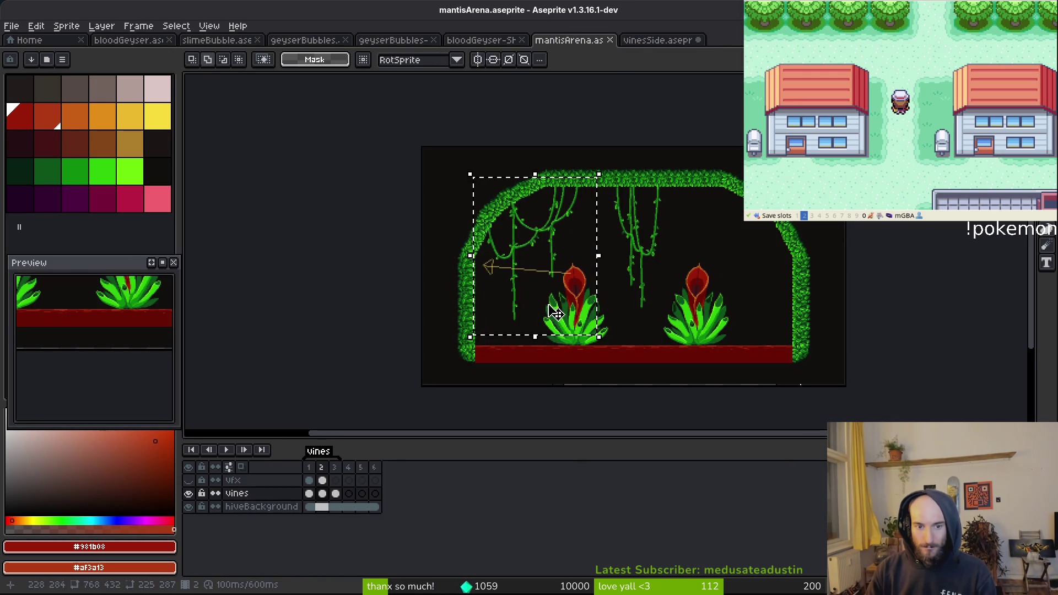
pyautogui.hotkey('ctrl', 'x')
pyautogui.hotkey('ctrl', 'z')
pyautogui.click(657, 42)
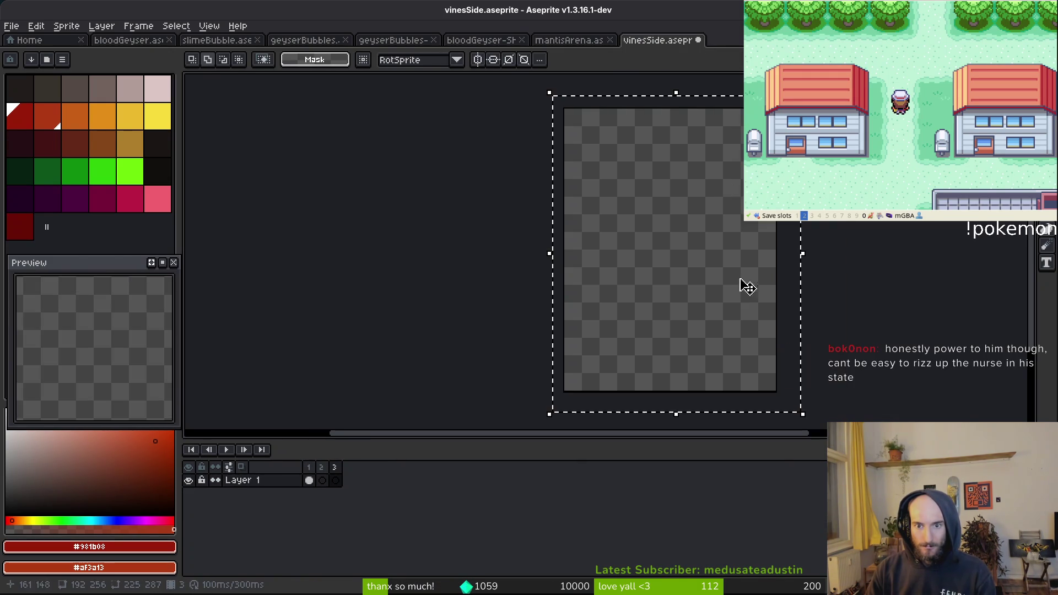
pyautogui.hotkey('ctrl', 'v')
pyautogui.press('Return')
# Copy the arena vines again and paste them into vinesSide frame 2
pyautogui.hotkey('ctrl', 'shift', 'Tab')
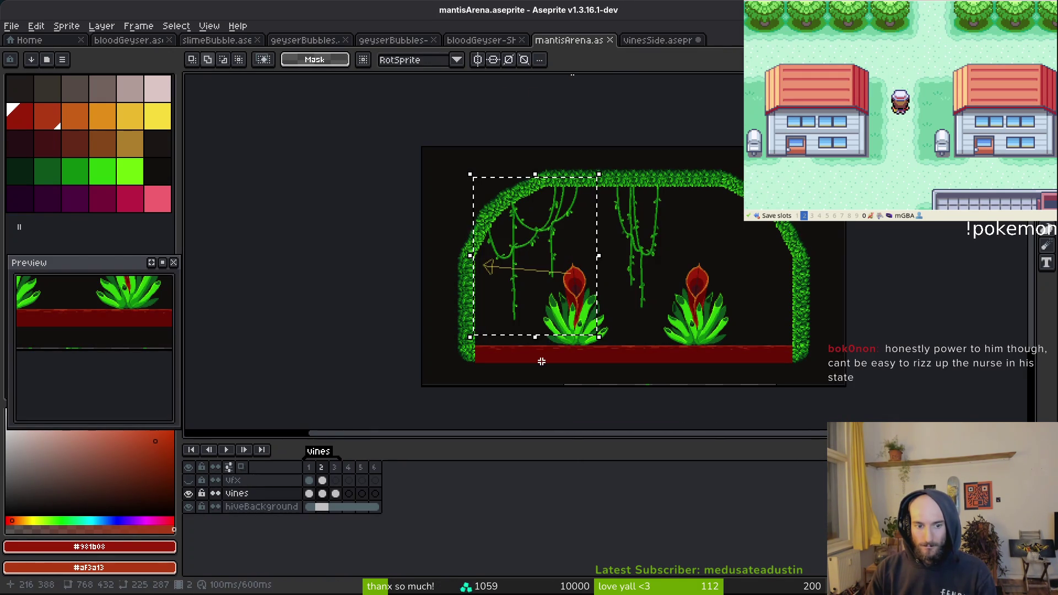
pyautogui.hotkey('ctrl', 'x')
pyautogui.hotkey('ctrl', 'z')
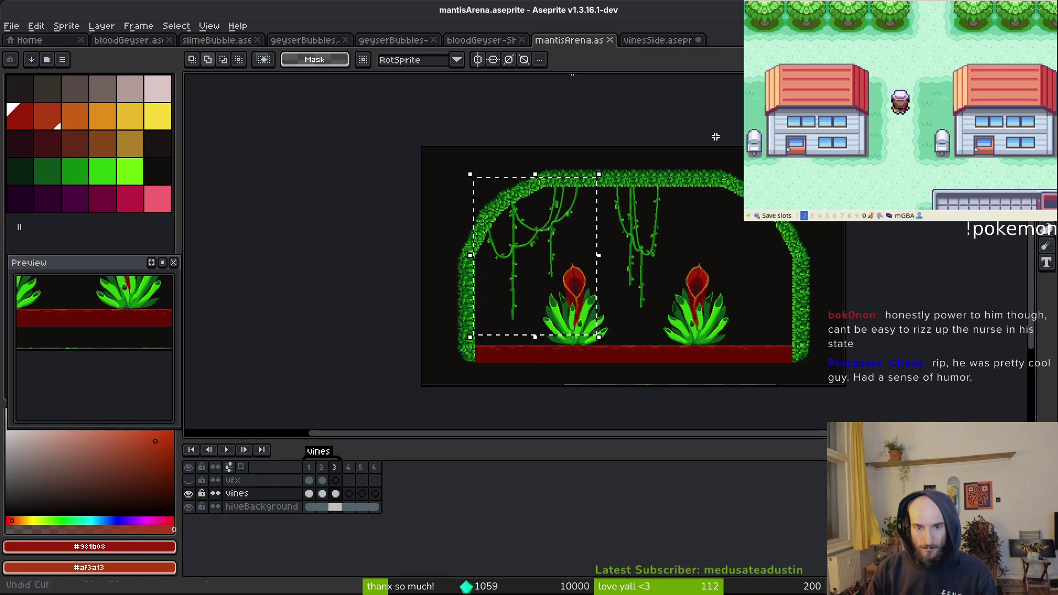
pyautogui.click(657, 40)
pyautogui.scroll(2, 699, 305)
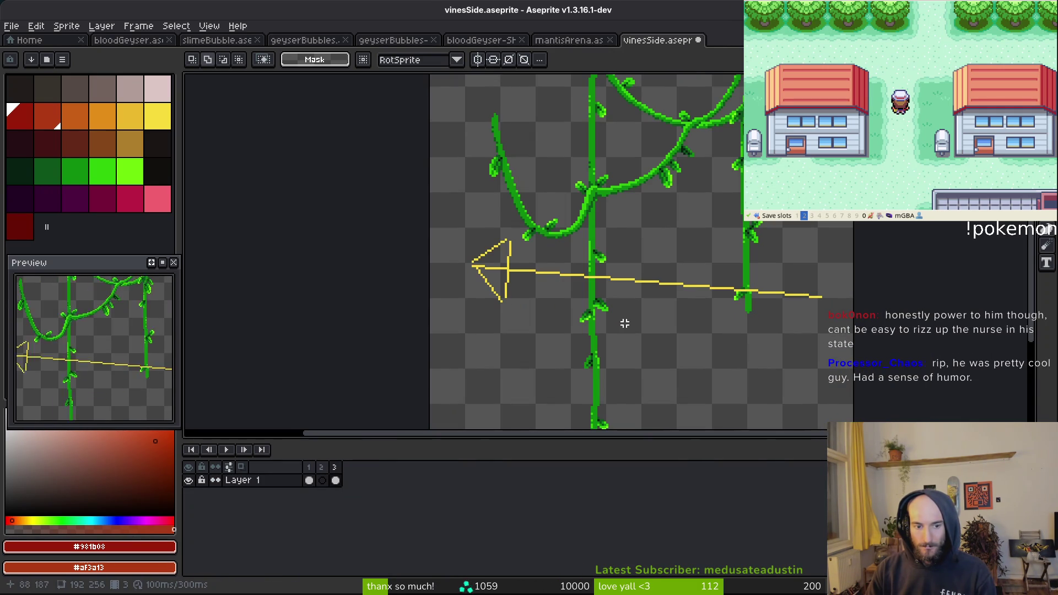
pyautogui.press('Left')
pyautogui.hotkey('ctrl', 'v')
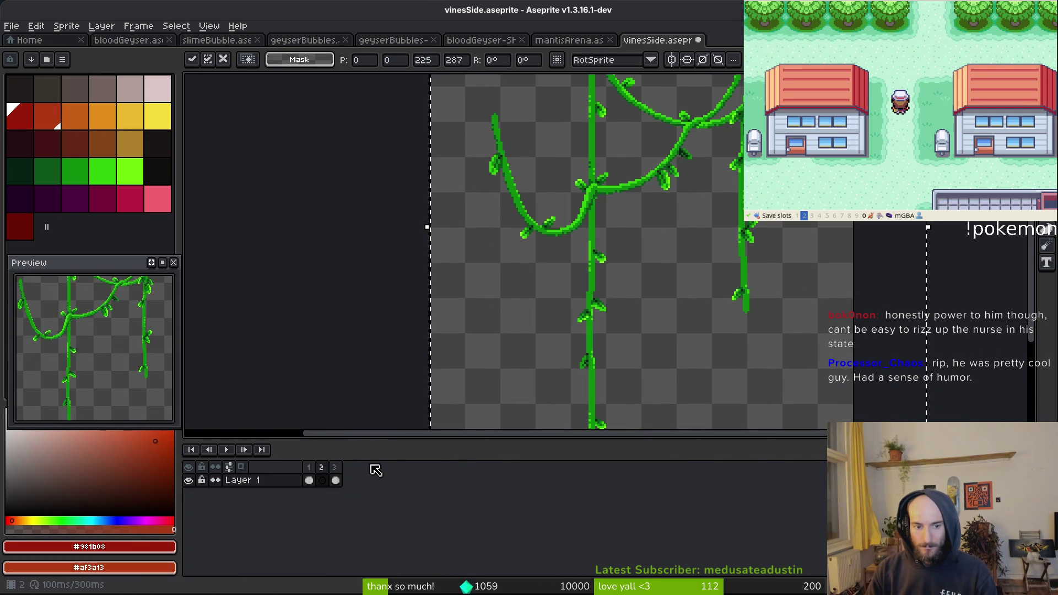
pyautogui.press('Return')
pyautogui.click(335, 478)
pyautogui.click(322, 479)
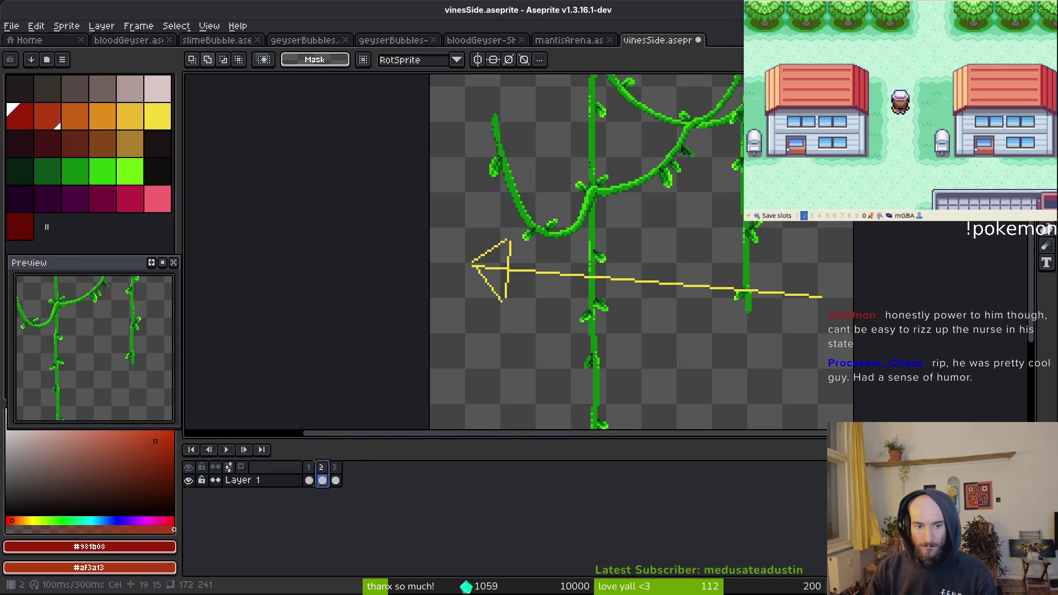
pyautogui.scroll(2, 649, 251)
# Erase the yellow arrow from frame 2 with the Magic Wand
pyautogui.press('w')
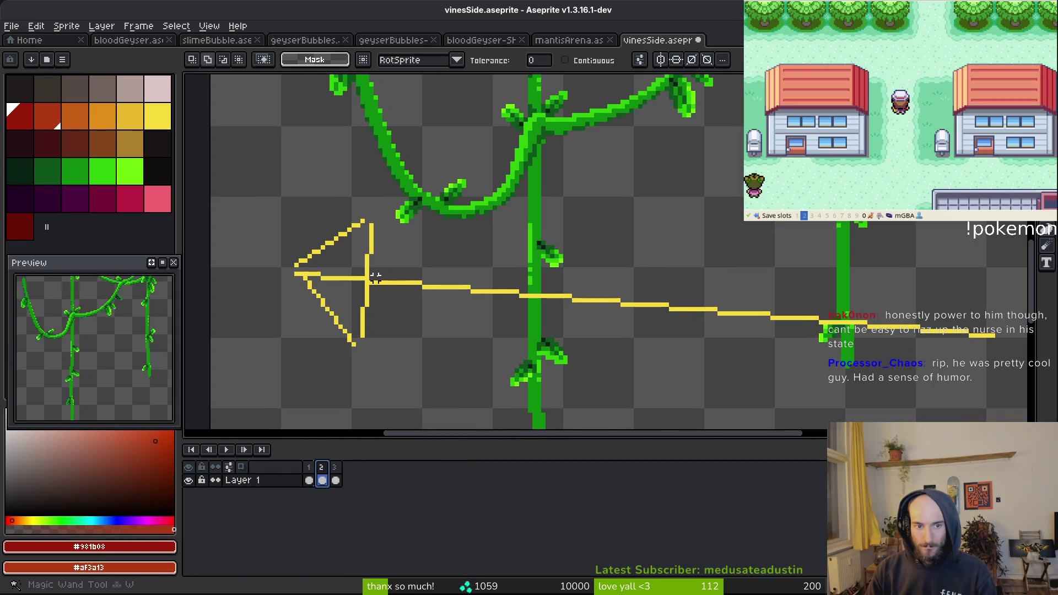
pyautogui.click(556, 297)
pyautogui.press('Delete')
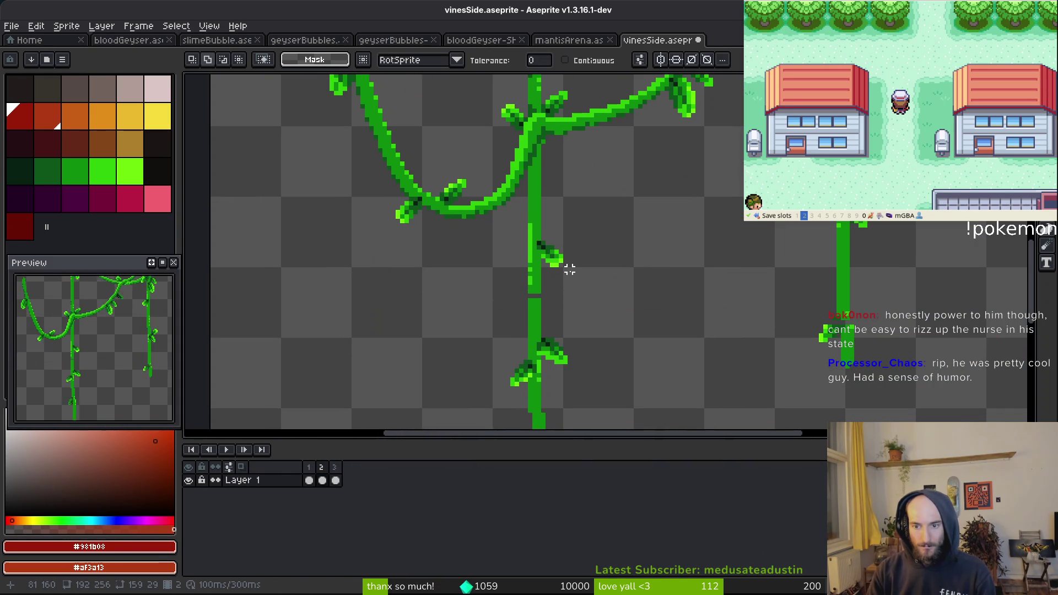
pyautogui.scroll(4, 778, 269)
pyautogui.scroll(2, 778, 269)
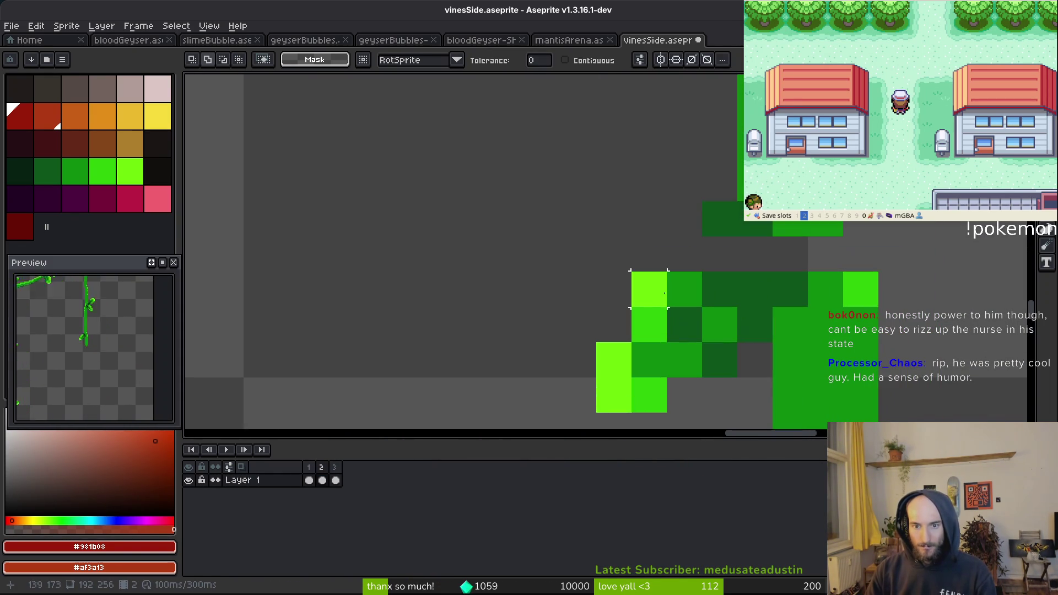
# Repair the vine's missing pixels with the Pencil using greens sampled from the vine
pyautogui.press('b')
pyautogui.moveTo(684, 254); pyautogui.dragTo(720, 288)
pyautogui.keyDown('alt'); pyautogui.click(755, 289); pyautogui.keyUp('alt')
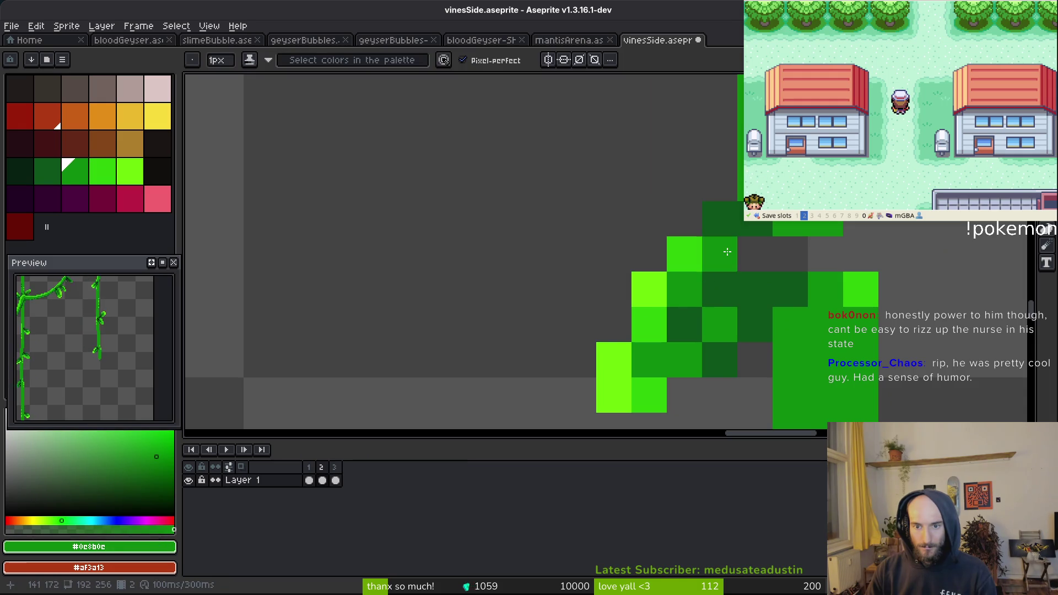
pyautogui.click(719, 289)
pyautogui.click(790, 254)
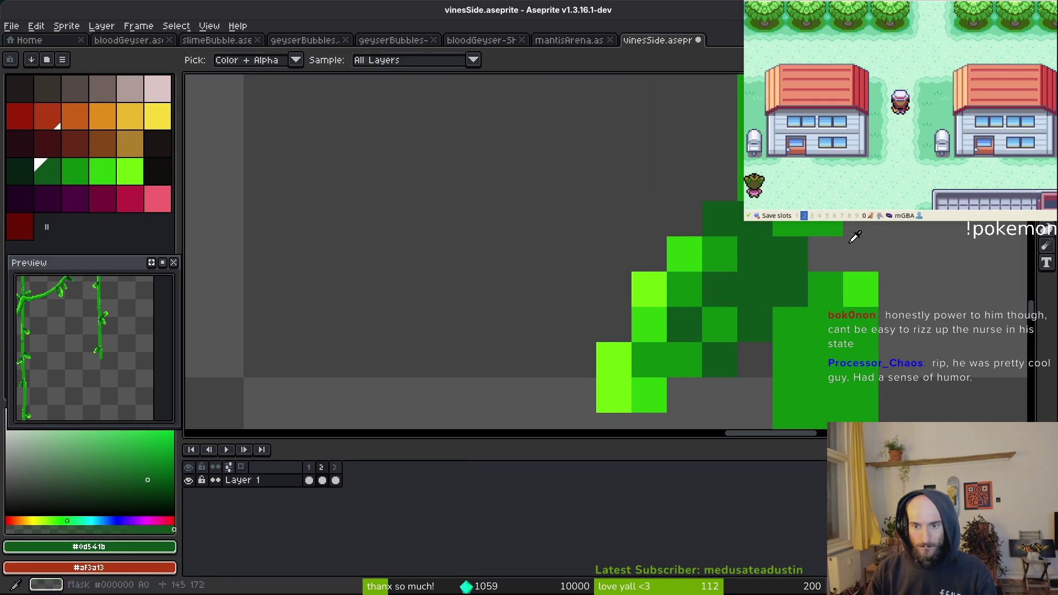
pyautogui.keyDown('alt'); pyautogui.click(825, 289); pyautogui.keyUp('alt')
pyautogui.click(826, 254)
pyautogui.keyDown('alt'); pyautogui.click(861, 289); pyautogui.keyUp('alt')
pyautogui.click(854, 254)
pyautogui.scroll(-3, 854, 255)
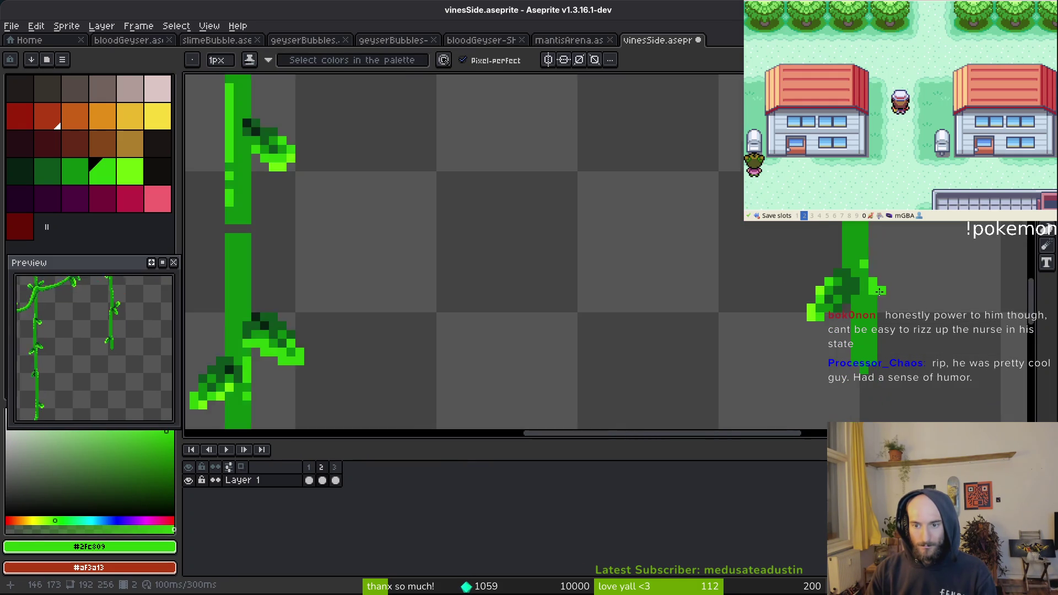
pyautogui.scroll(5, 670, 252)
pyautogui.keyDown('alt'); pyautogui.click(669, 252); pyautogui.keyUp('alt')
pyautogui.click(665, 261)
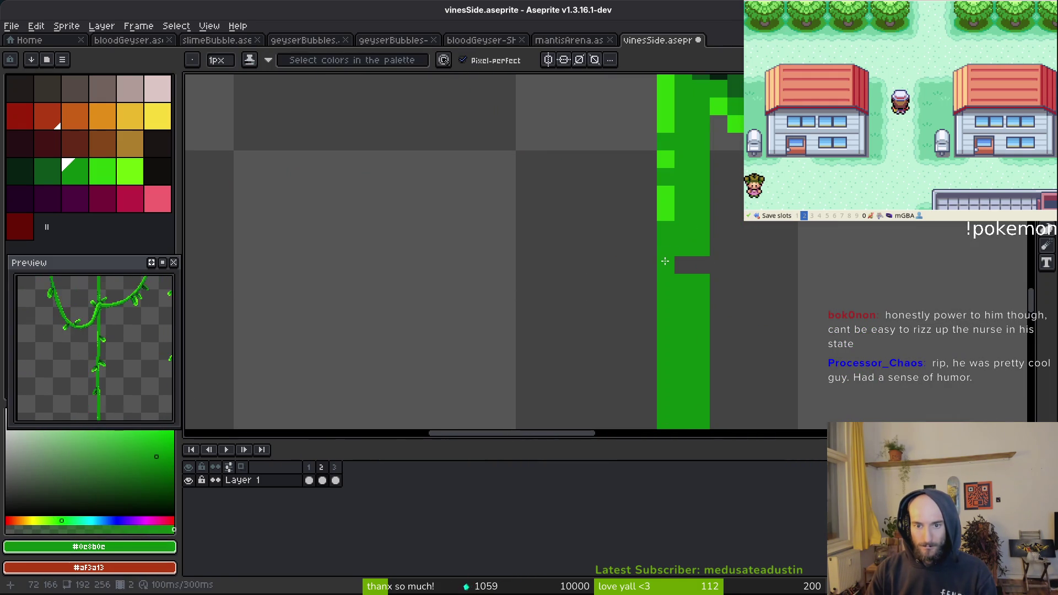
pyautogui.scroll(-5, 697, 263)
# Save vinesSide.aseprite with the repaired vines
pyautogui.hotkey('ctrl', 's')
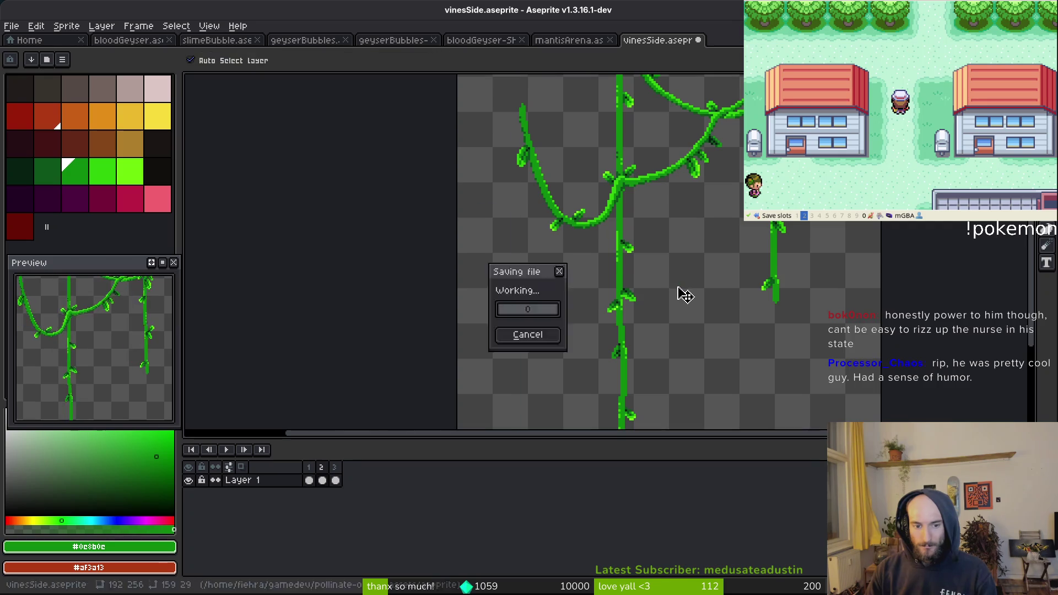
pyautogui.scroll(-8, 774, 315)
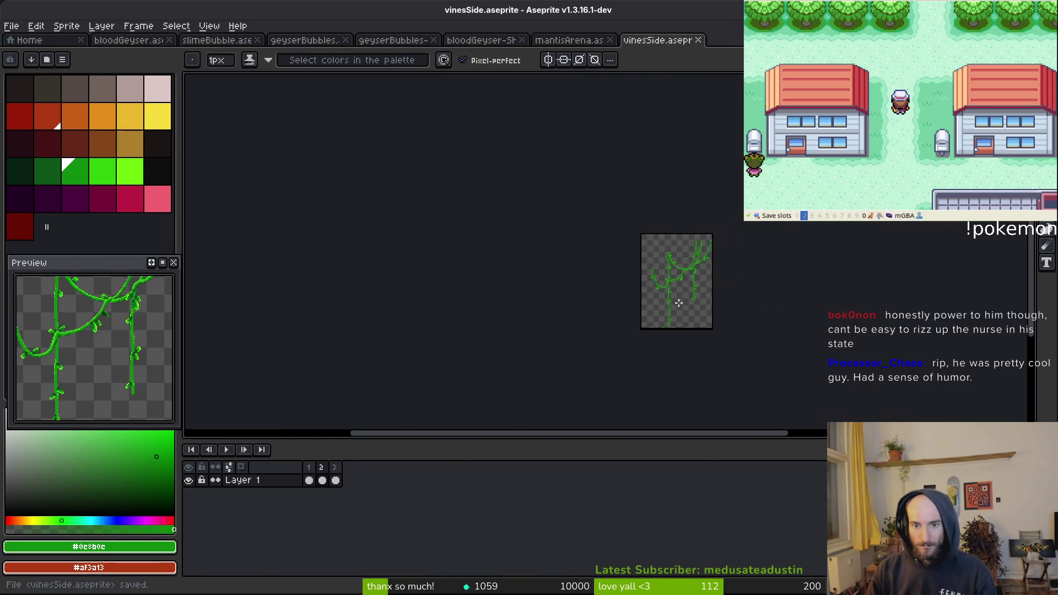
pyautogui.scroll(4, 689, 293)
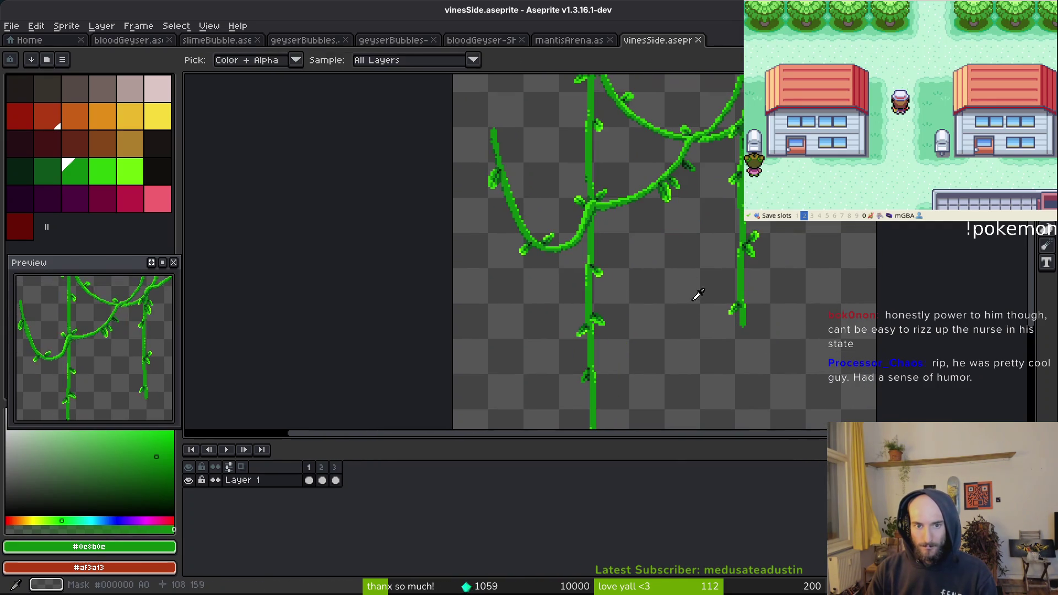
pyautogui.press('alt')
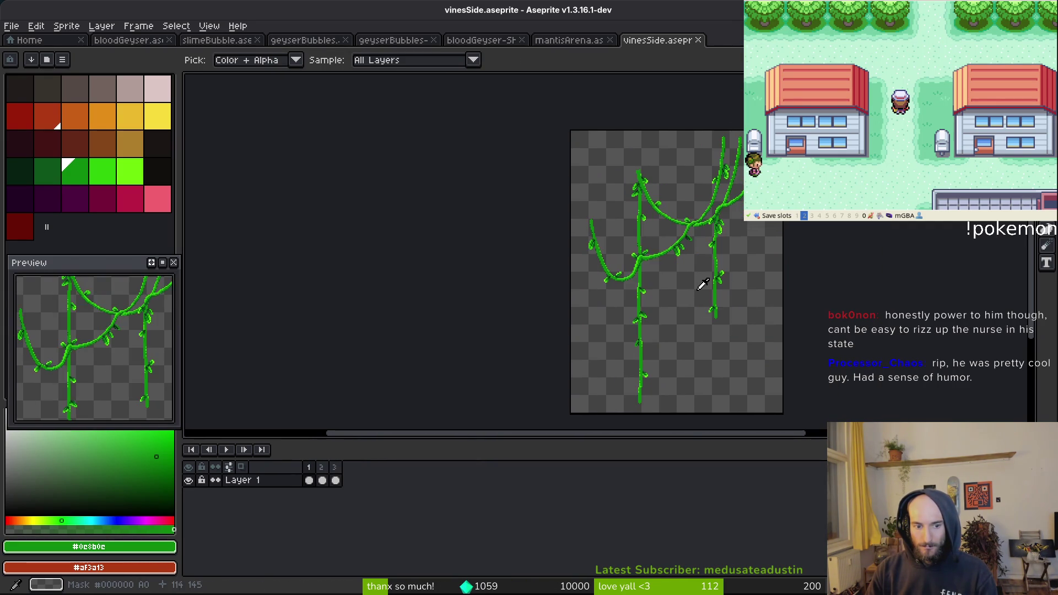
# Shift frame 2's vines up and about 4 pixels left
pyautogui.press('m')
pyautogui.hotkey('ctrl', 'a')
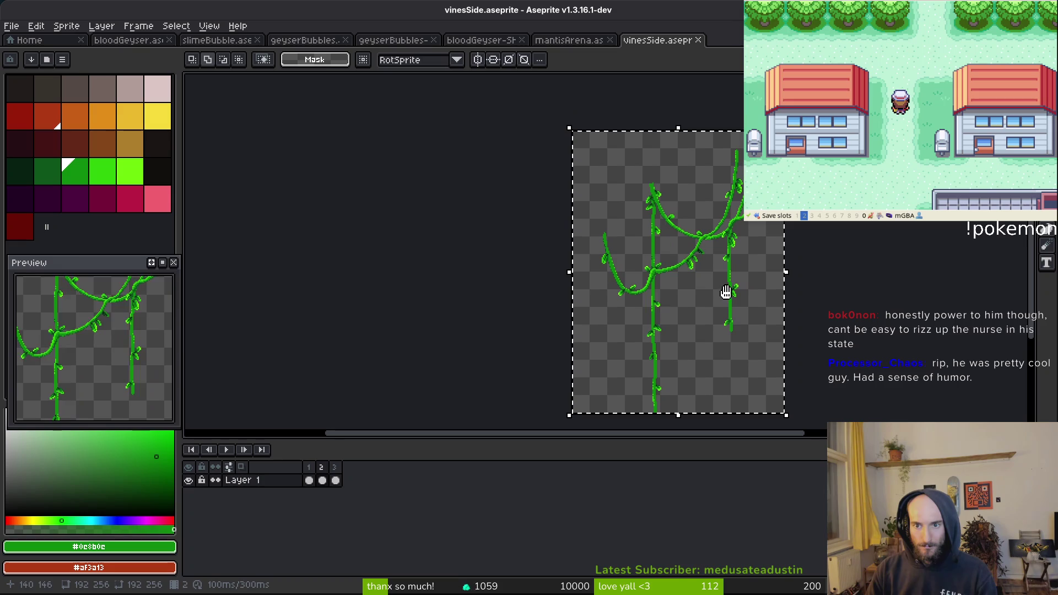
pyautogui.moveTo(725, 290); pyautogui.dragTo(699, 253)
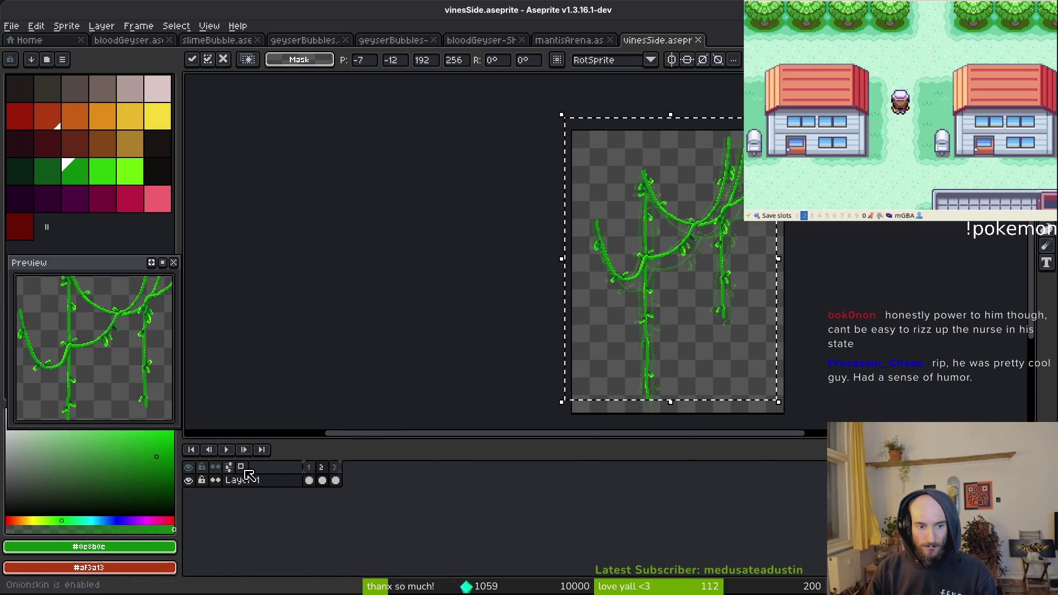
pyautogui.scroll(4, 623, 252)
pyautogui.press('Left')
pyautogui.press('Left')
pyautogui.press('Left')
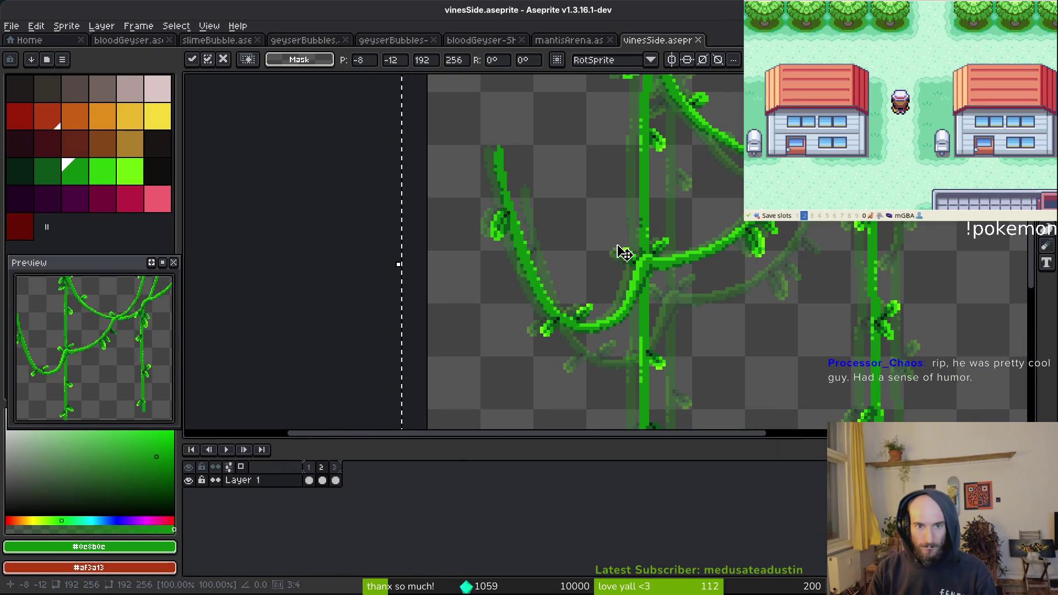
pyautogui.press('Return')
# Shift frame 3's vines up-left too, then zoom out to show the whole sprite
pyautogui.press('.')
pyautogui.scroll(-5, 599, 274)
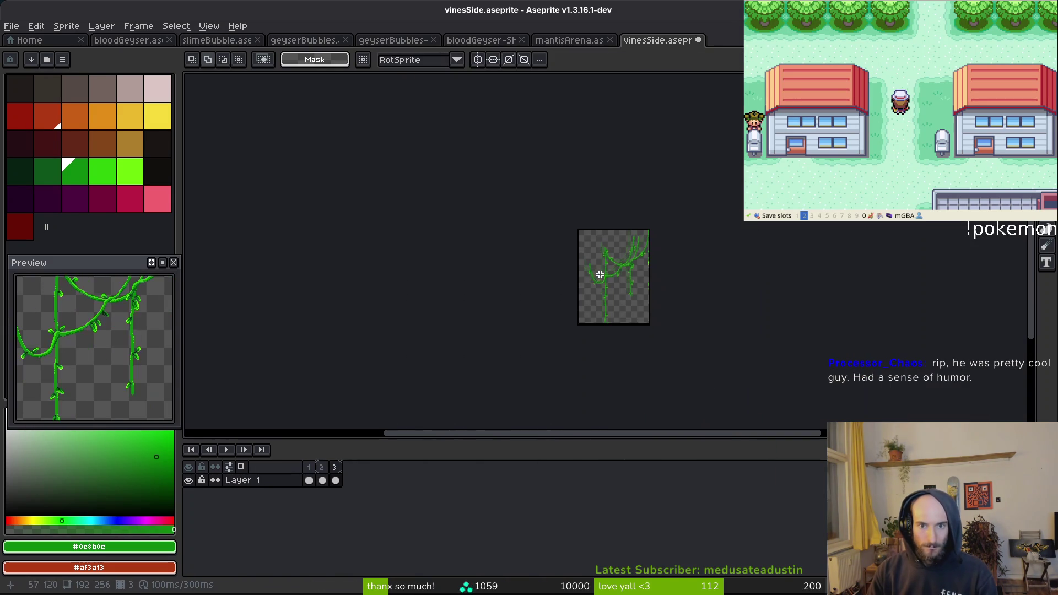
pyautogui.scroll(6, 688, 334)
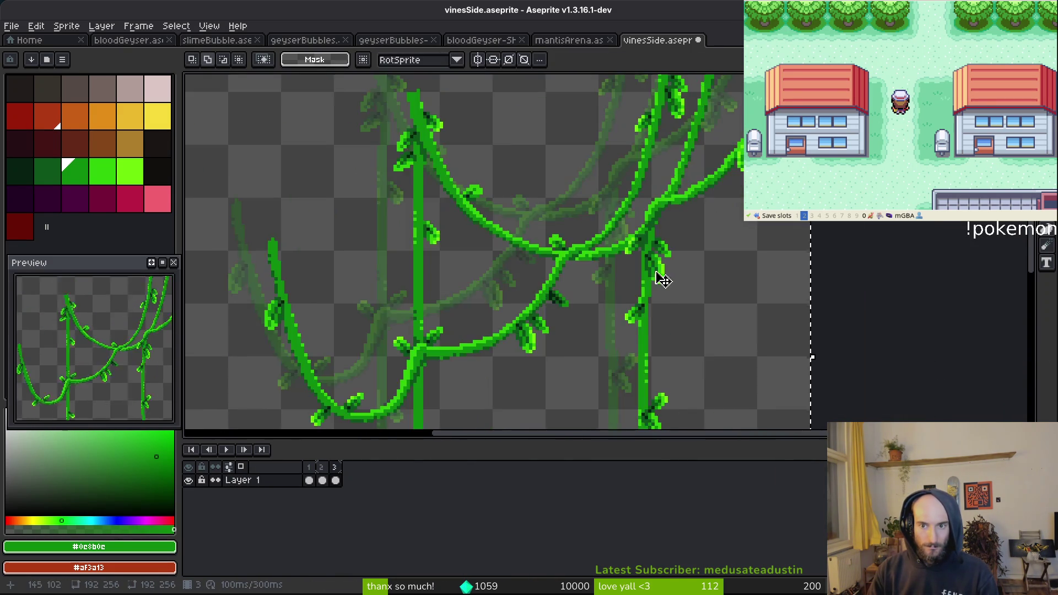
pyautogui.moveTo(548, 302); pyautogui.dragTo(508, 267)
pyautogui.press(',')
pyautogui.press('i')
pyautogui.scroll(3, 538, 297)
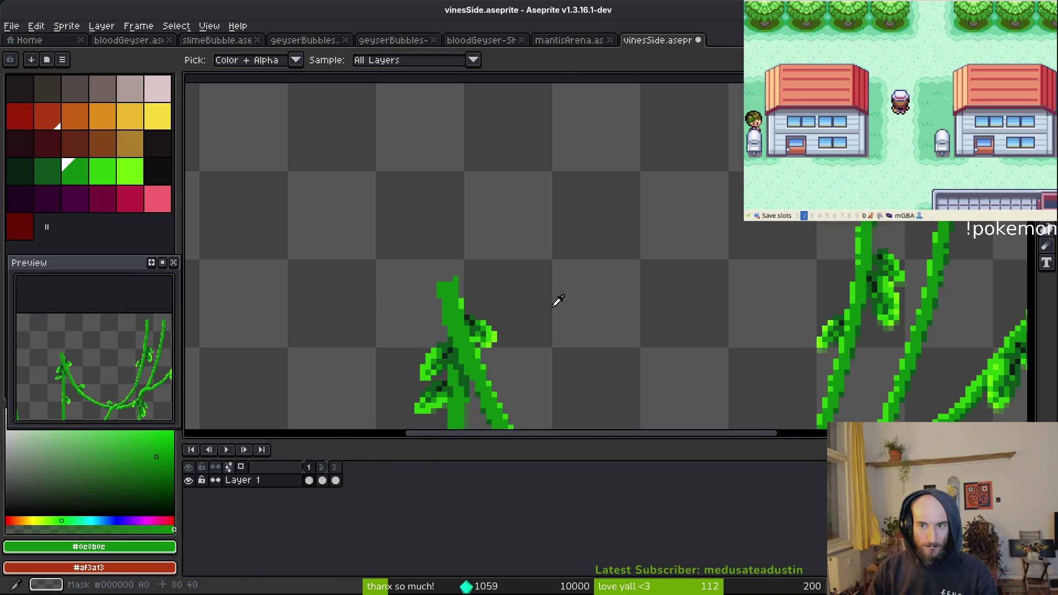
pyautogui.press('m')
pyautogui.scroll(-5, 548, 307)
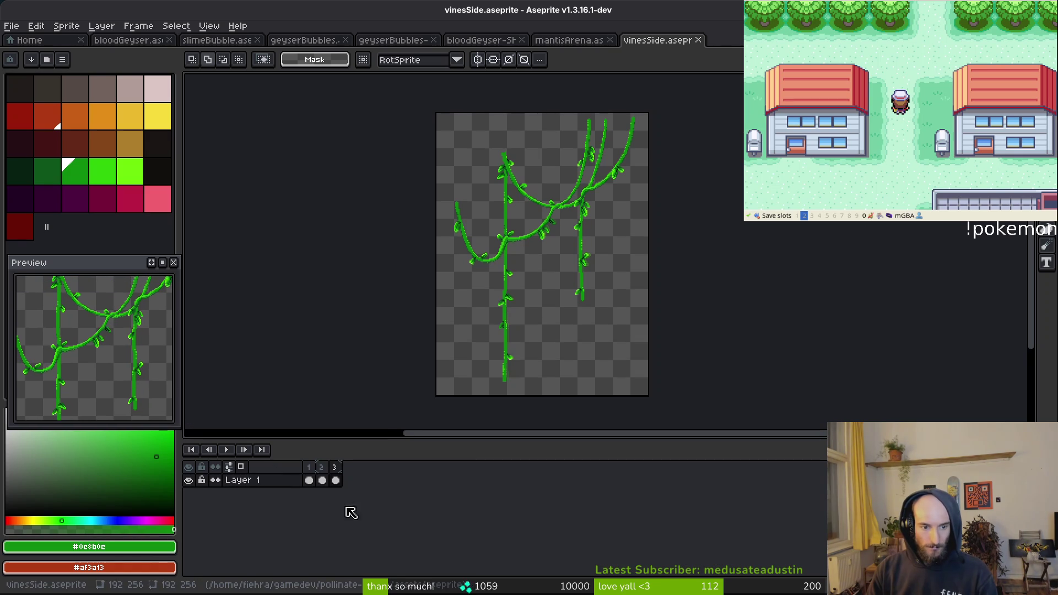
# Rename the Loop tag covering frames 1–3 to 'shake'
pyautogui.moveTo(309, 480); pyautogui.dragTo(336, 480)
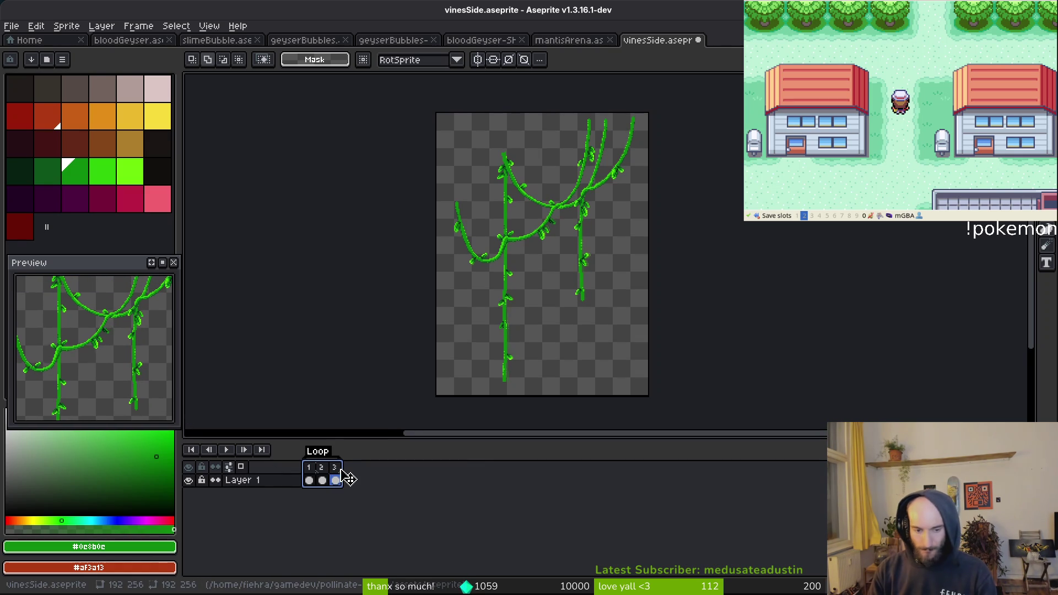
pyautogui.hotkey('shift', 'F2')
pyautogui.write('shak')
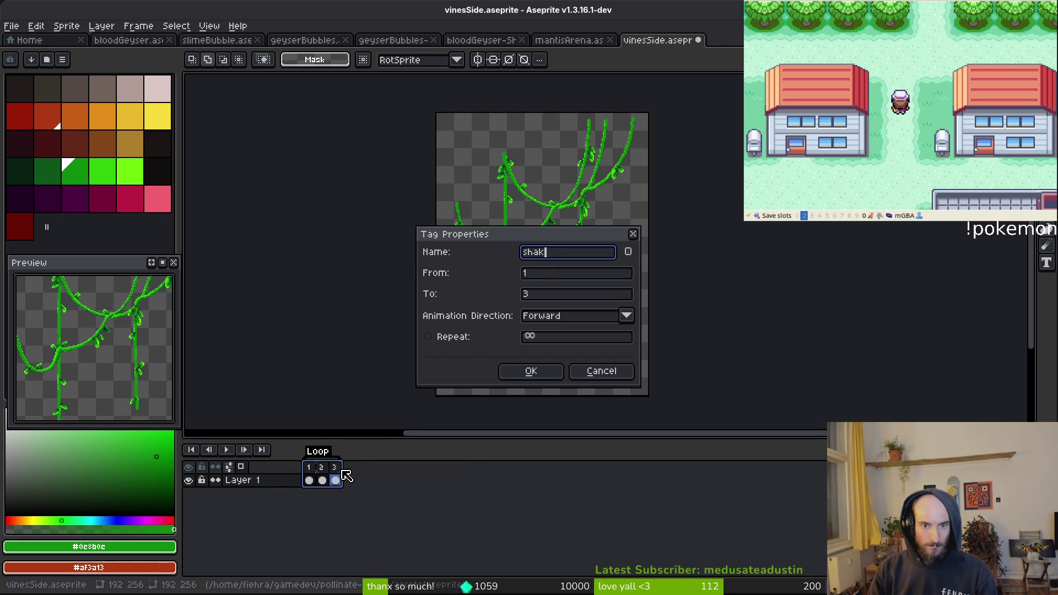
pyautogui.write('e')
pyautogui.press('Return')
# Add new frames 4–6 and tag them 'blood'
pyautogui.hotkey('ctrl', 'c')
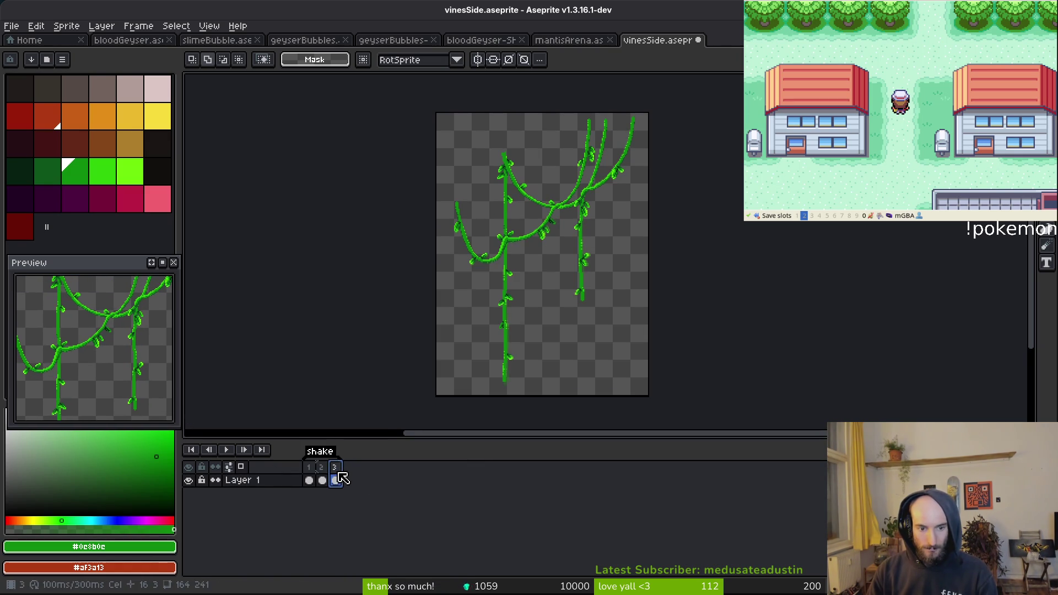
pyautogui.press('super+v')
pyautogui.press('Escape')
pyautogui.hotkey('alt', 'b')
pyautogui.hotkey('alt', 'b')
pyautogui.hotkey('alt', 'b')
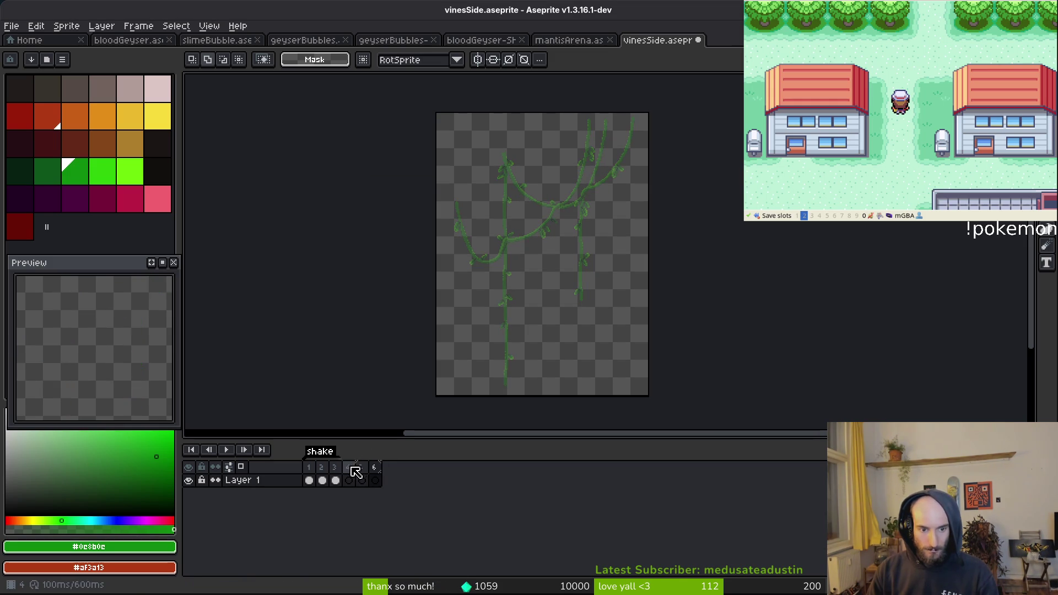
pyautogui.moveTo(348, 468); pyautogui.dragTo(377, 471)
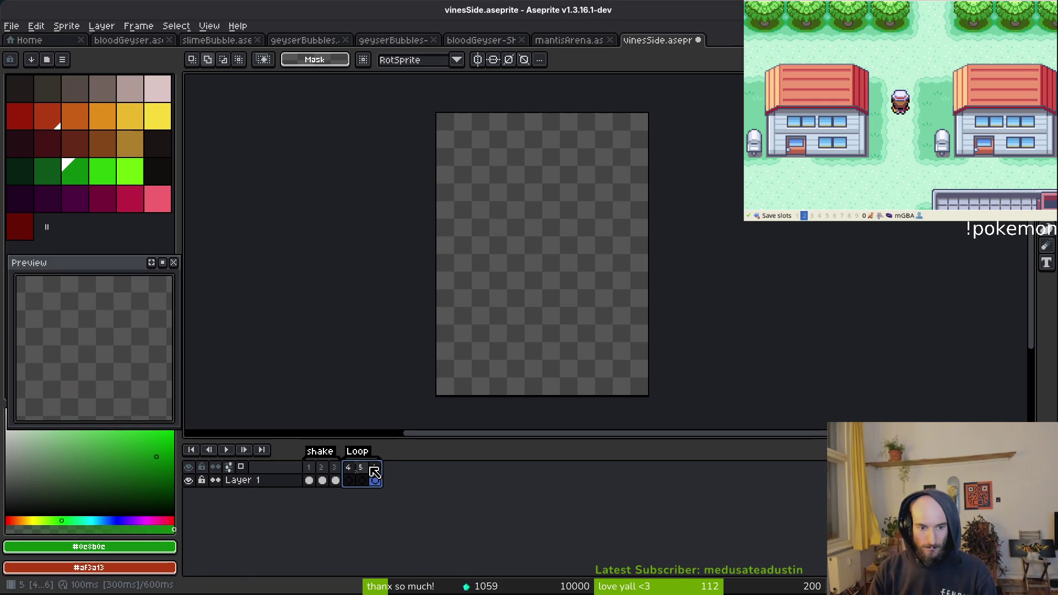
pyautogui.press('b')
pyautogui.press('F2')
pyautogui.write('od')
pyautogui.press('Return')
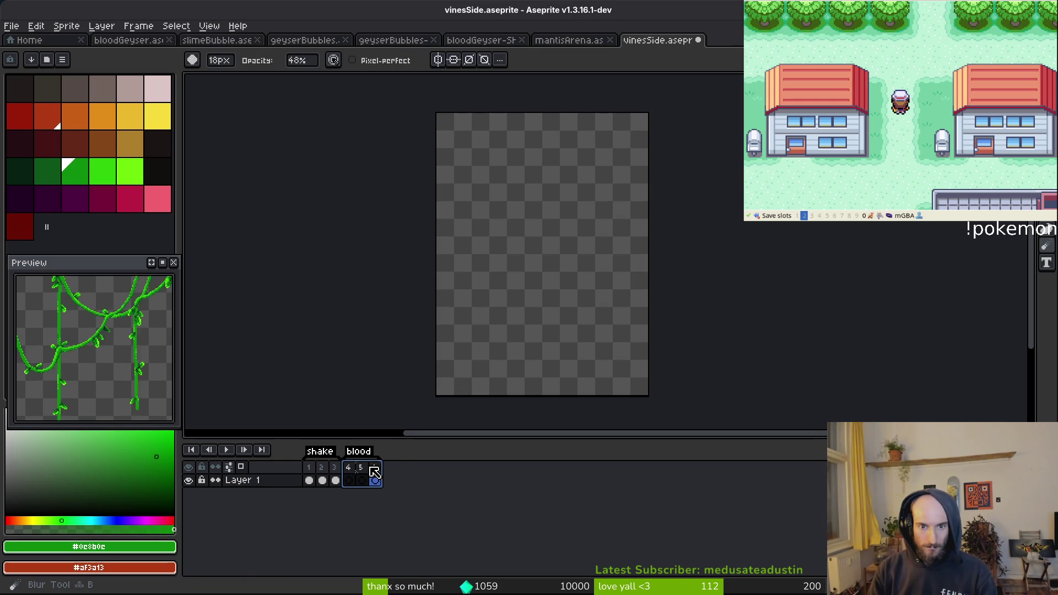
# Add one more frame, paste frames 1–3's vines into frames 4–6, and save
pyautogui.hotkey('alt', 'n')
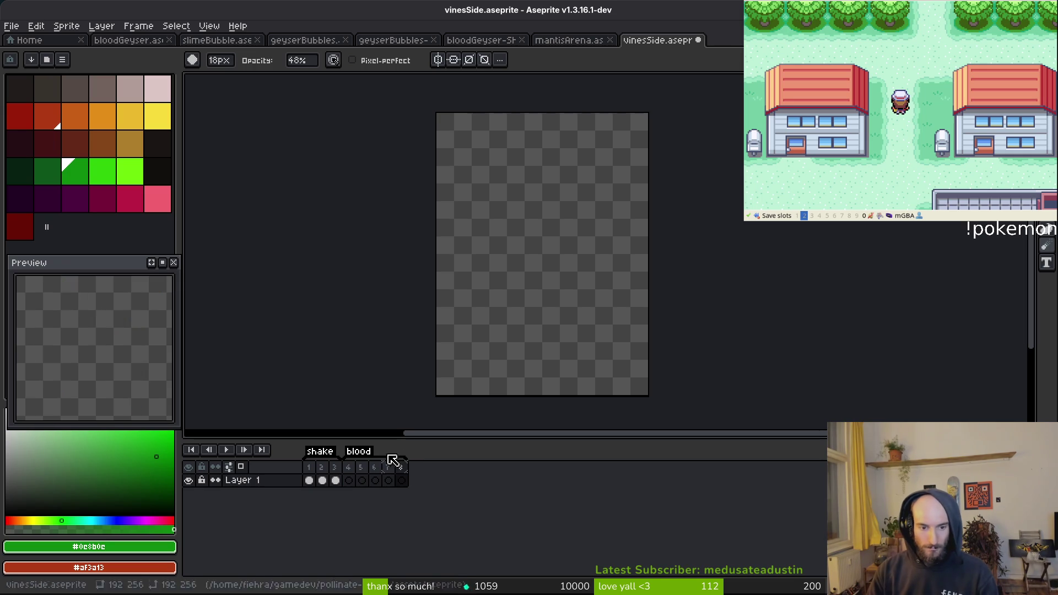
pyautogui.moveTo(309, 481); pyautogui.dragTo(335, 485)
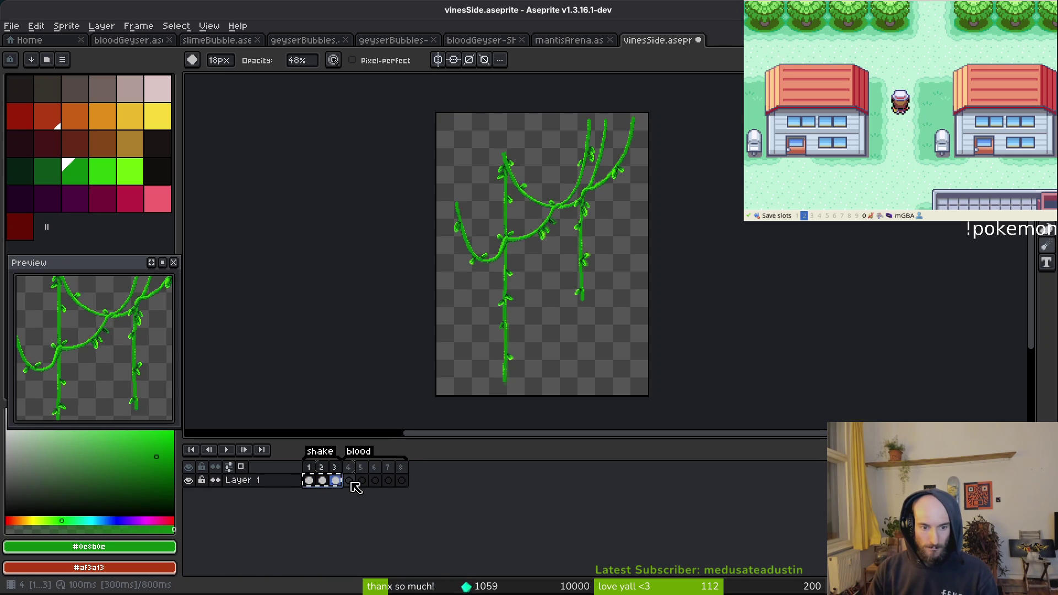
pyautogui.click(349, 482)
pyautogui.hotkey('ctrl', 'v')
pyautogui.hotkey('ctrl', 's')
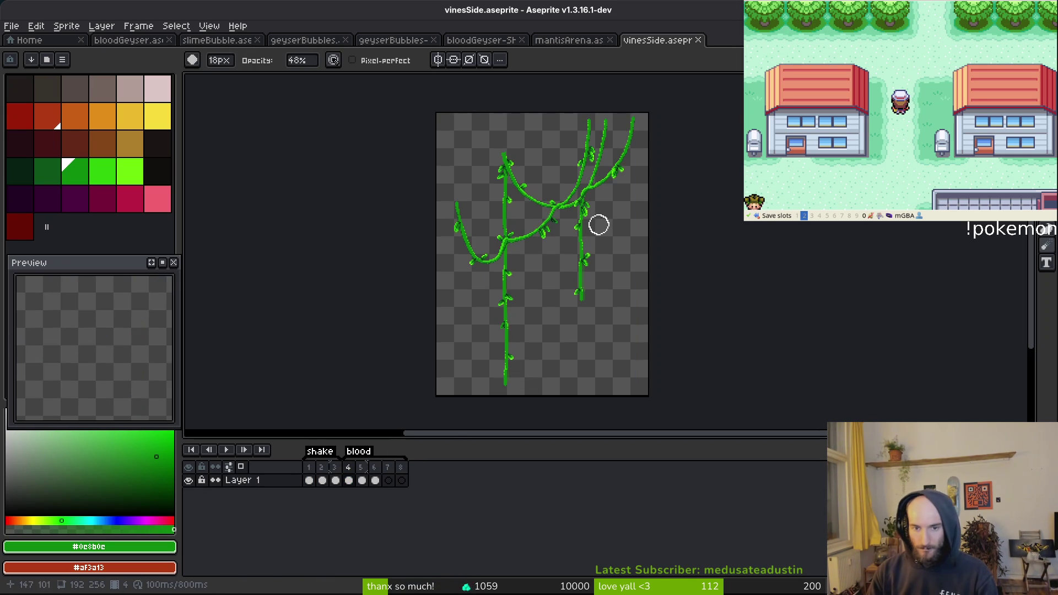
# Choose dark reds as the colours and lasso the branch stretch between the two stems
pyautogui.scroll(4, 599, 224)
pyautogui.click(23, 119)
pyautogui.rightClick(30, 236)
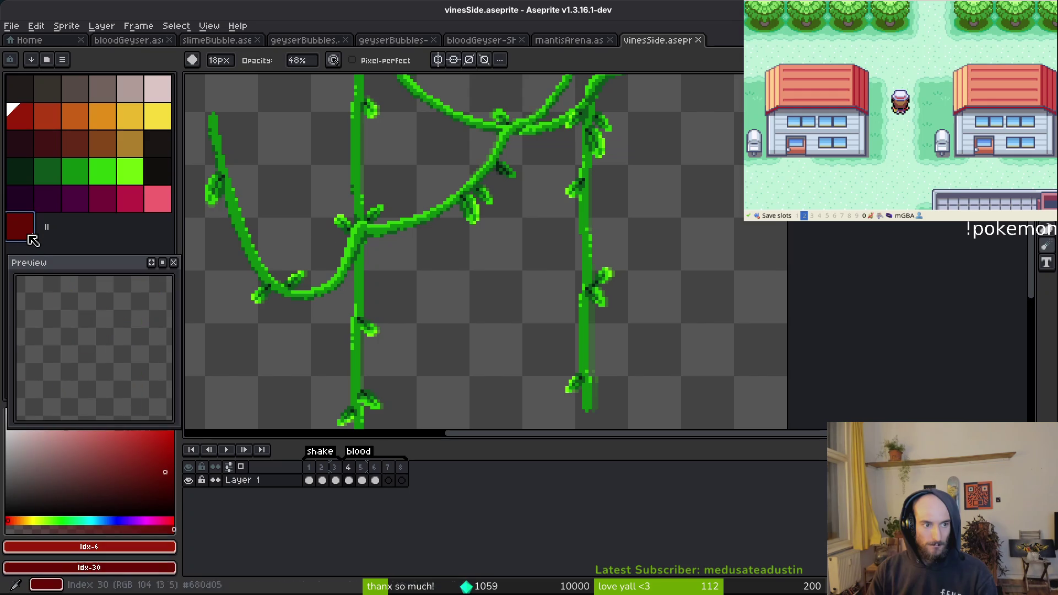
pyautogui.scroll(1, 578, 318)
pyautogui.press('b')
pyautogui.scroll(-3, 584, 308)
pyautogui.scroll(4, 580, 268)
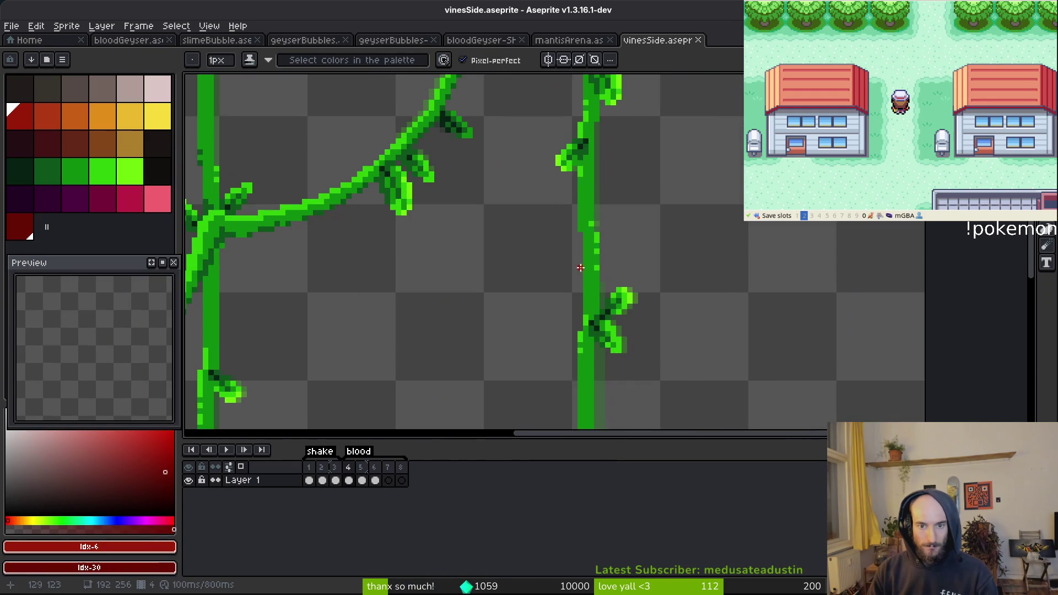
pyautogui.scroll(-3, 592, 258)
pyautogui.scroll(5, 503, 208)
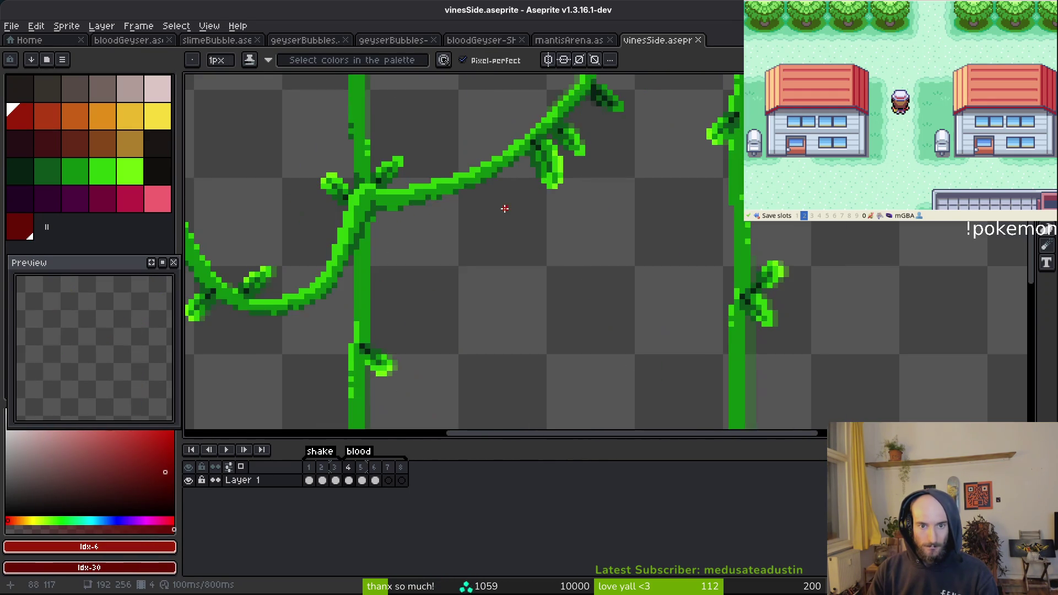
pyautogui.scroll(-1, 610, 190)
pyautogui.scroll(1, 606, 233)
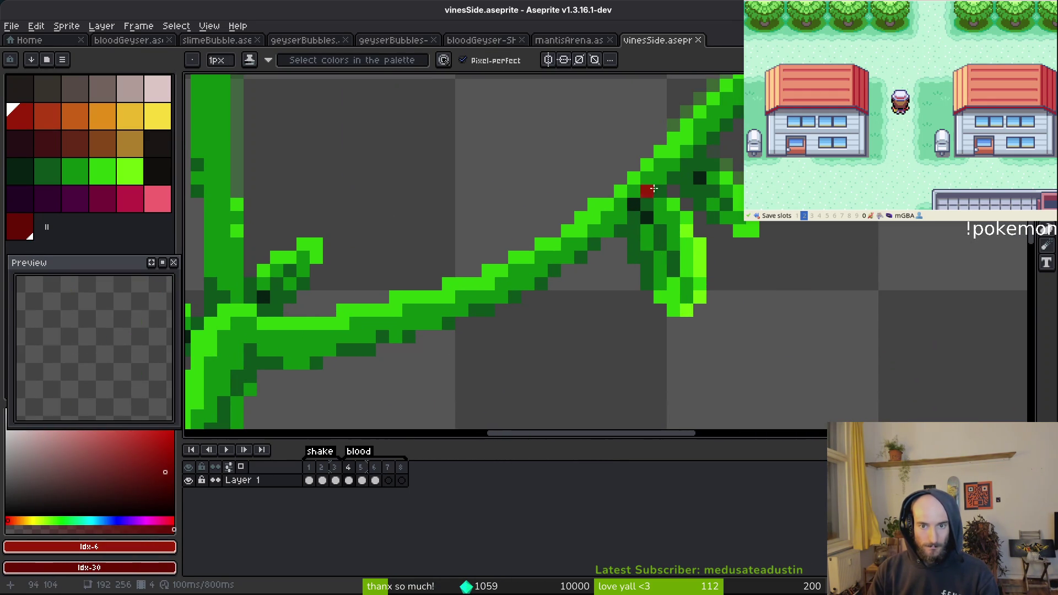
pyautogui.scroll(-3, 668, 188)
pyautogui.hotkey('shift', 'w')
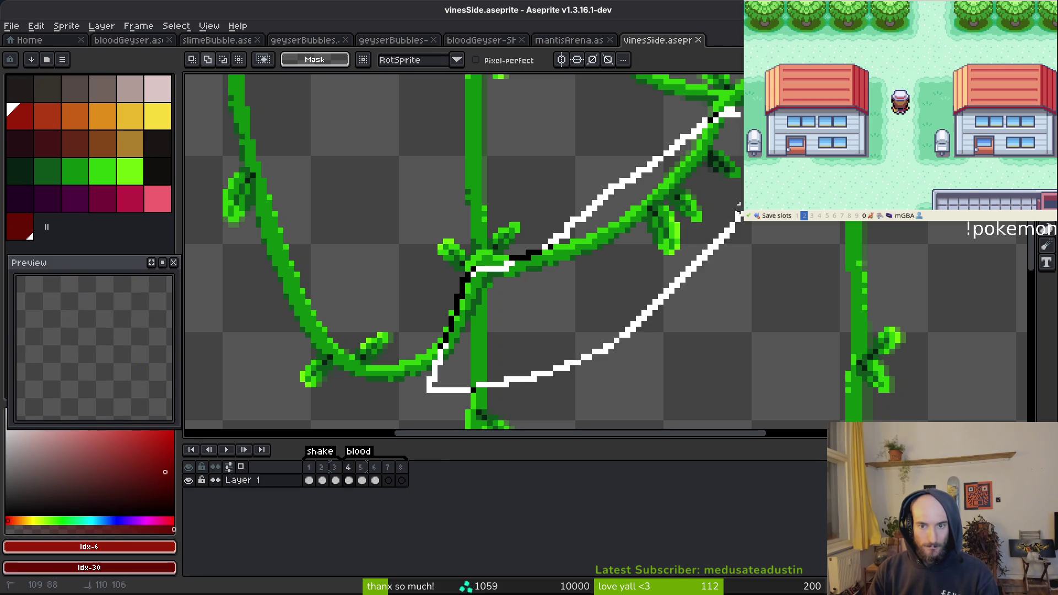
pyautogui.moveTo(739, 208); pyautogui.dragTo(709, 165)
# Replace the branch's darkest green with dark red and its mid green with red
pyautogui.scroll(2, 699, 182)
pyautogui.press('i')
pyautogui.click(701, 167)
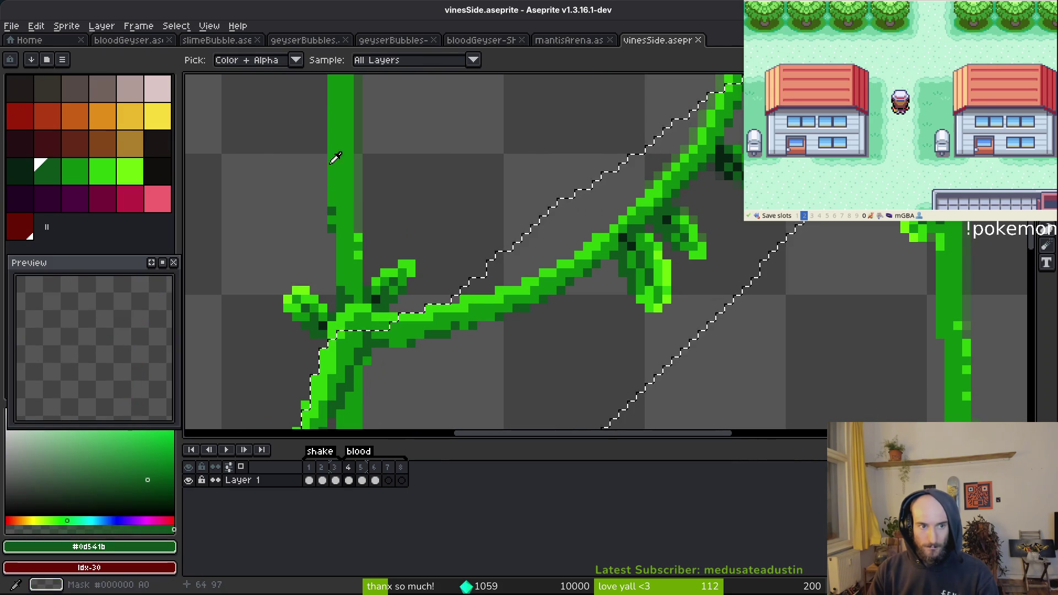
pyautogui.rightClick(25, 234)
pyautogui.hotkey('shift', 'r')
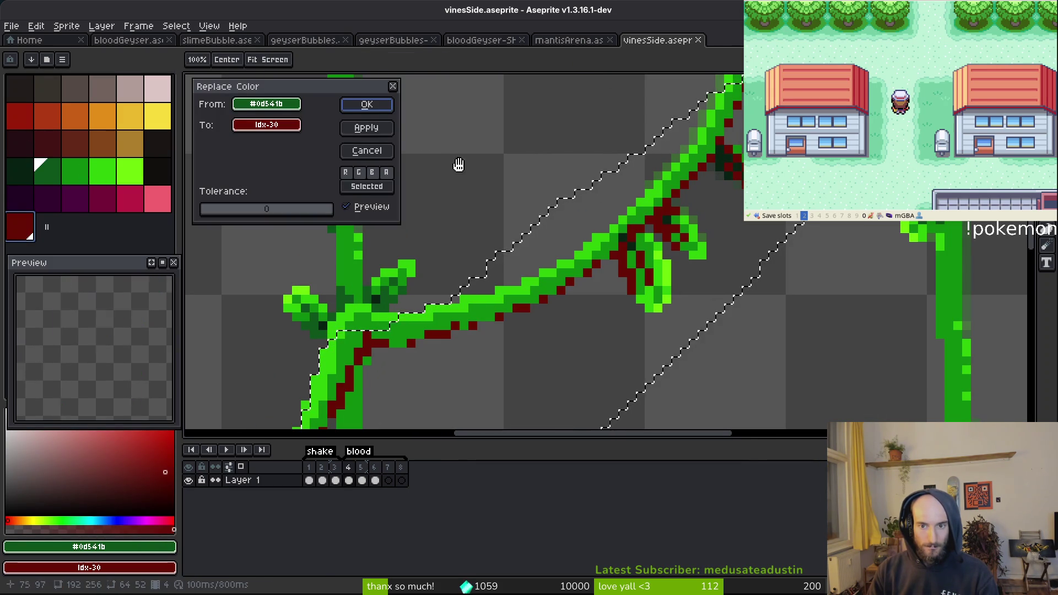
pyautogui.click(363, 104)
pyautogui.keyDown('alt'); pyautogui.click(656, 226); pyautogui.keyUp('alt')
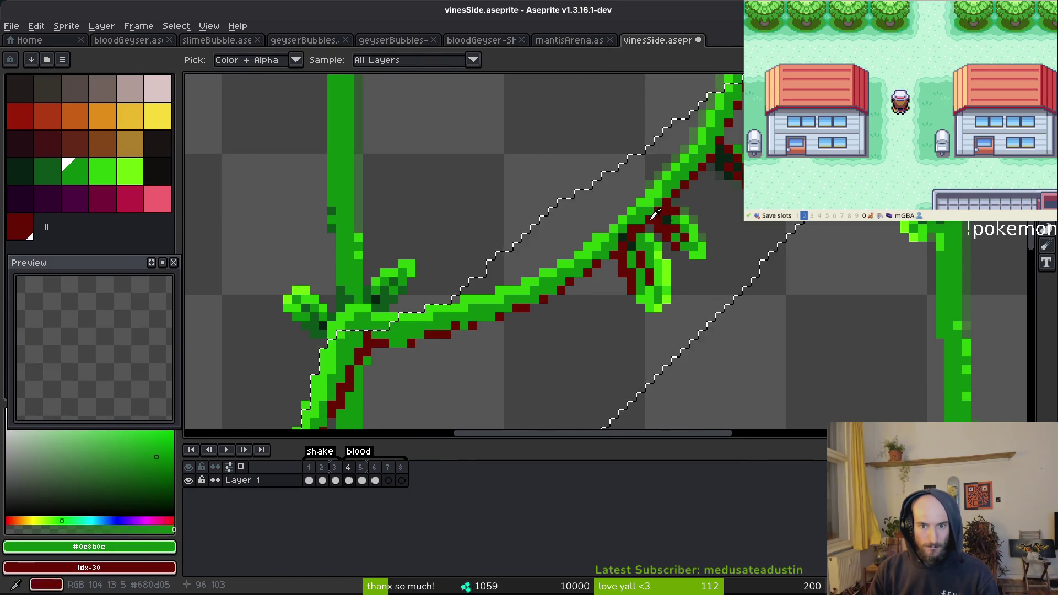
pyautogui.keyDown('alt'); pyautogui.rightClick(684, 234); pyautogui.keyUp('alt')
pyautogui.hotkey('shift', 'r')
pyautogui.click(365, 104)
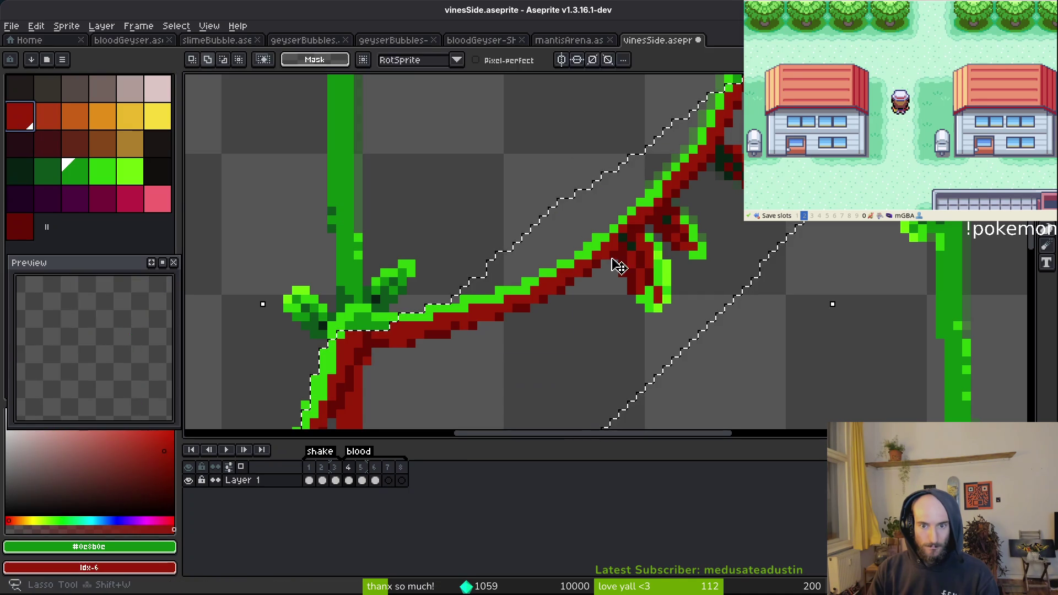
# Replace the light green with orange-red and the bright green with red, then deselect
pyautogui.click(675, 261)
pyautogui.rightClick(50, 117)
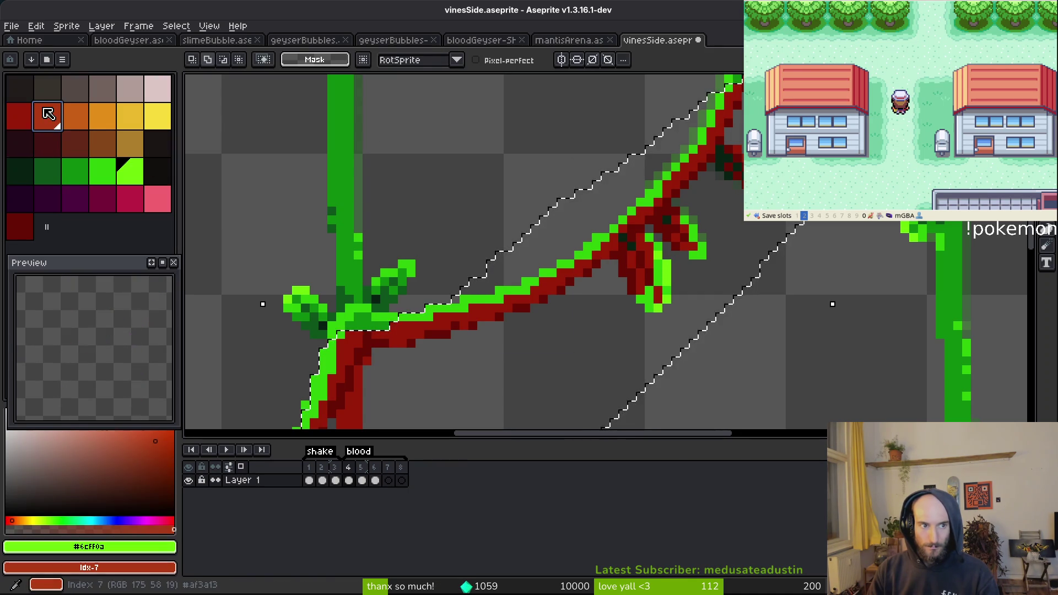
pyautogui.hotkey('shift', 'r')
pyautogui.click(389, 106)
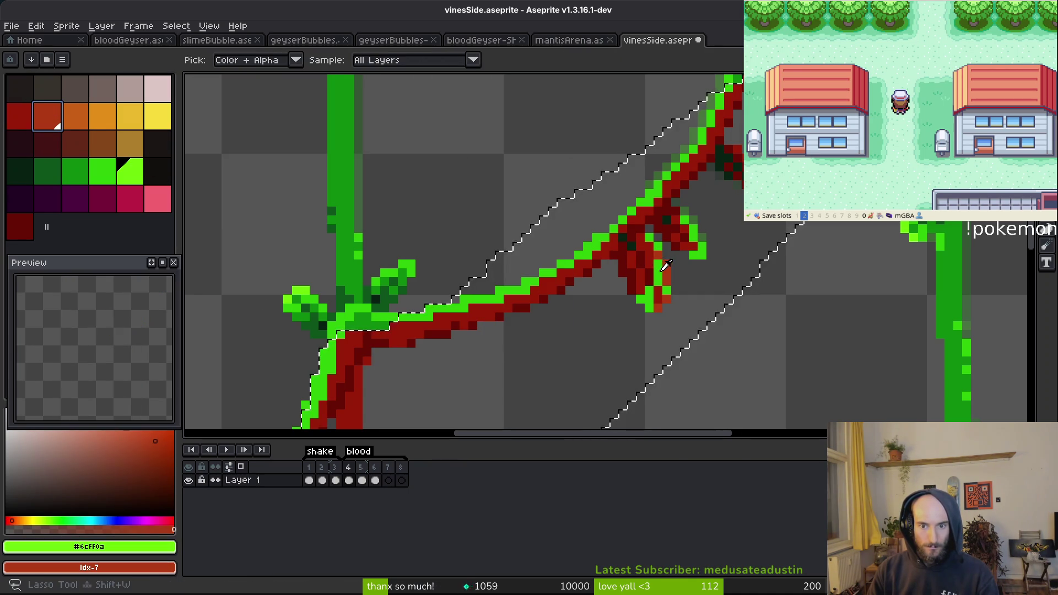
pyautogui.keyDown('alt'); pyautogui.click(656, 268); pyautogui.keyUp('alt')
pyautogui.rightClick(19, 117)
pyautogui.hotkey('shift', 'r')
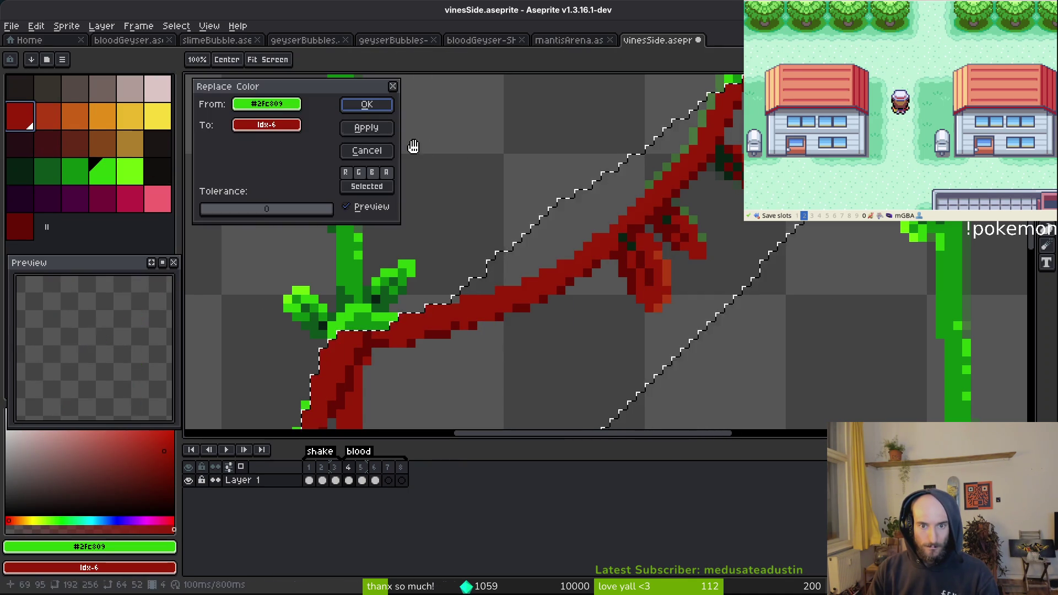
pyautogui.click(359, 105)
pyautogui.scroll(-3, 629, 251)
pyautogui.hotkey('ctrl', 'd')
pyautogui.scroll(-2, 633, 266)
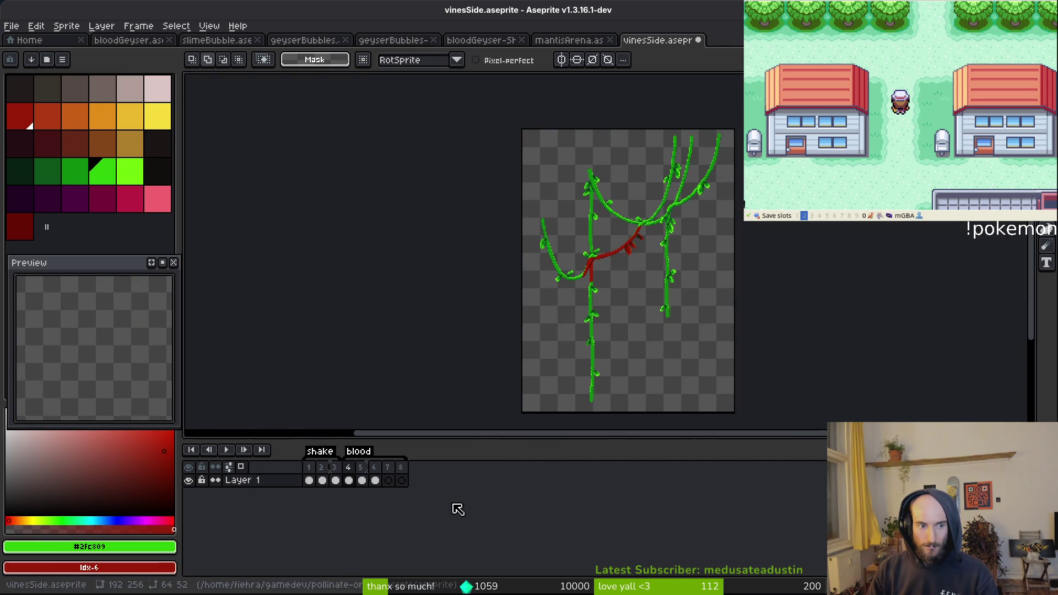
# Undo the last change on frame 4 and clear the cels in frames 5 and 6
pyautogui.click(362, 480)
pyautogui.click(348, 480)
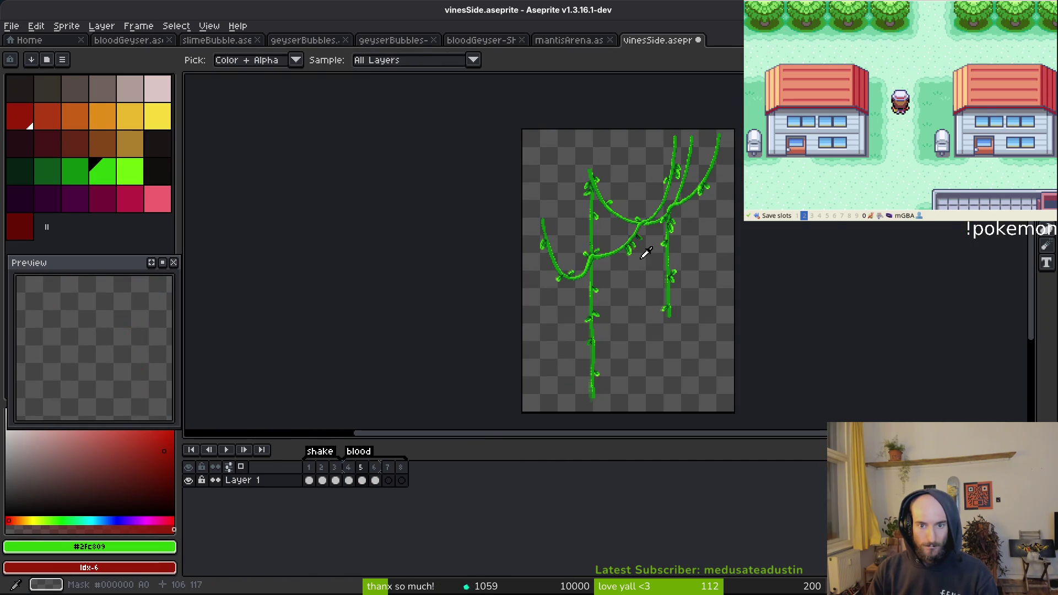
pyautogui.hotkey('ctrl', 'z')
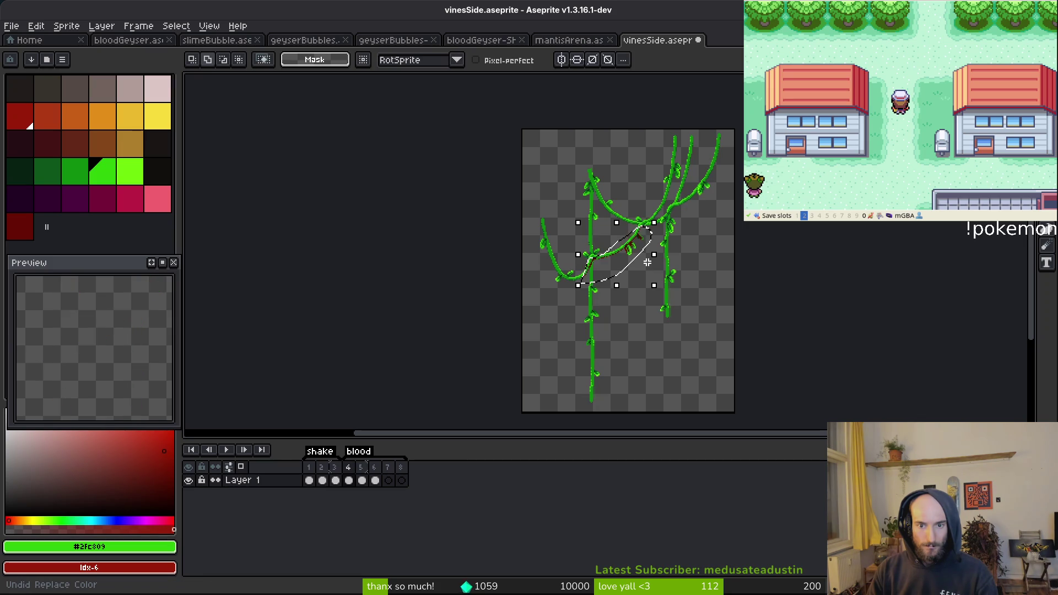
pyautogui.scroll(3, 647, 261)
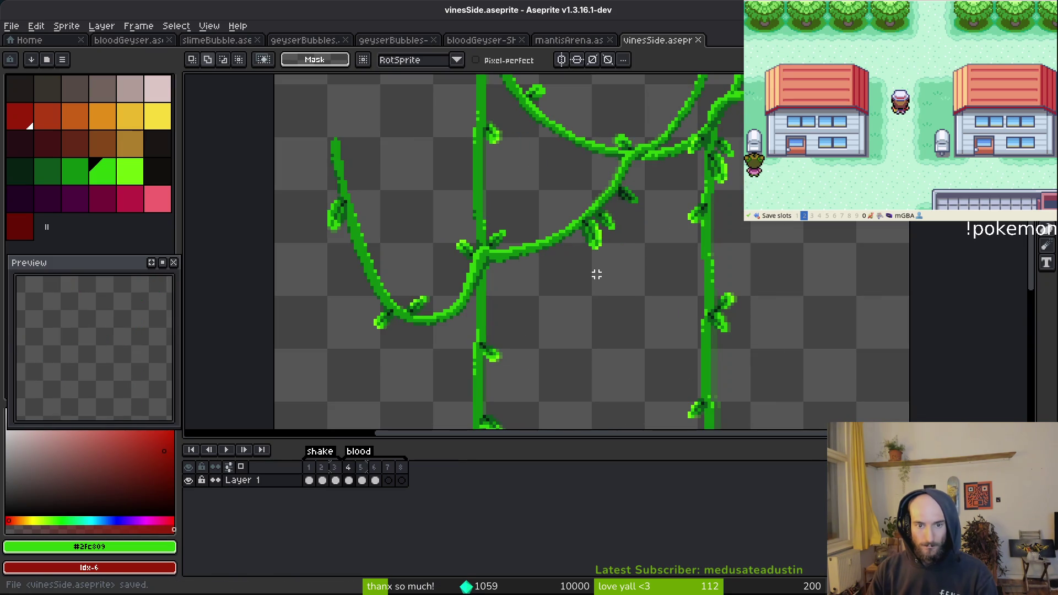
pyautogui.scroll(-4, 586, 346)
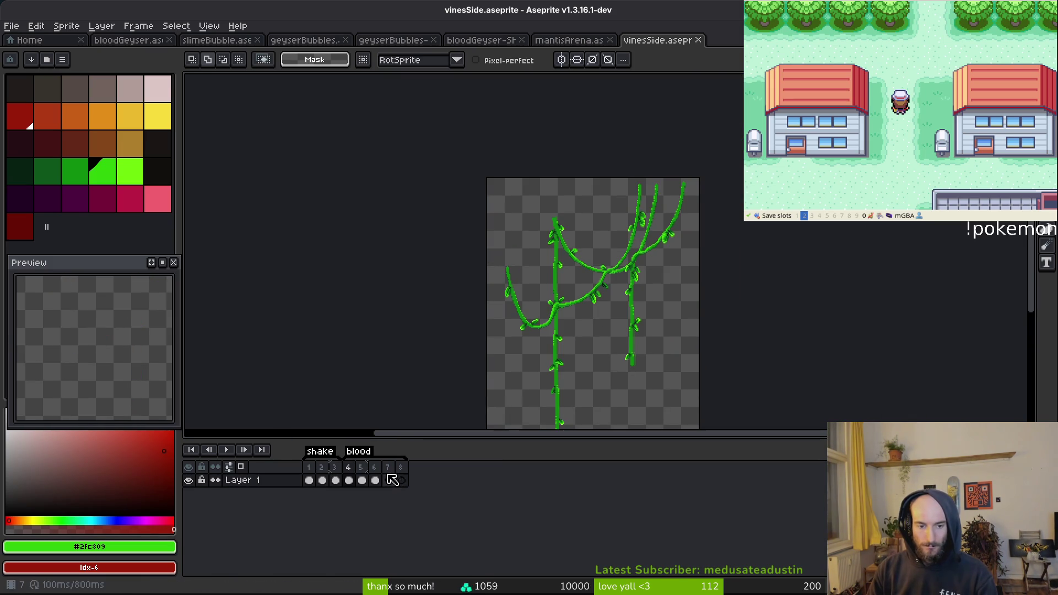
pyautogui.moveTo(370, 482); pyautogui.dragTo(376, 482)
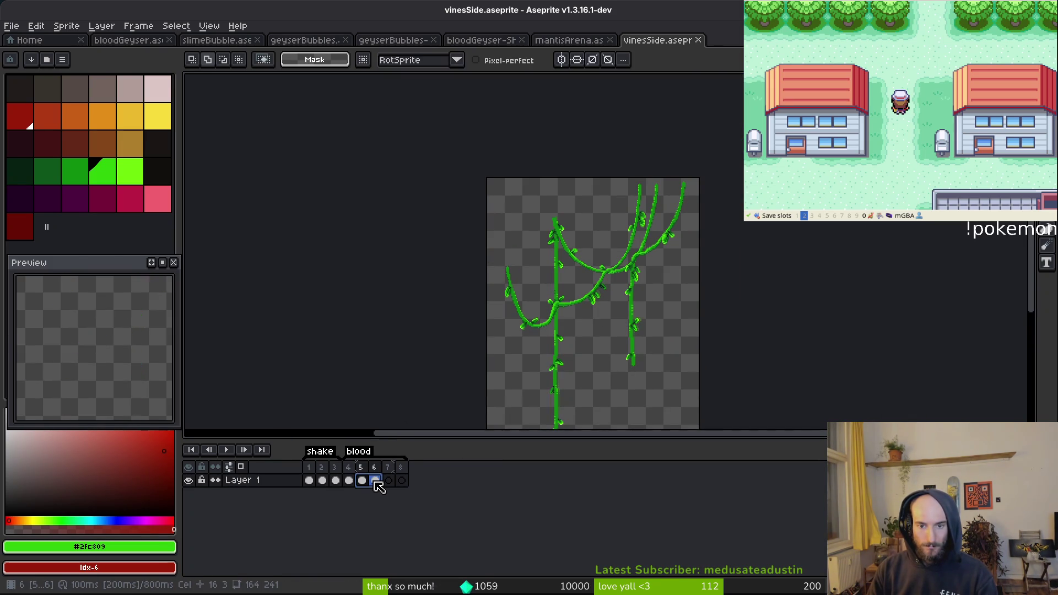
pyautogui.click(459, 475)
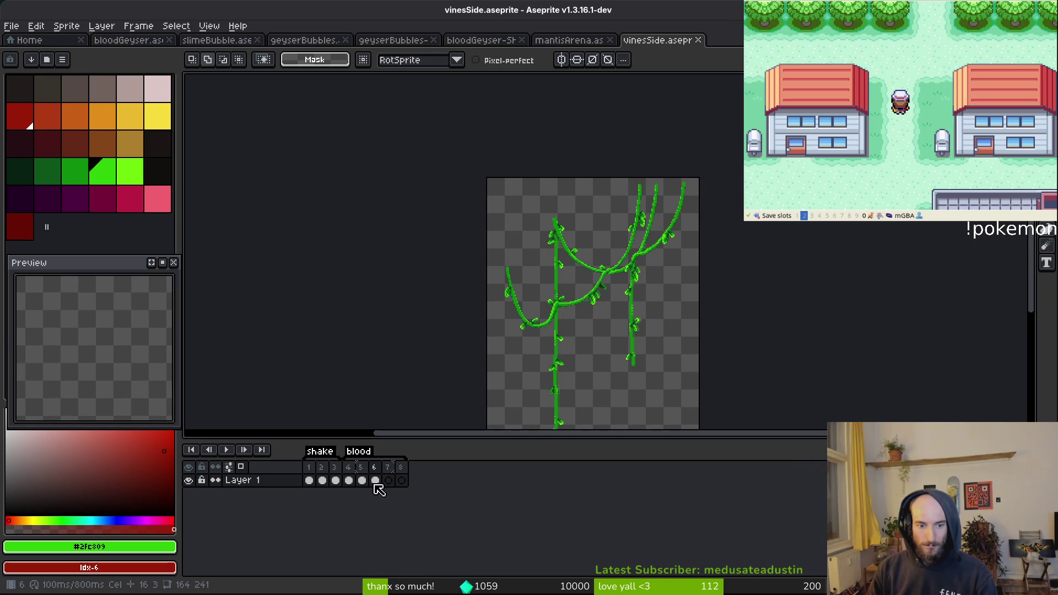
# Copy frame 4's vines cel into frame 8, add a ninth frame, and save vinesSide
pyautogui.click(348, 480)
pyautogui.moveTo(389, 481); pyautogui.dragTo(402, 481)
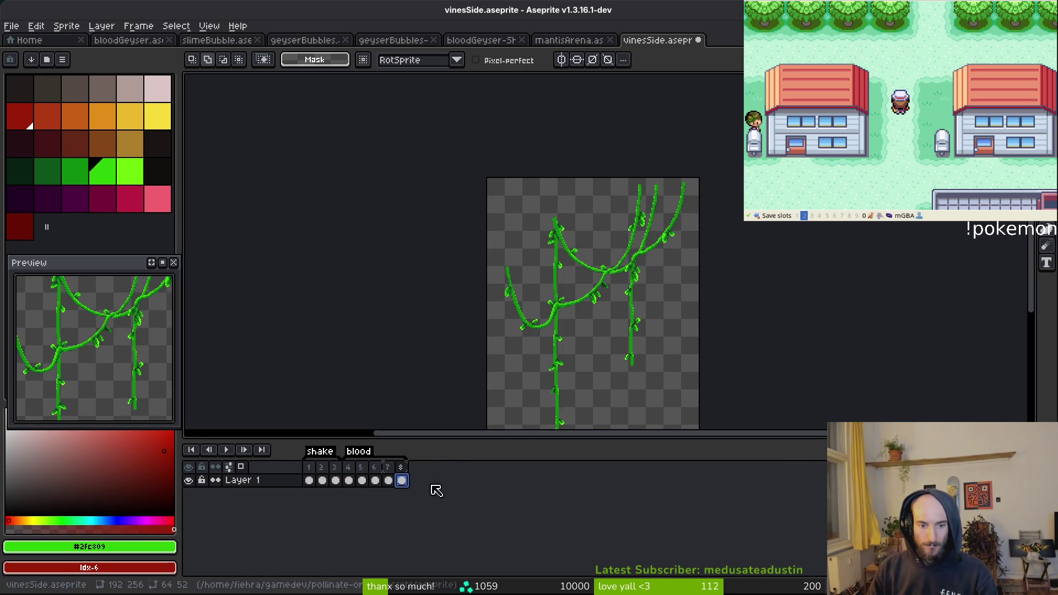
pyautogui.hotkey('ctrl', 's')
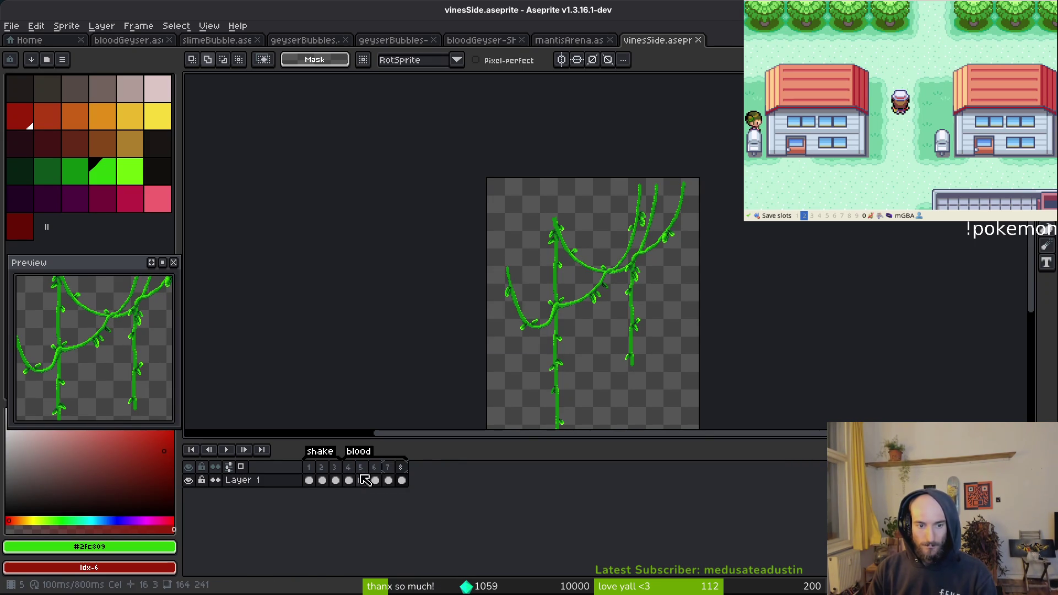
pyautogui.scroll(-1, 160, 370)
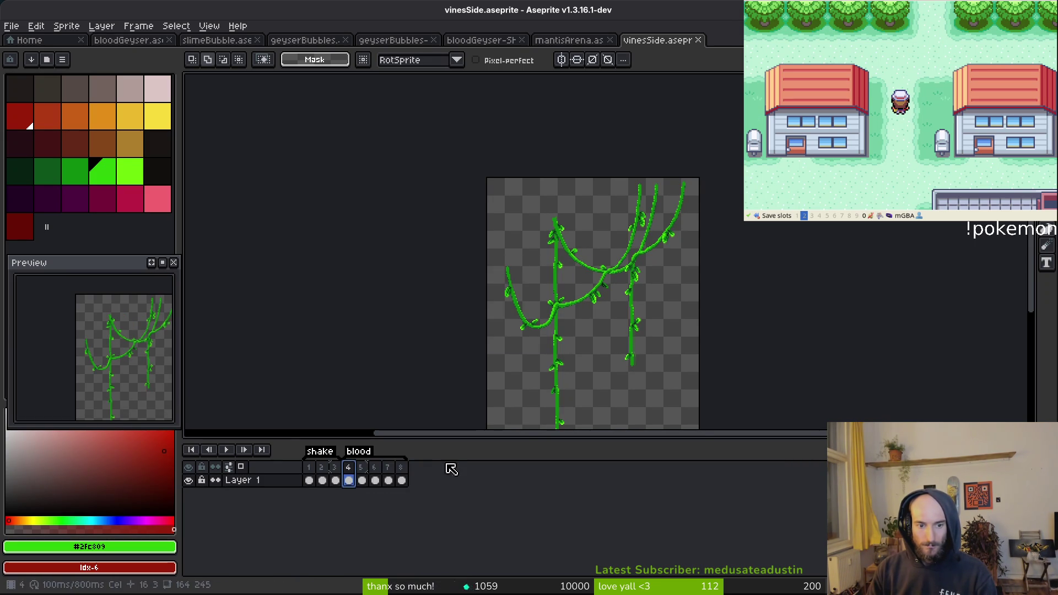
pyautogui.click(403, 468)
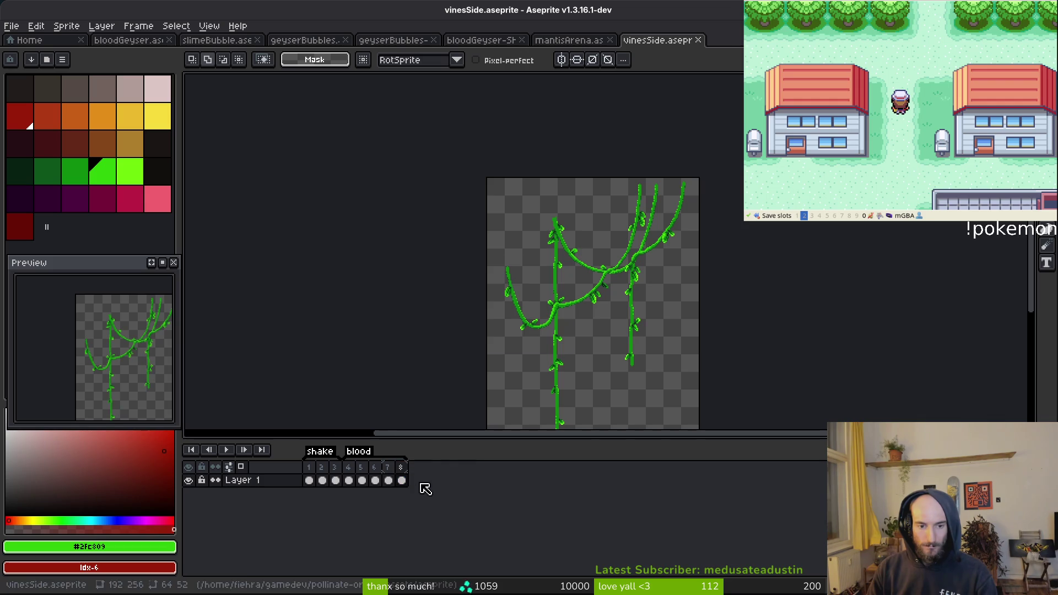
pyautogui.hotkey('alt', 'n')
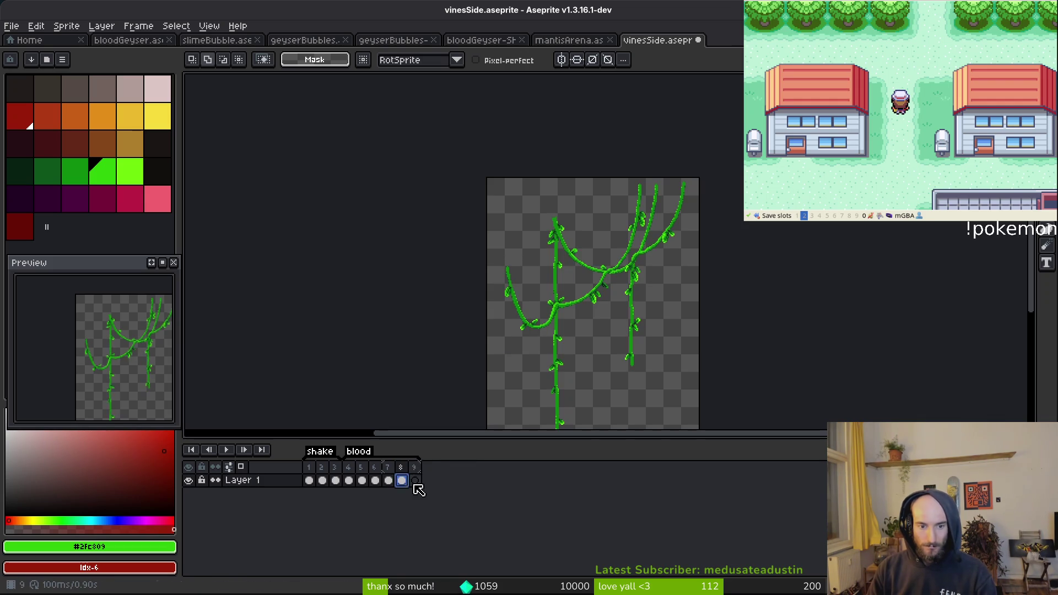
pyautogui.hotkey('ctrl', 's')
pyautogui.click(365, 473)
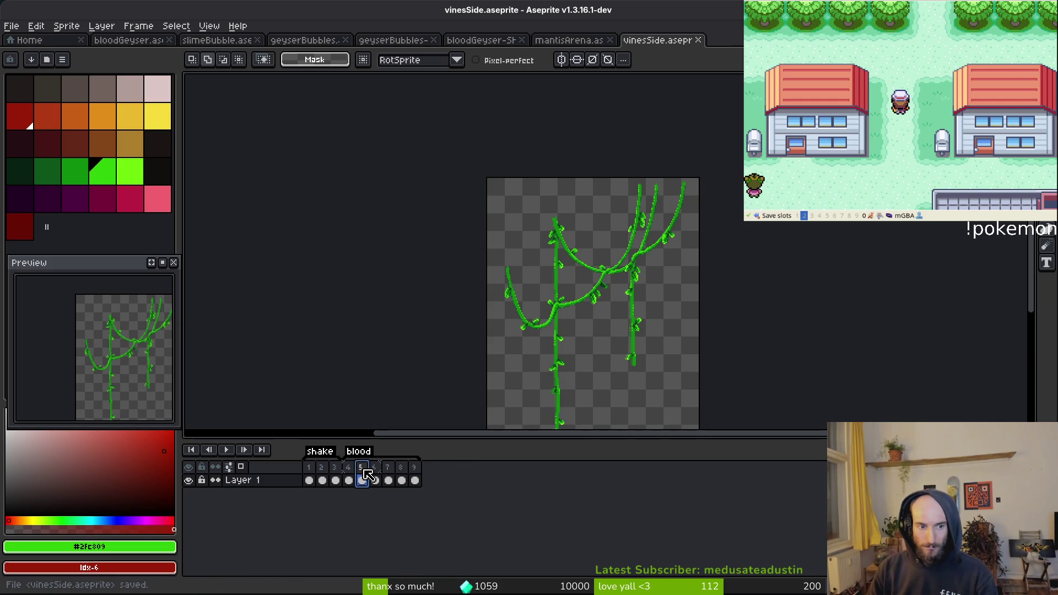
pyautogui.scroll(2, 114, 353)
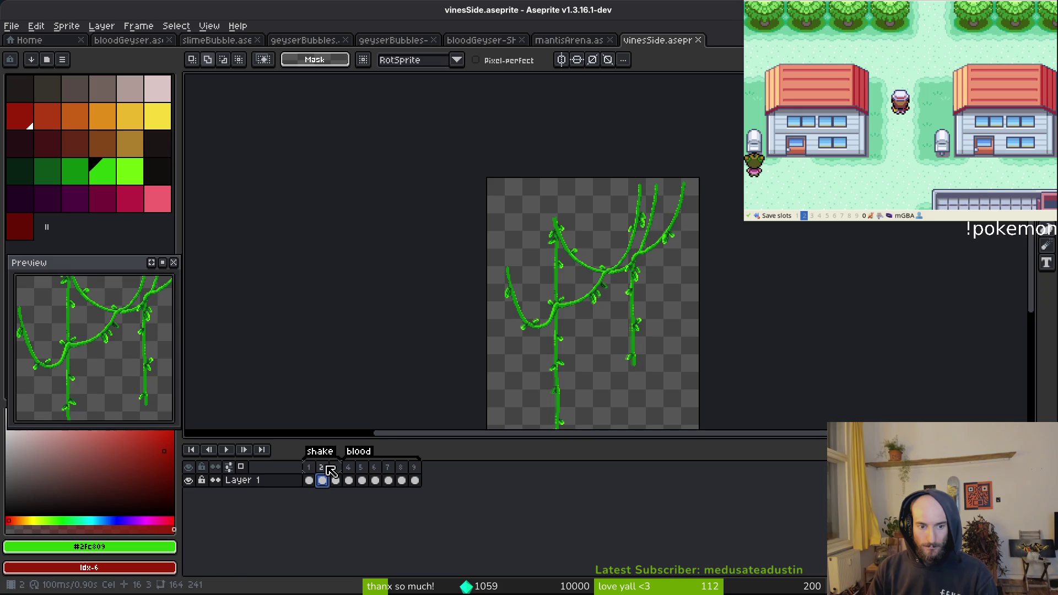
# Create a new transparent sprite and widen its canvas to 190×256 pixels
pyautogui.click(16, 27)
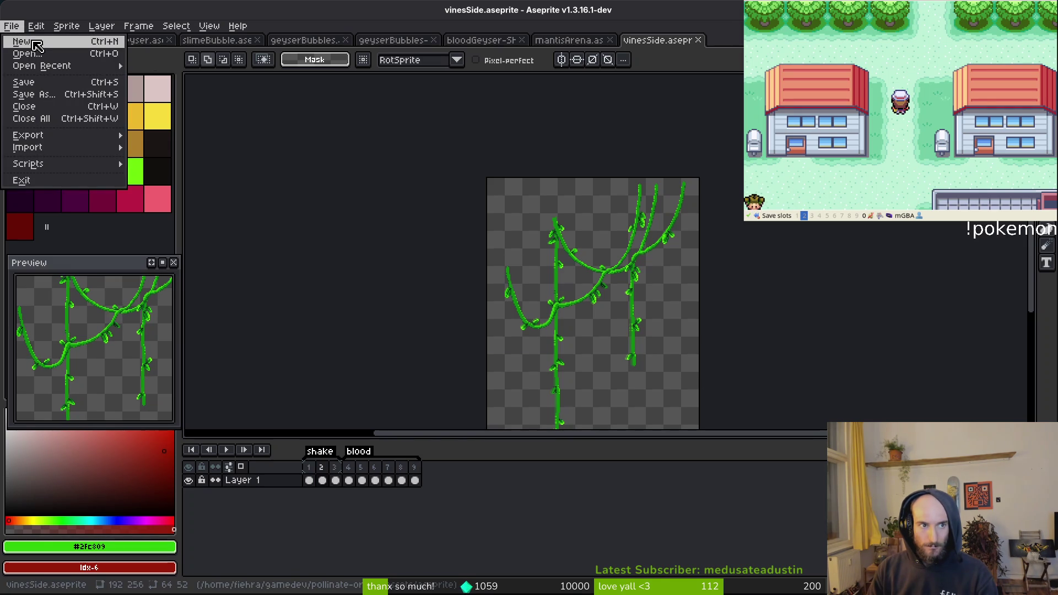
pyautogui.click(18, 38)
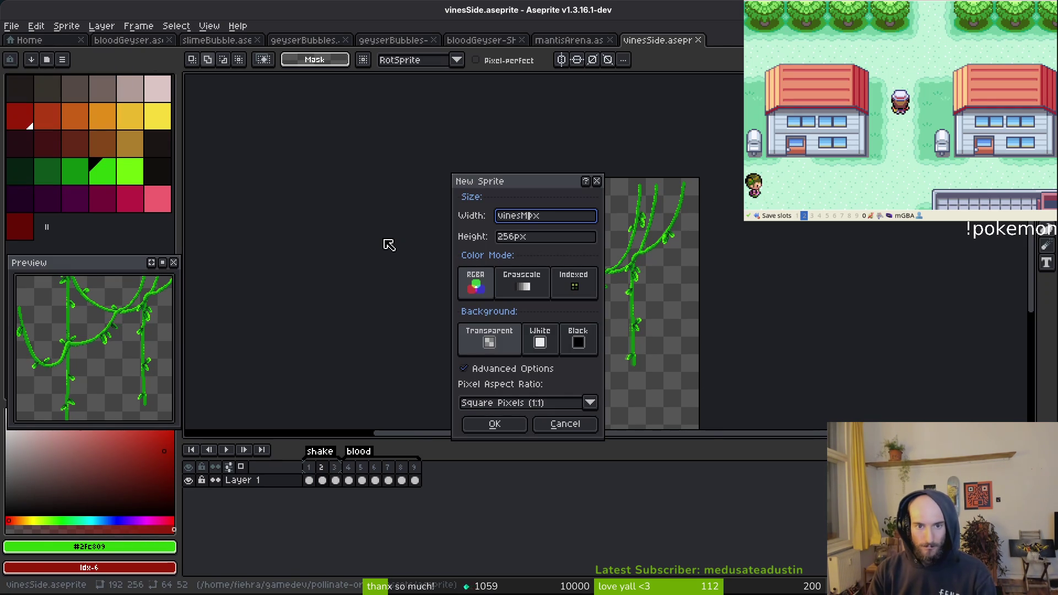
pyautogui.press('Return')
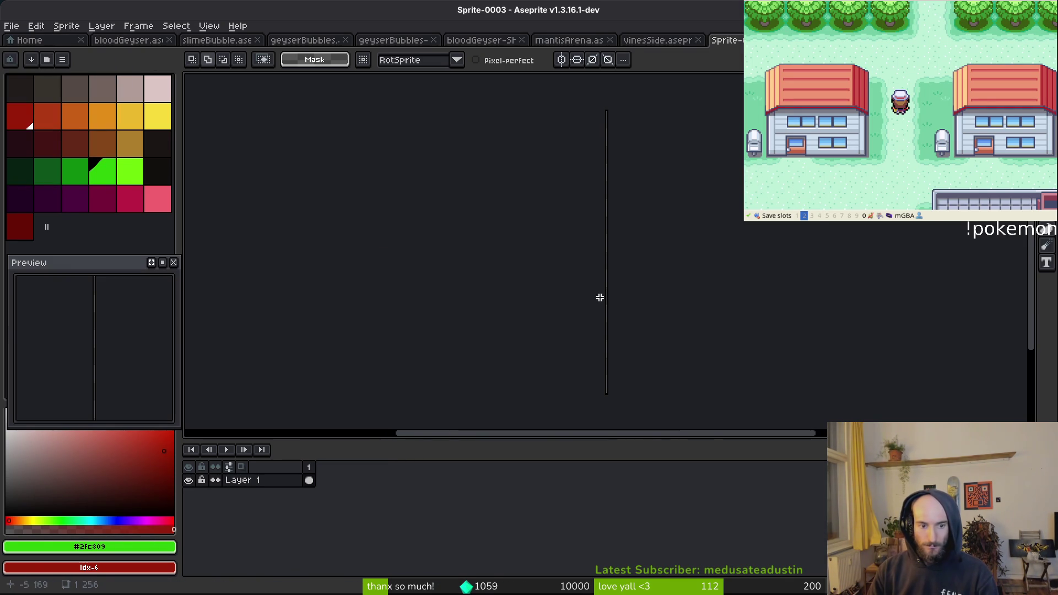
pyautogui.hotkey('ctrl', 'alt', 'c')
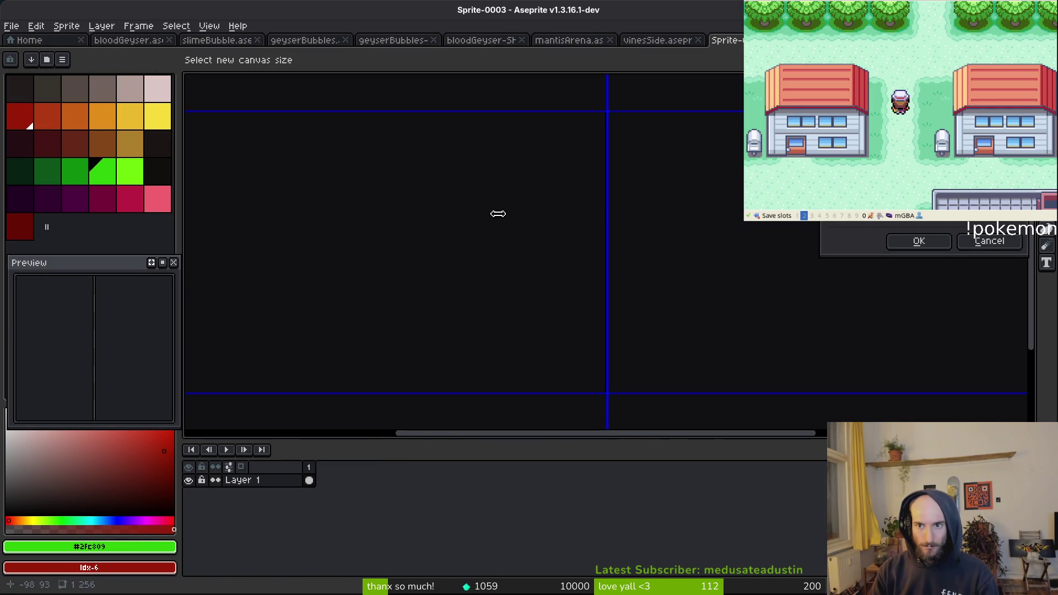
pyautogui.moveTo(498, 214); pyautogui.dragTo(499, 214)
pyautogui.press('Return')
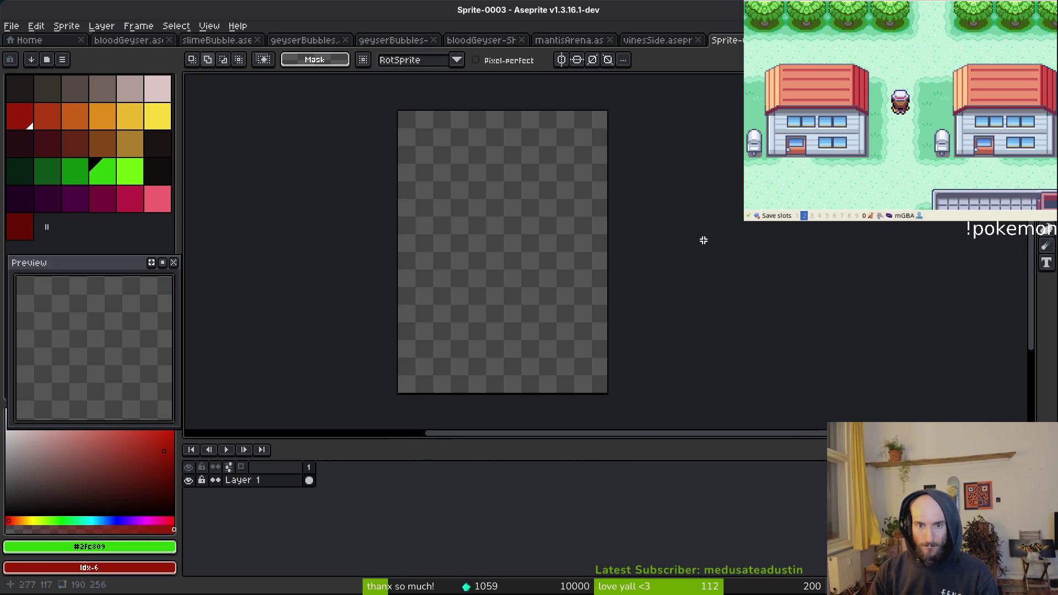
# Save the new sprite as vinesMid.aseprite
pyautogui.hotkey('ctrl', 's')
pyautogui.click(522, 275)
pyautogui.press('Escape')
pyautogui.hotkey('ctrl', 's')
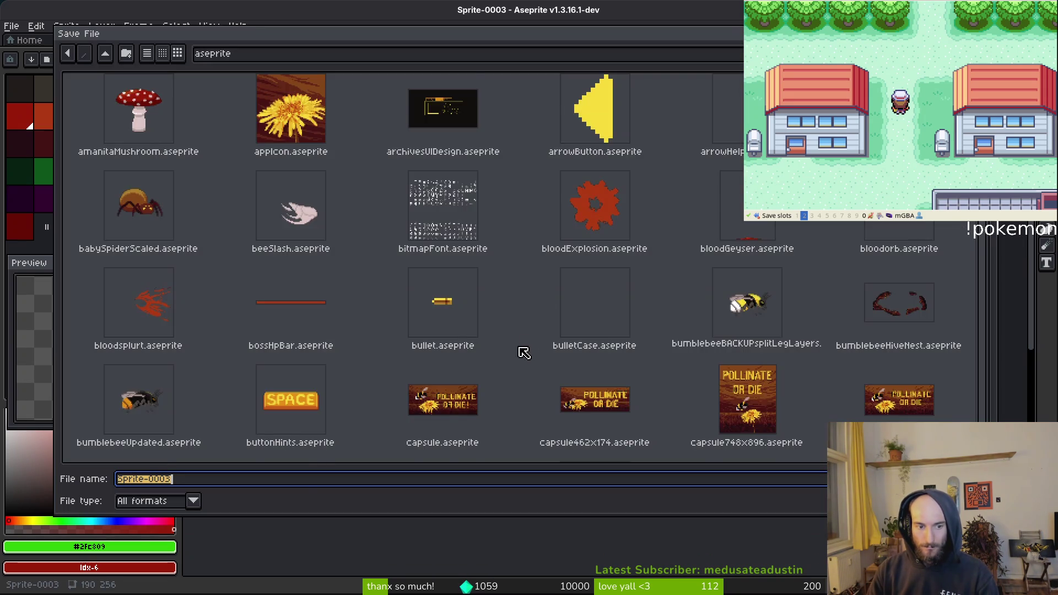
pyautogui.scroll(-2, 528, 340)
pyautogui.write('vinesMid')
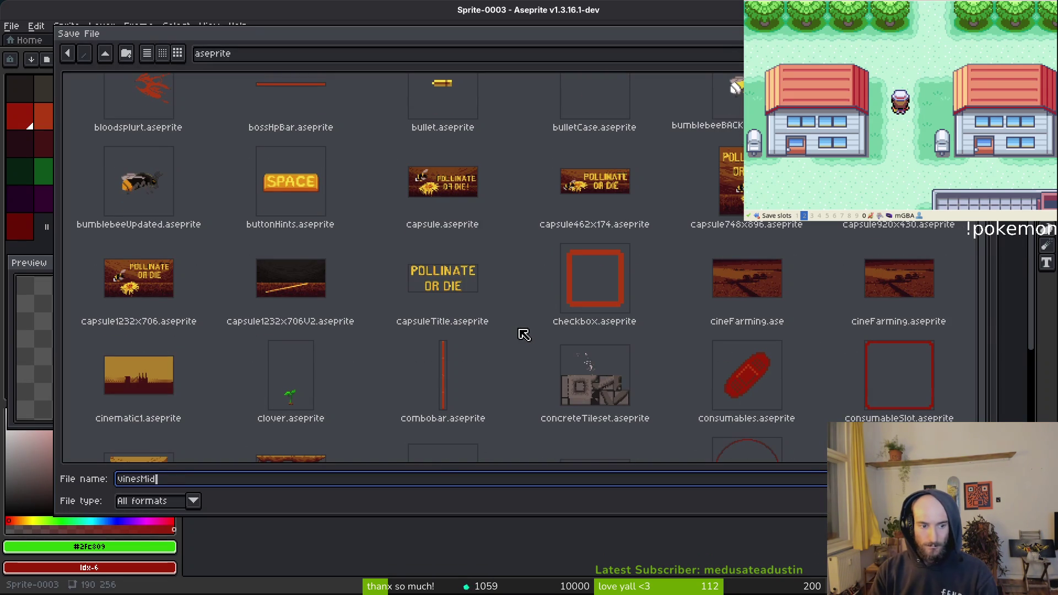
pyautogui.scroll(-15, 586, 331)
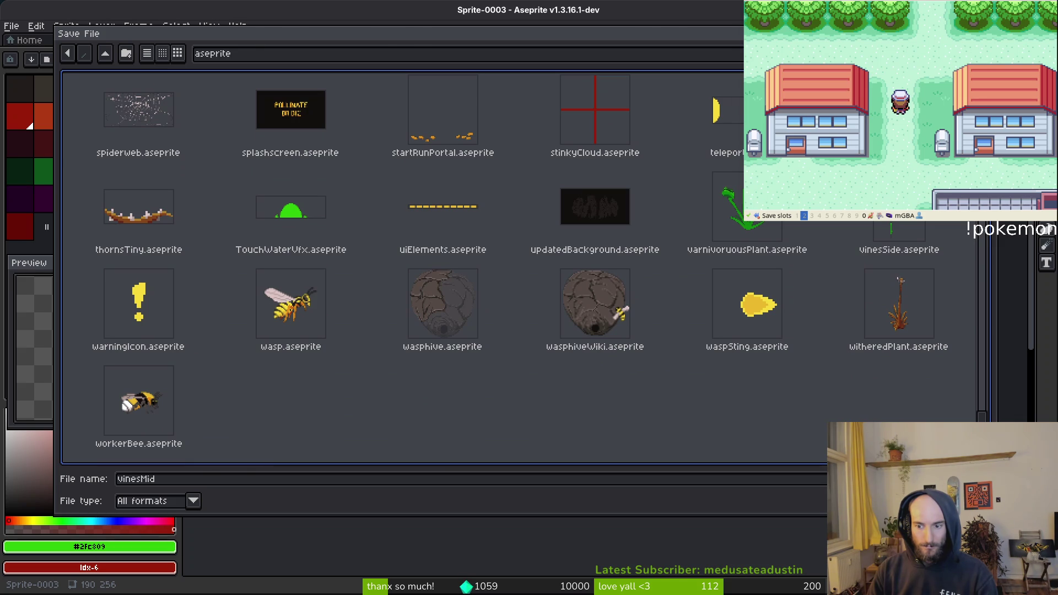
pyautogui.press('Return')
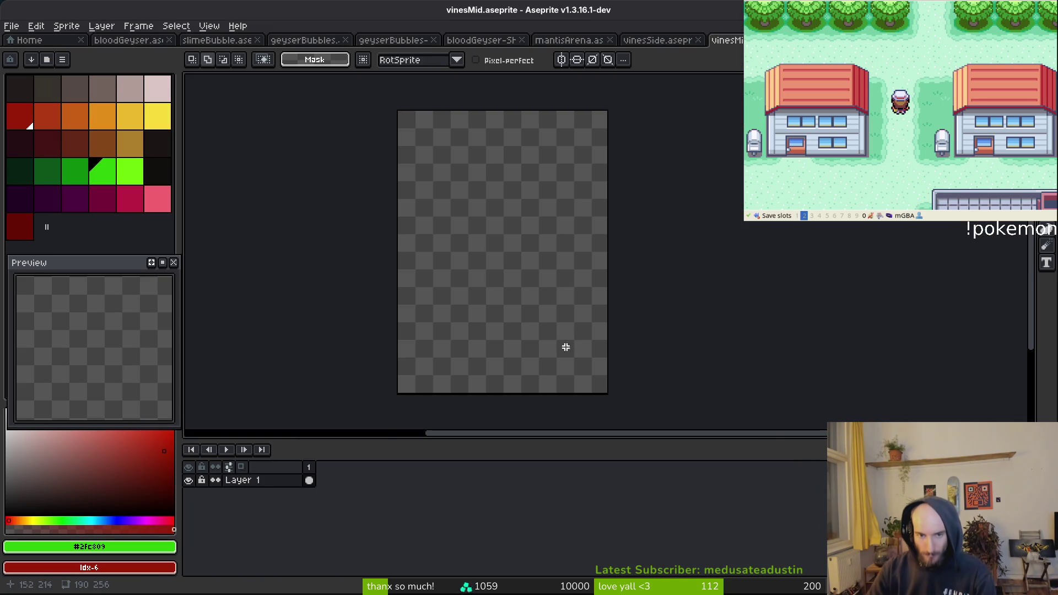
pyautogui.hscroll(-3, 564, 347)
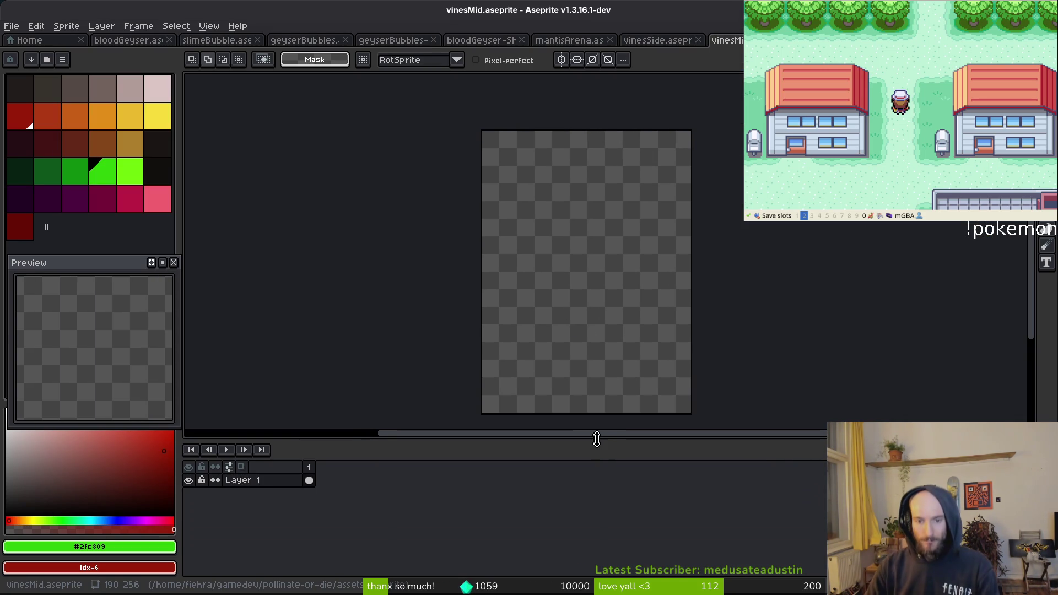
# Enlarge the timeline area and add several empty frames to vinesMid
pyautogui.moveTo(597, 439)
pyautogui.mouseDown()
pyautogui.moveTo(595, 507)
pyautogui.moveTo(616, 472)
pyautogui.mouseUp()
pyautogui.hotkey('alt', 'n')
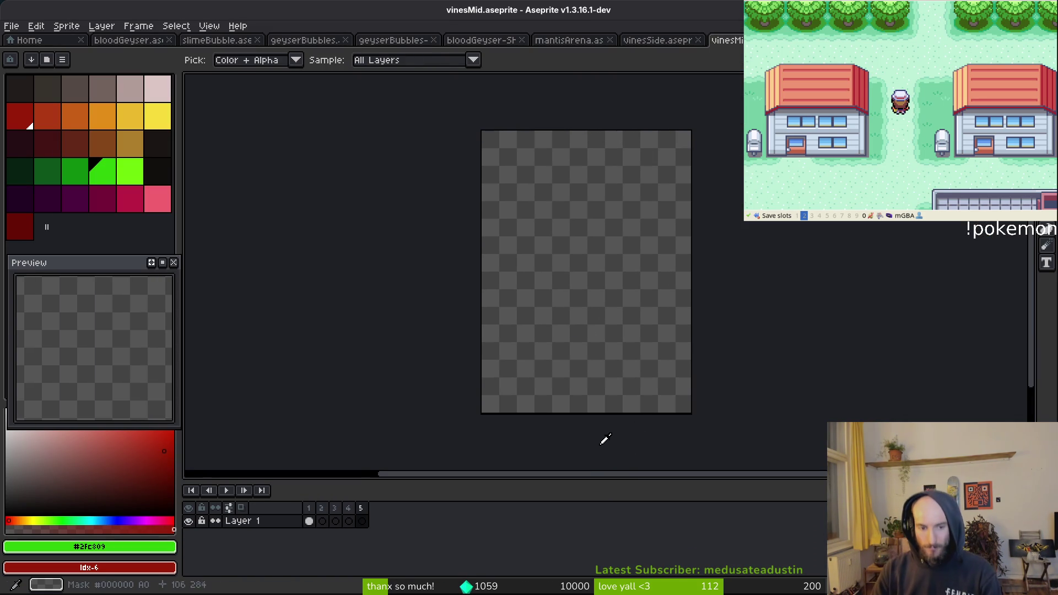
pyautogui.hotkey('alt', 'n')
pyautogui.hotkey('alt', 'n')
pyautogui.press('m')
# Select and cut the middle hanging vines in mantisArena, then restore them in the arena
pyautogui.hotkey('ctrl', 'shift', 'Tab')
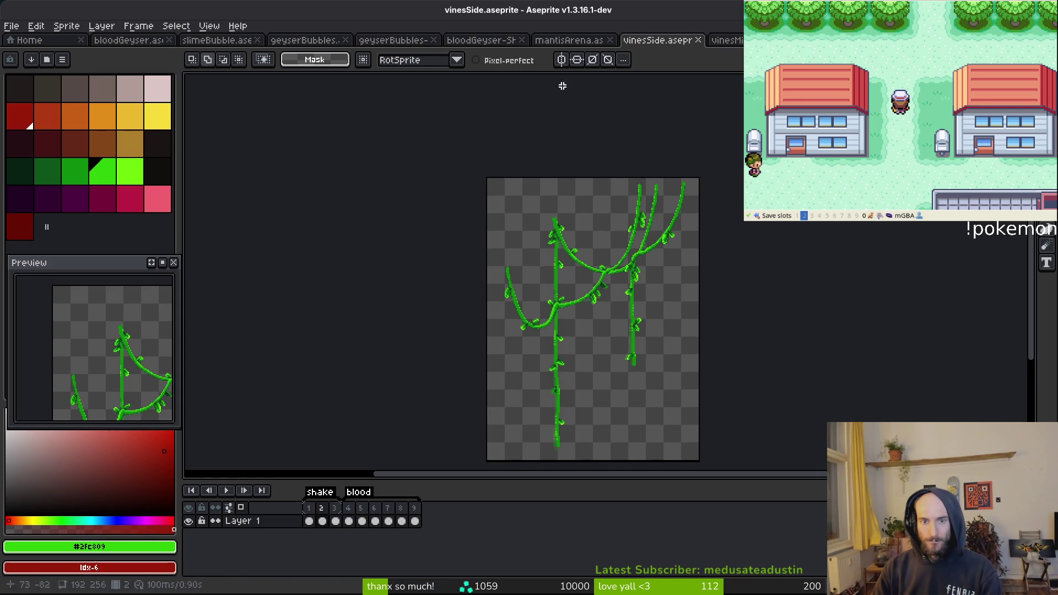
pyautogui.click(568, 41)
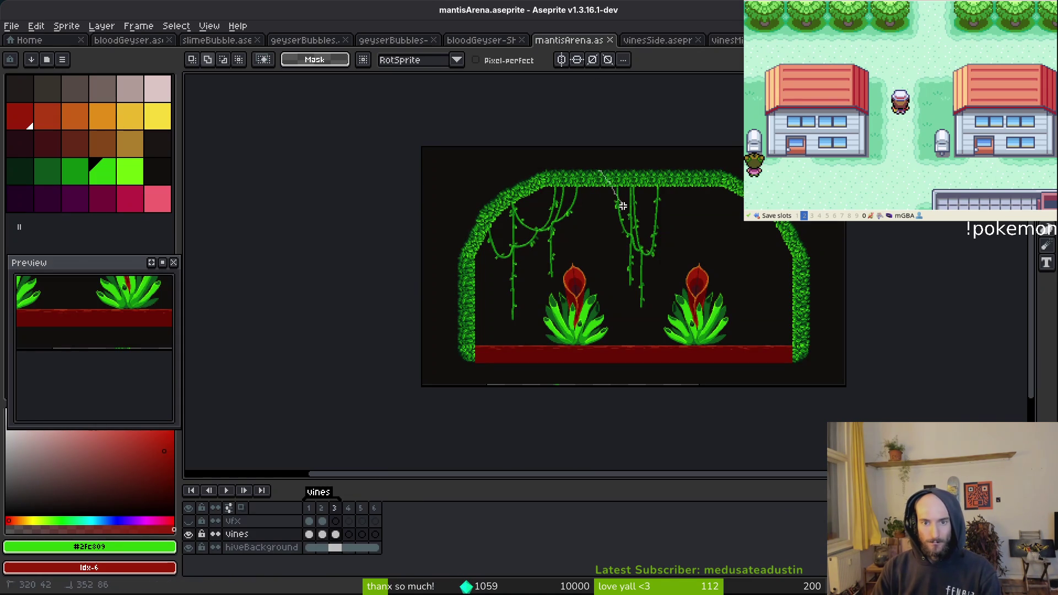
pyautogui.press('m')
pyautogui.moveTo(693, 326); pyautogui.dragTo(693, 327)
pyautogui.scroll(2, 683, 319)
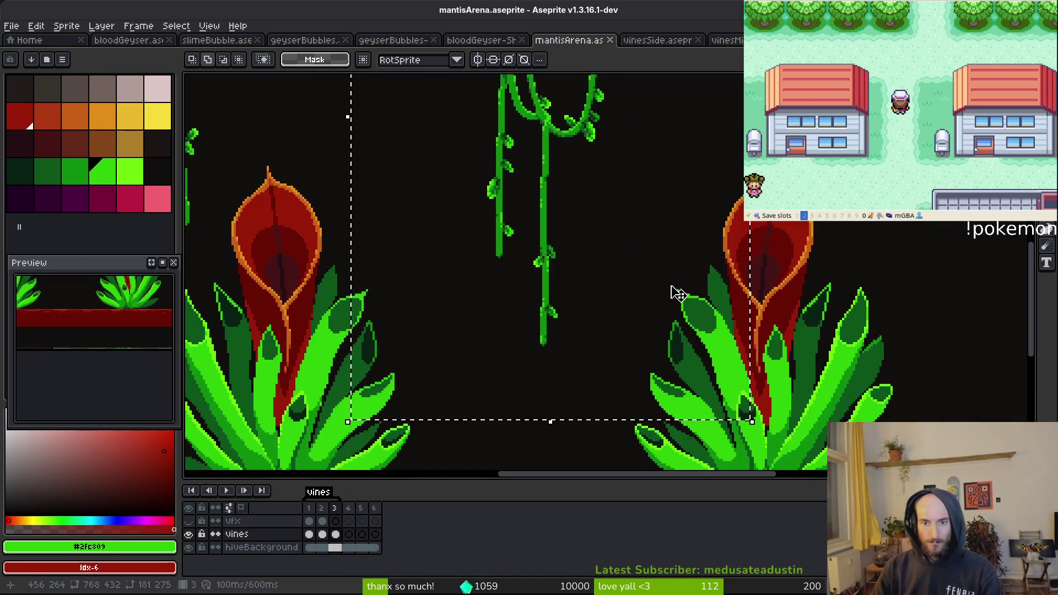
pyautogui.scroll(-2, 680, 336)
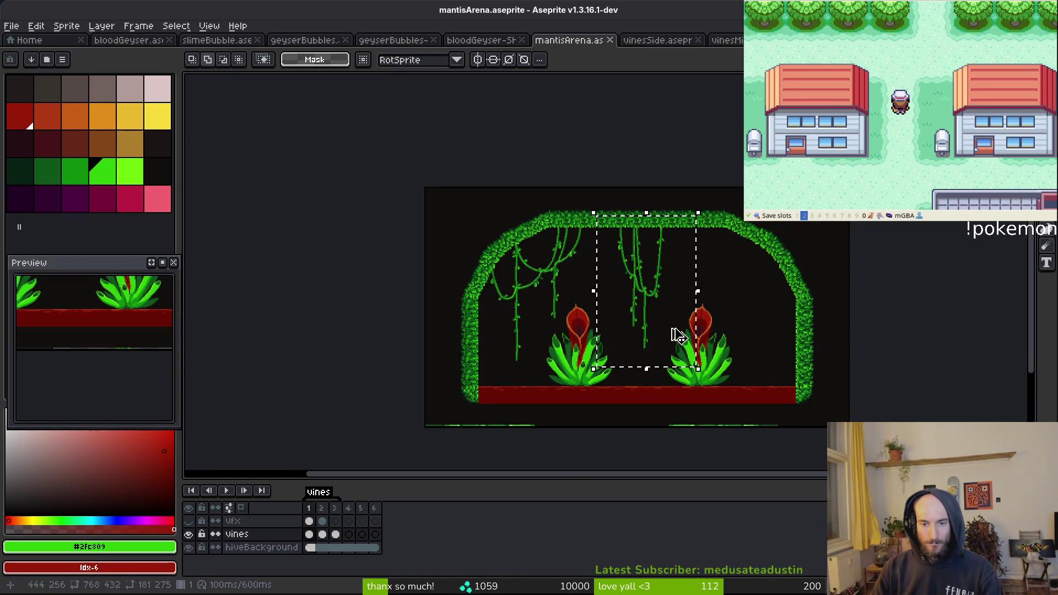
pyautogui.press('Delete')
pyautogui.click(732, 40)
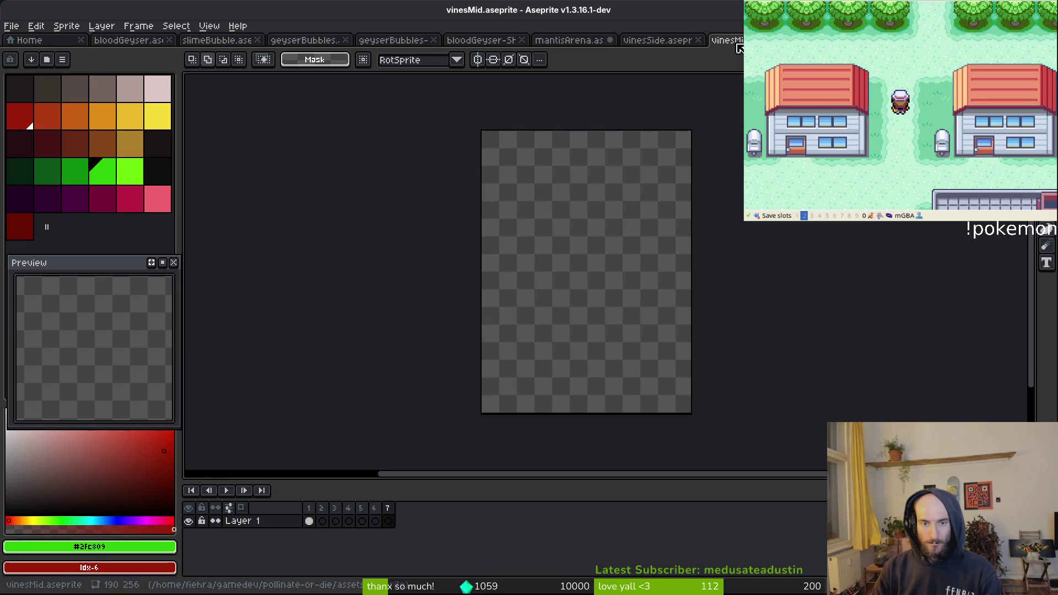
pyautogui.hotkey('ctrl', 'v')
pyautogui.click(566, 40)
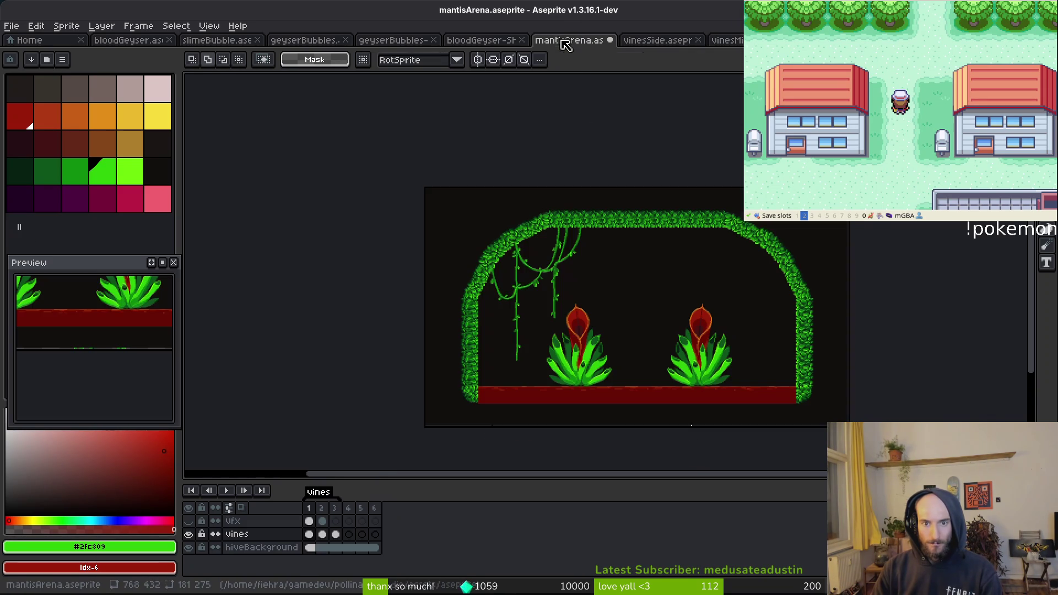
pyautogui.hotkey('ctrl', 'v')
# Paste the middle vines into vinesMid frame 2 and clear the stray vines from frame 7
pyautogui.press('Right')
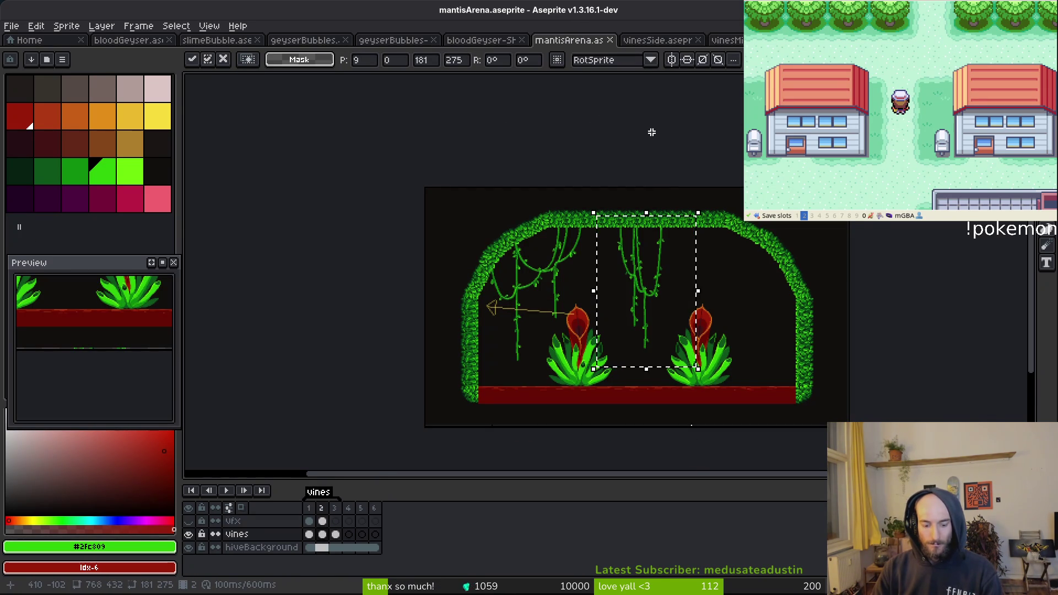
pyautogui.click(728, 40)
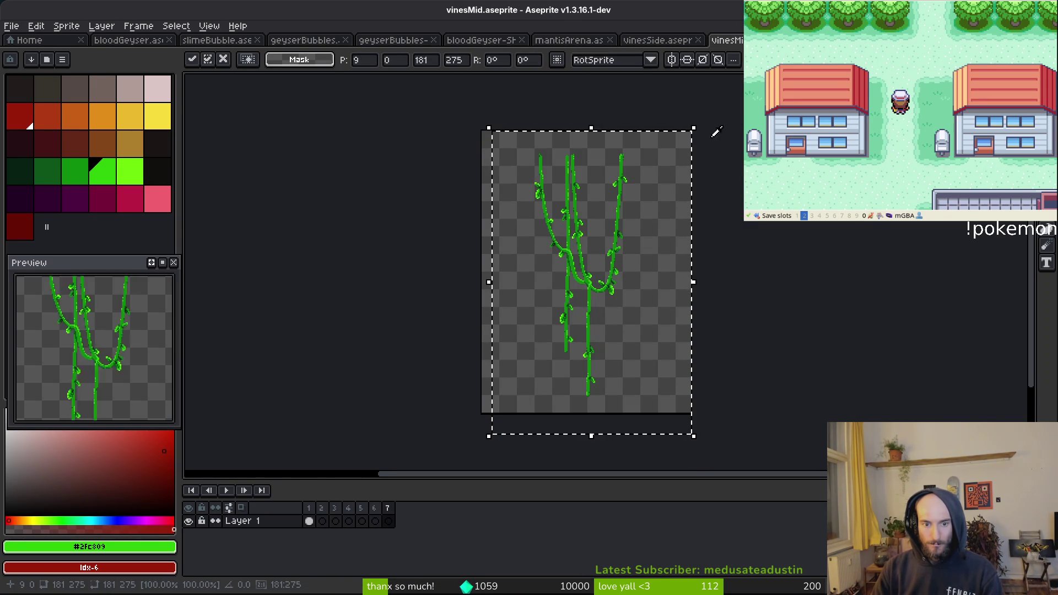
pyautogui.press('Delete')
pyautogui.click(322, 521)
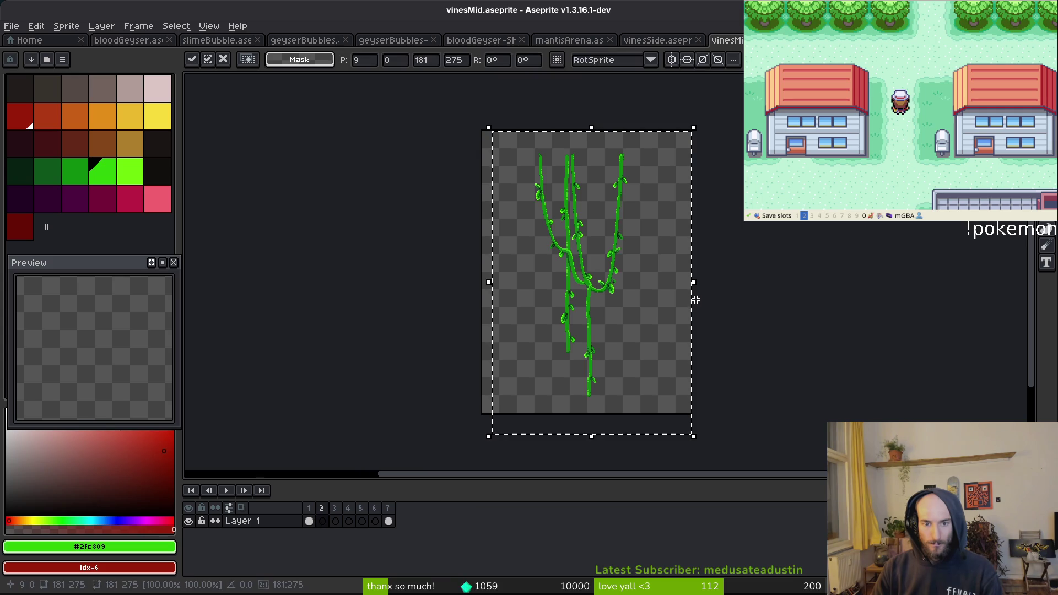
pyautogui.hotkey('ctrl', 'd')
pyautogui.click(388, 520)
pyautogui.press('Delete')
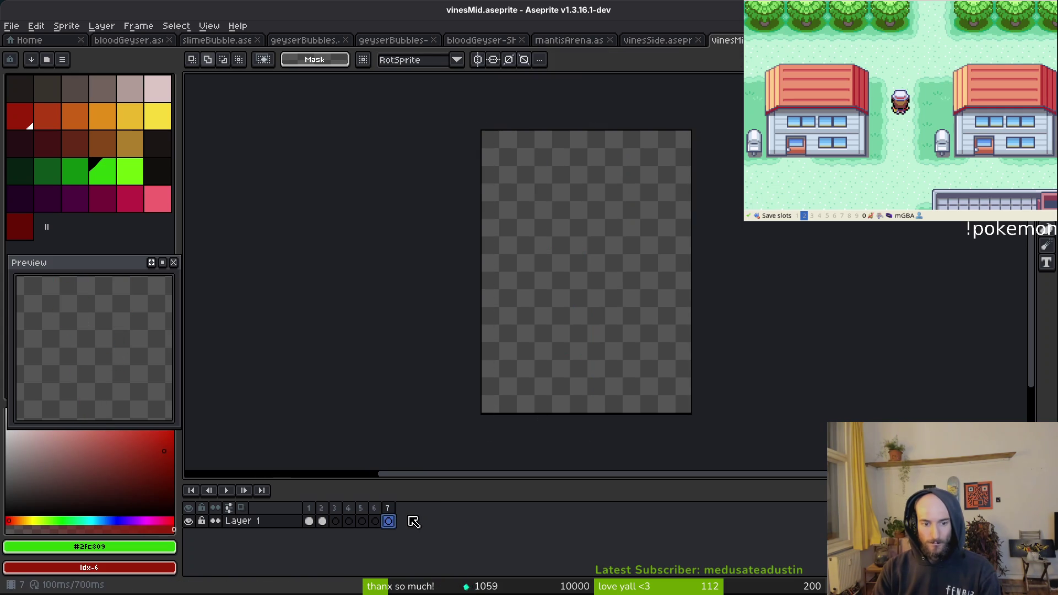
# Play back vinesMid, delete its empty first frame, and clear frame 3's vines
pyautogui.press('Return')
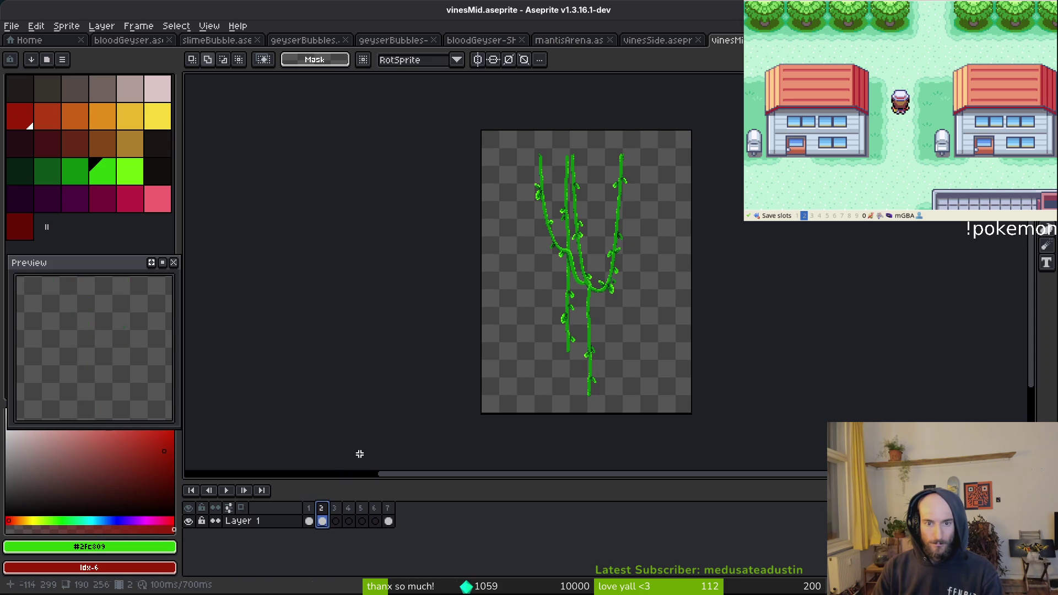
pyautogui.click(349, 510)
pyautogui.hotkey('ctrl', 'v')
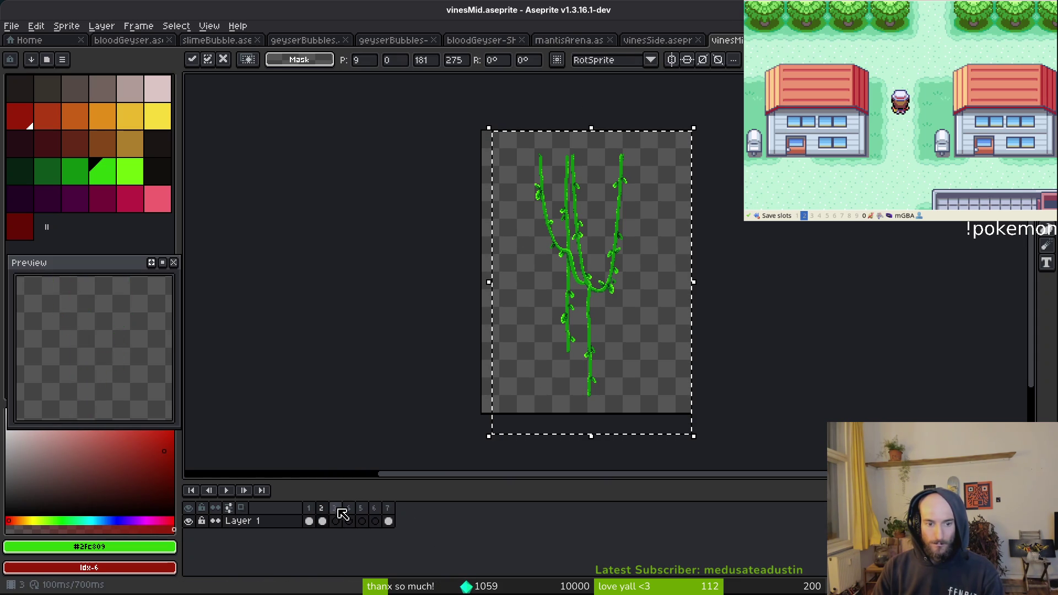
pyautogui.click(335, 508)
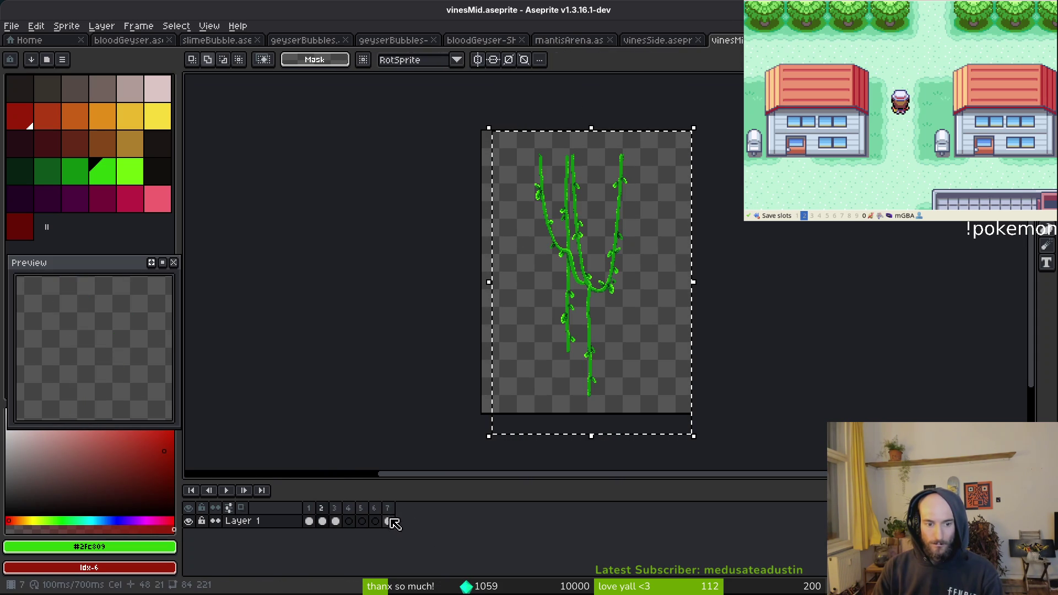
pyautogui.click(388, 520)
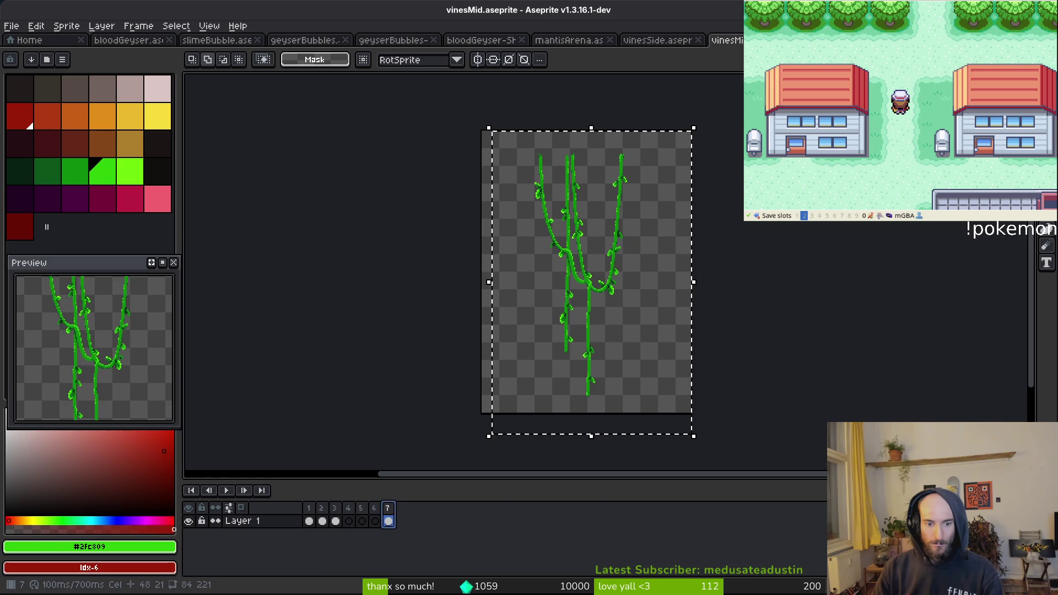
pyautogui.click(309, 521)
pyautogui.hotkey('ctrl', 'd')
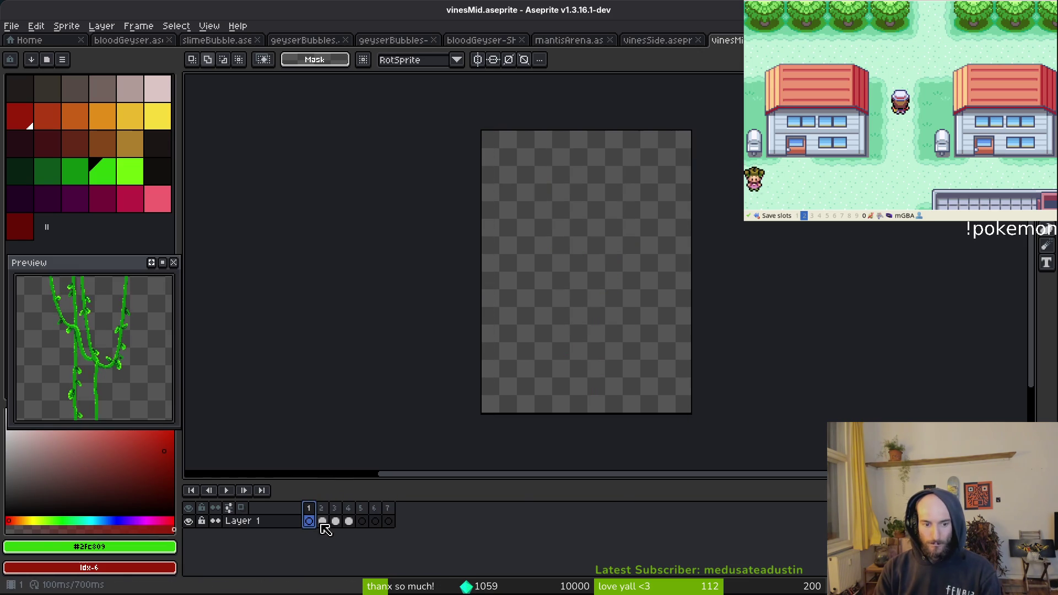
pyautogui.press('Delete')
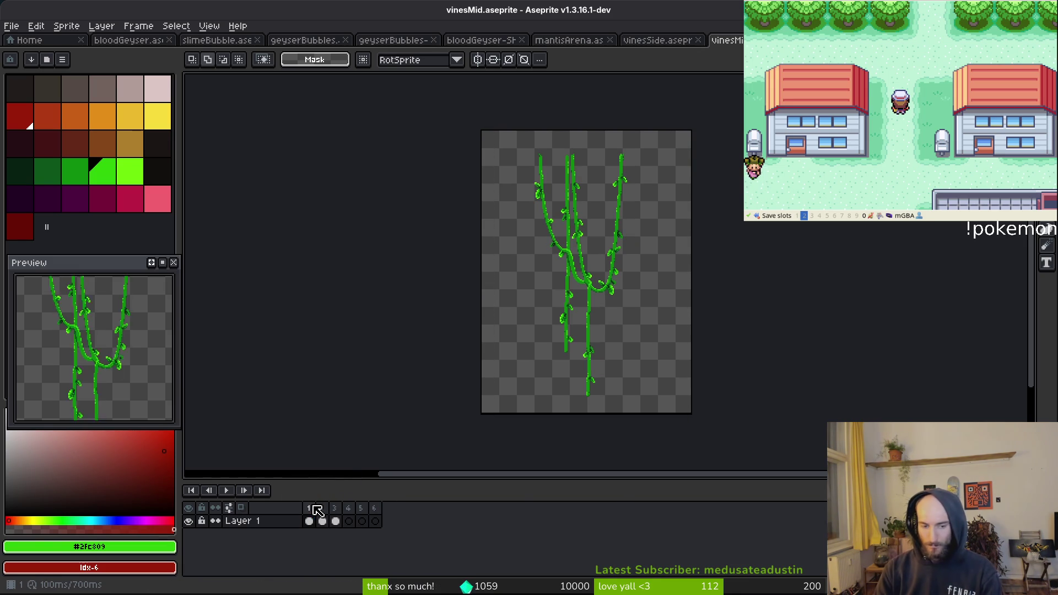
pyautogui.press('i')
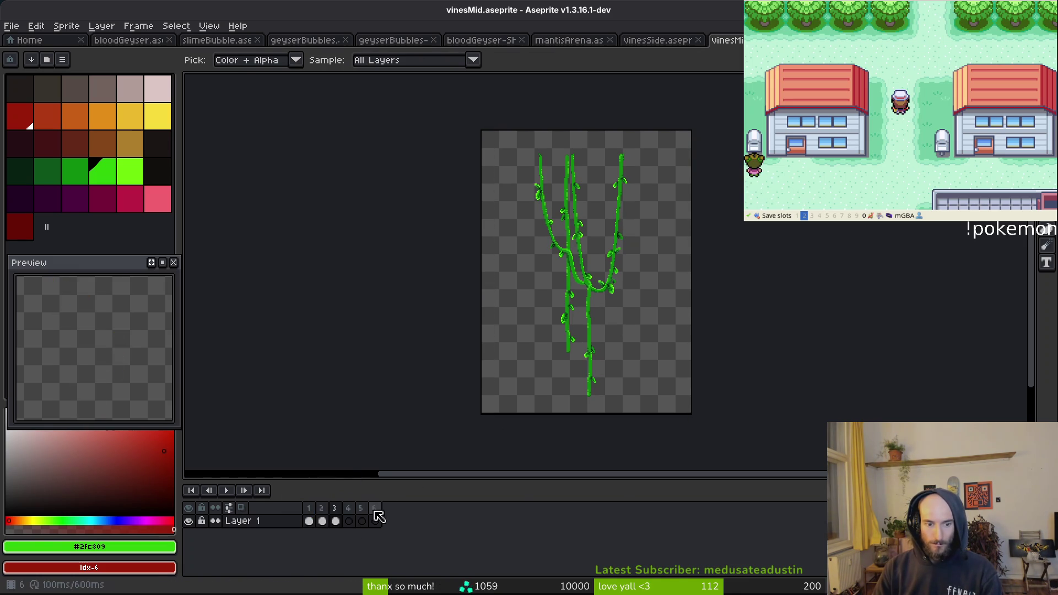
pyautogui.press('Delete')
pyautogui.press('m')
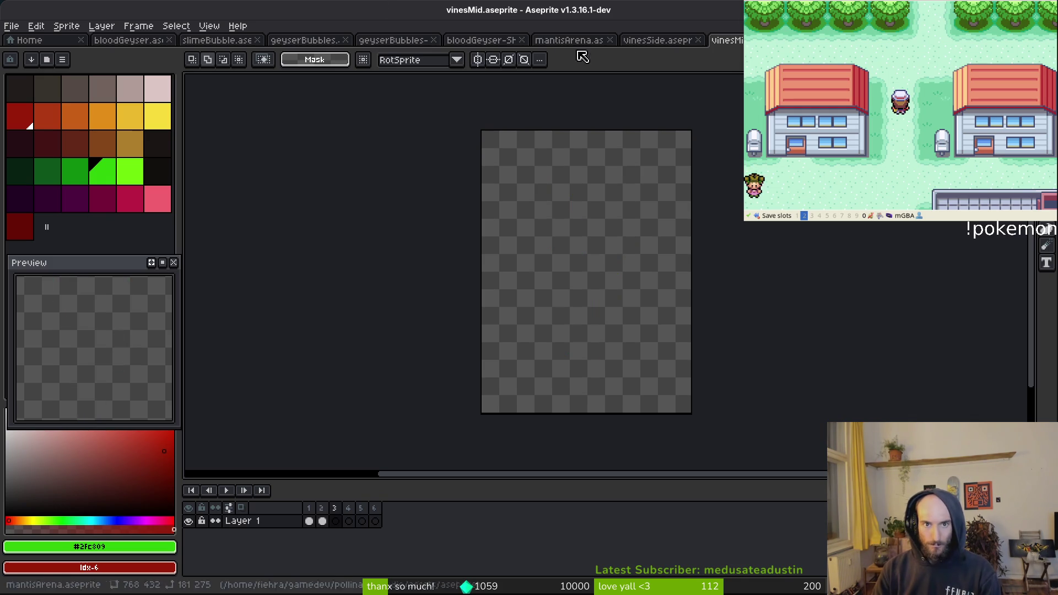
# Copy mantisArena's middle vines into vinesMid frame 3 and select frames 1–3 for tagging
pyautogui.click(590, 45)
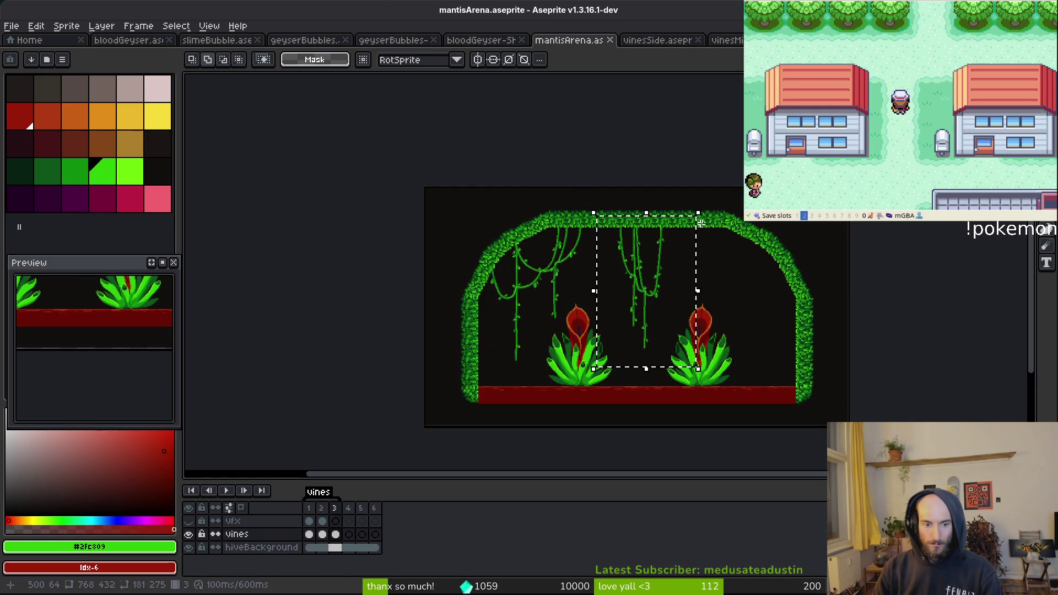
pyautogui.moveTo(703, 223); pyautogui.dragTo(604, 375)
pyautogui.hotkey('ctrl', 'c')
pyautogui.click(727, 40)
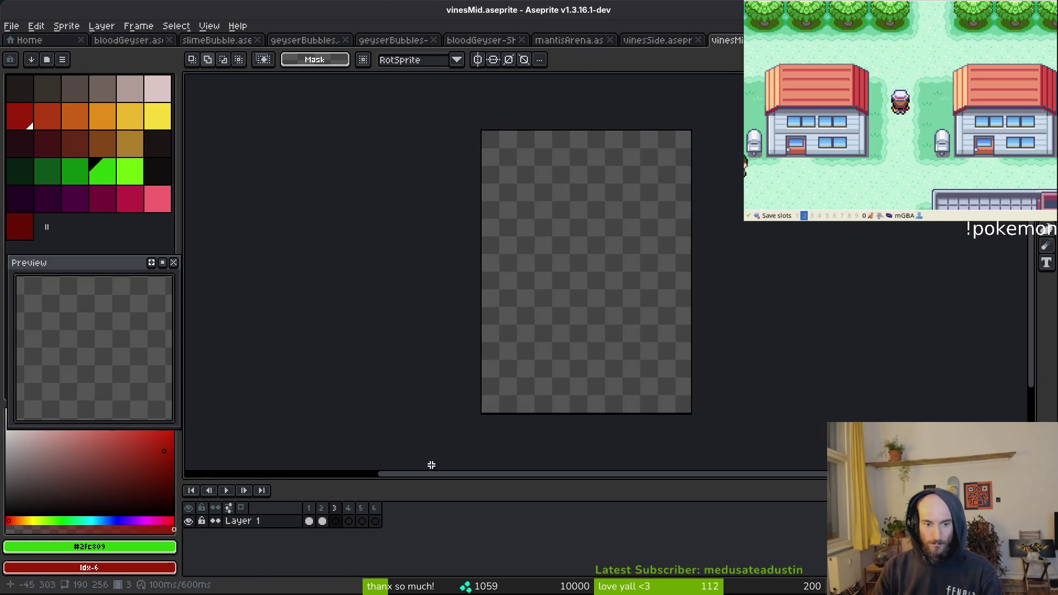
pyautogui.hotkey('ctrl', 'v')
pyautogui.press('i')
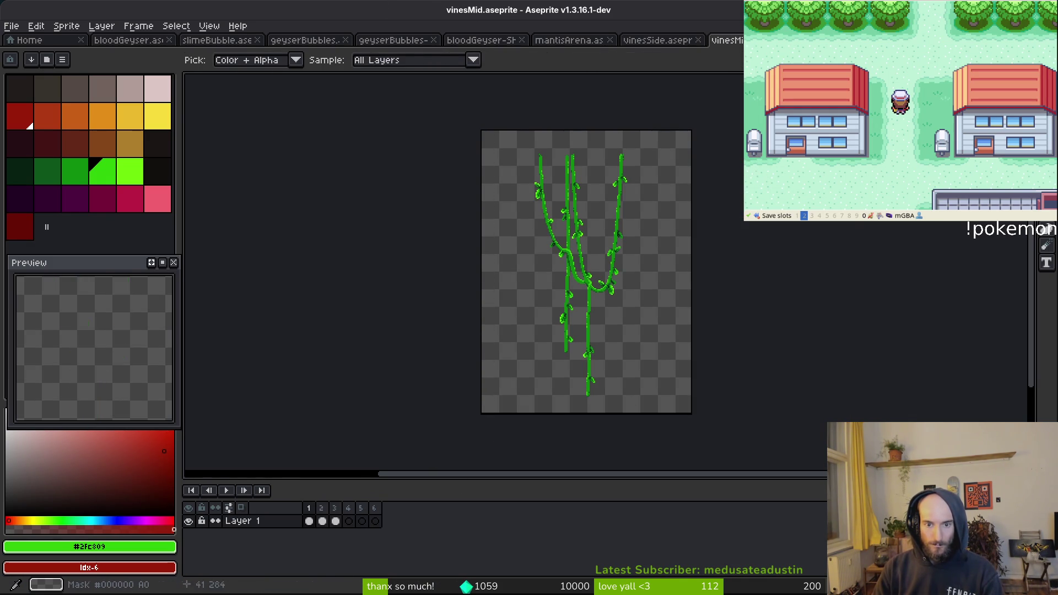
pyautogui.press('m')
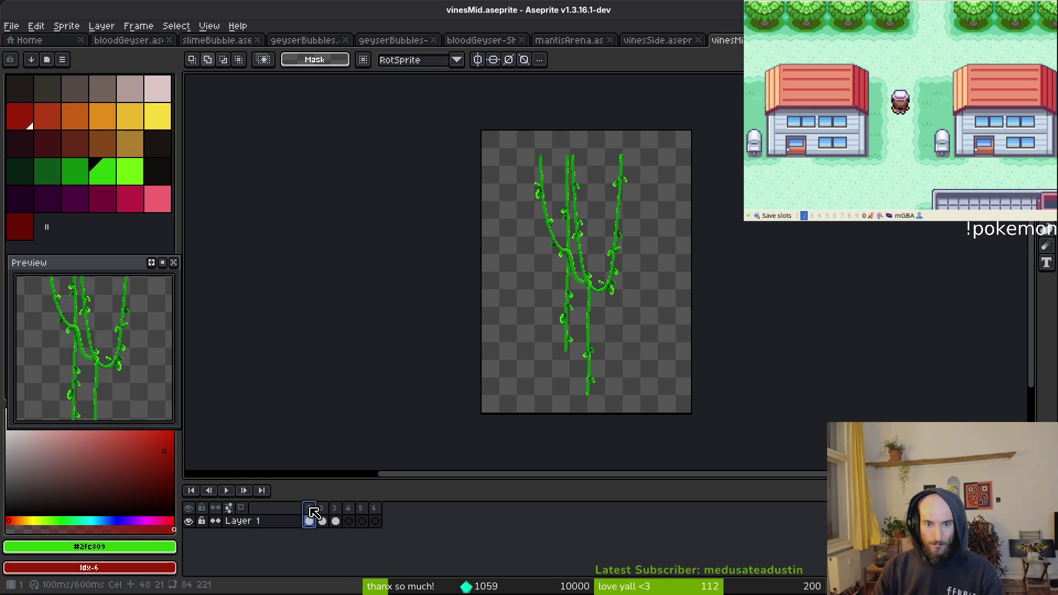
pyautogui.click(338, 515)
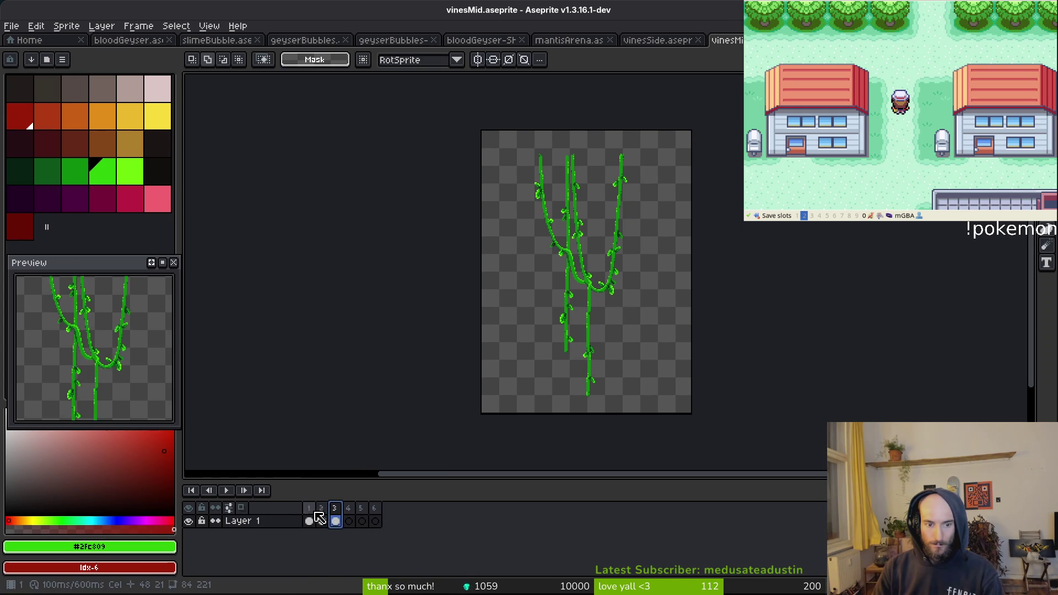
pyautogui.click(374, 515)
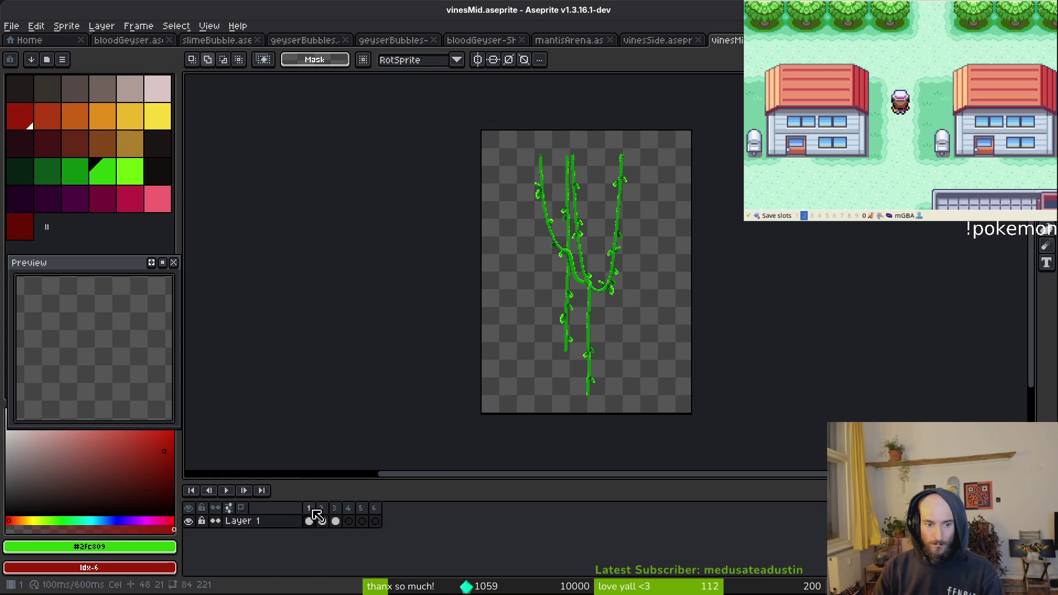
pyautogui.moveTo(314, 515); pyautogui.dragTo(336, 516)
# Rename the frames 1–3 tag to 'shake'
pyautogui.press('F2')
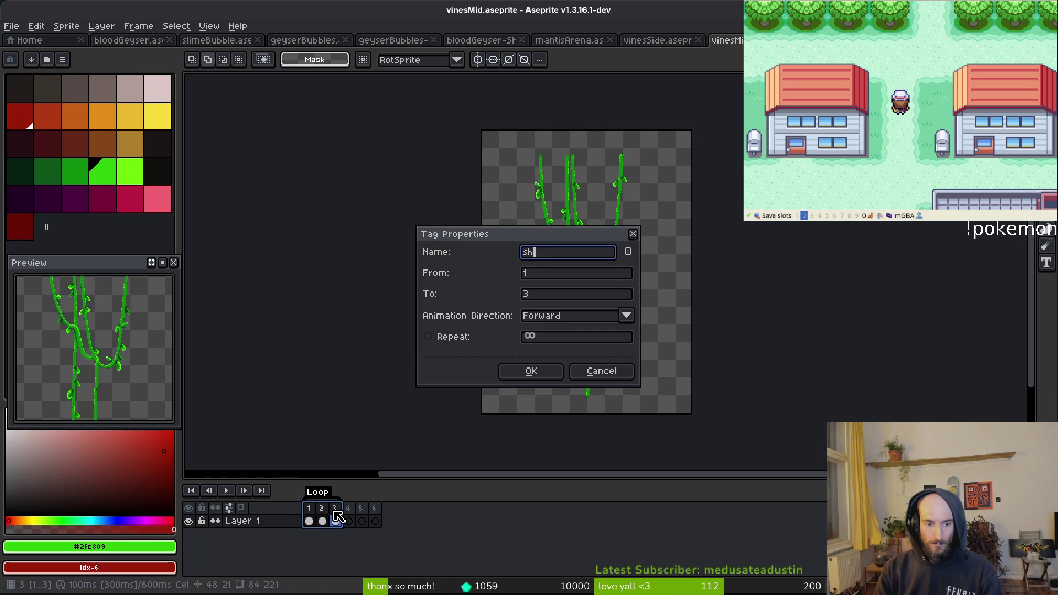
pyautogui.write('shake')
pyautogui.press('Return')
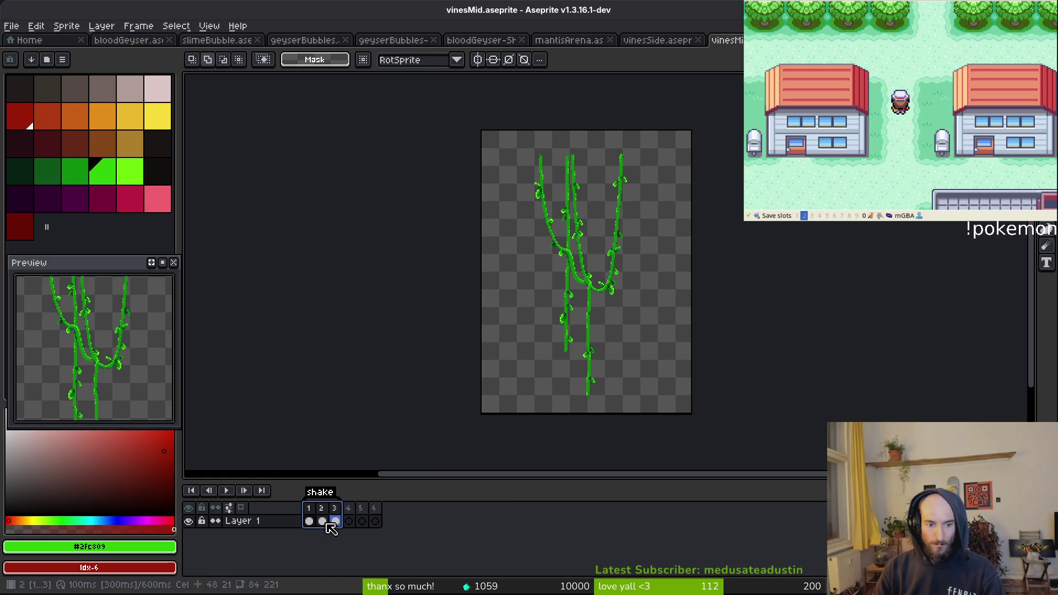
# Copy the cels of frames 1–3 and paste them into frames 4–6
pyautogui.click(309, 521)
pyautogui.click(361, 516)
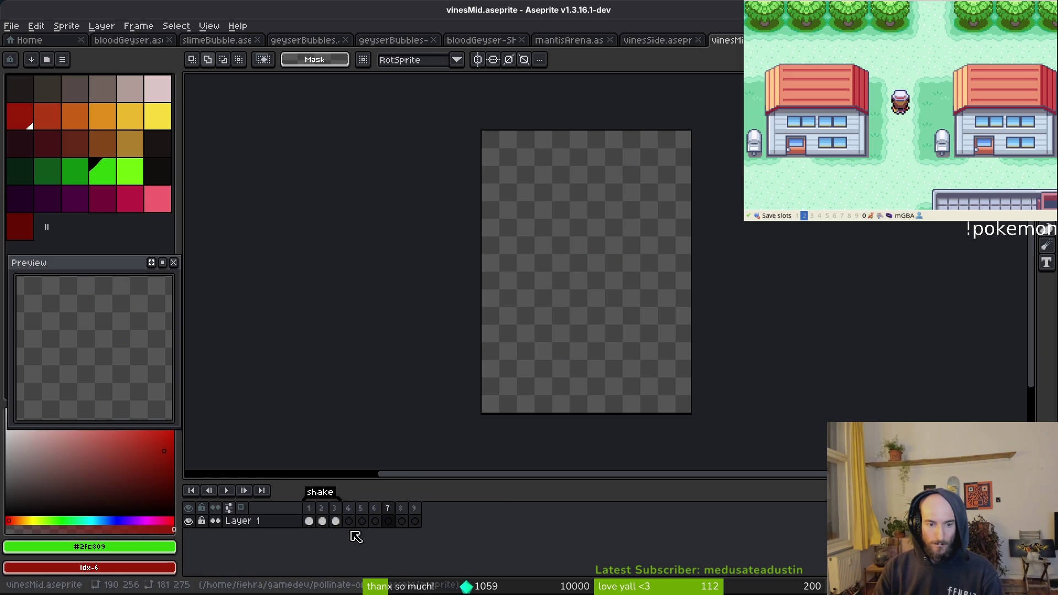
pyautogui.moveTo(310, 521); pyautogui.dragTo(394, 528)
pyautogui.hotkey('ctrl', 'c')
pyautogui.click(349, 521)
pyautogui.hotkey('ctrl', 'v')
# Link the cels of frames 6–9 into one shared cel and save vinesMid
pyautogui.click(375, 523)
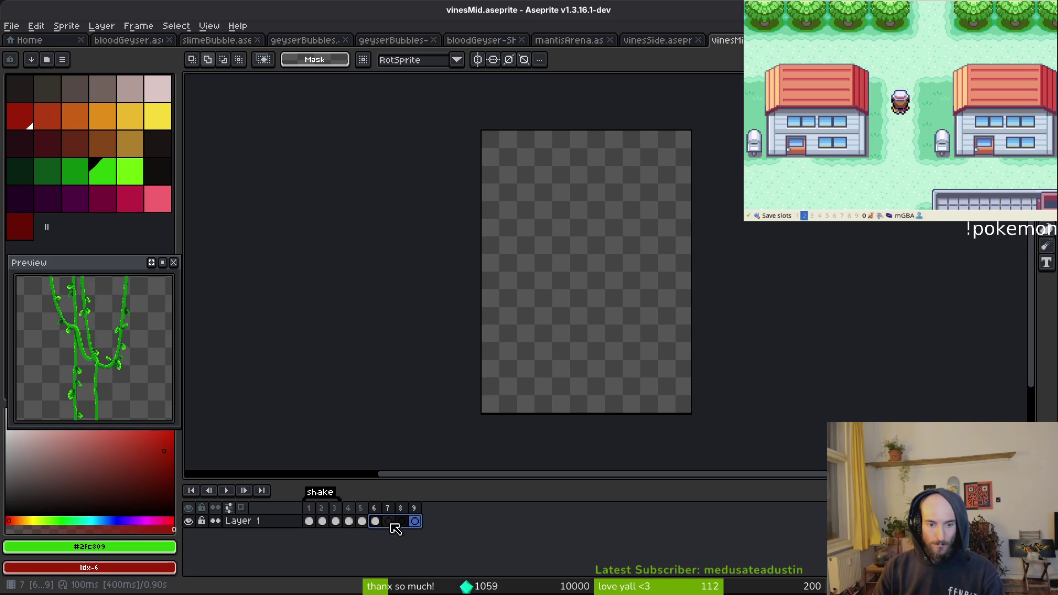
pyautogui.rightClick(395, 528)
pyautogui.click(403, 558)
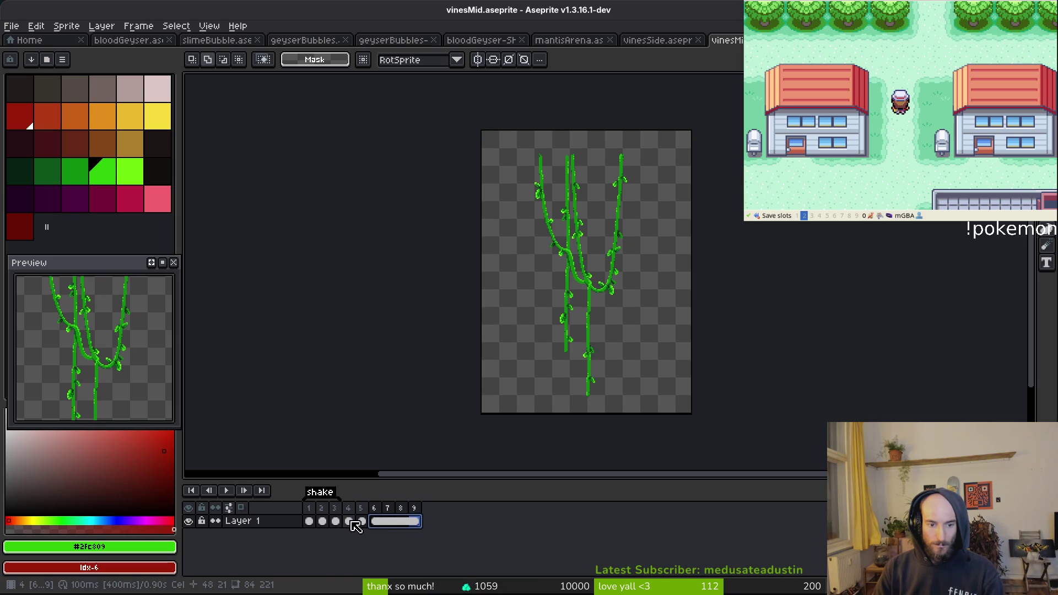
pyautogui.hotkey('ctrl', 's')
# Switch to vinesSide, select frames 6–8 and play its animation
pyautogui.click(656, 40)
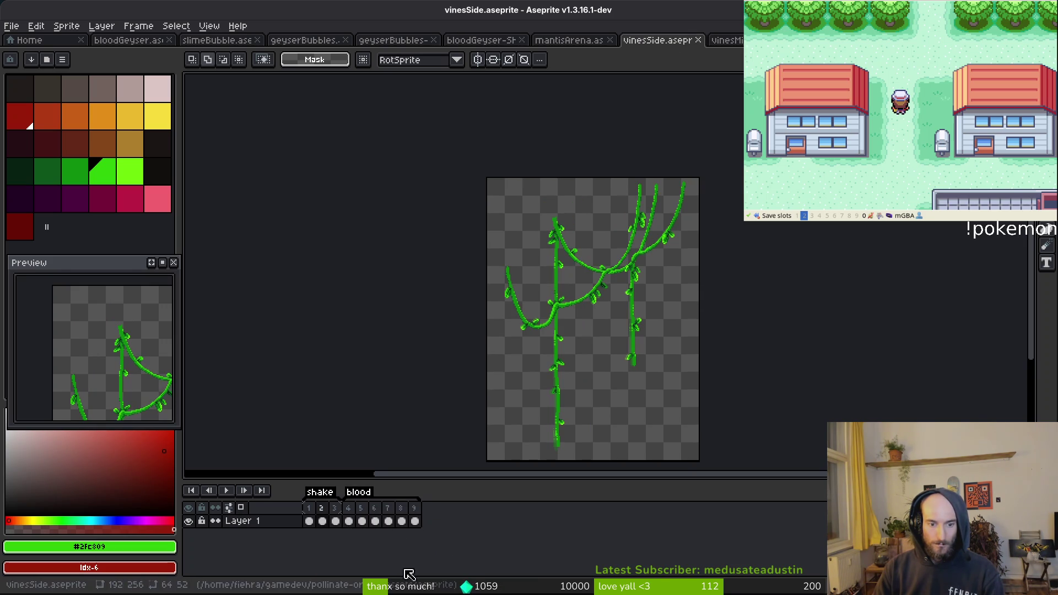
pyautogui.moveTo(376, 522); pyautogui.dragTo(403, 524)
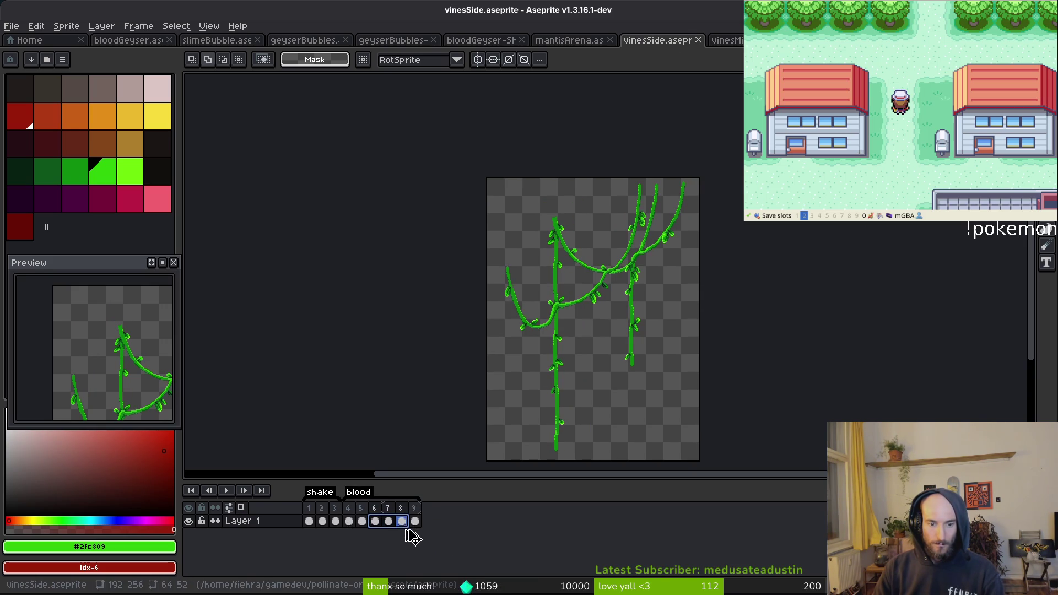
pyautogui.press('Return')
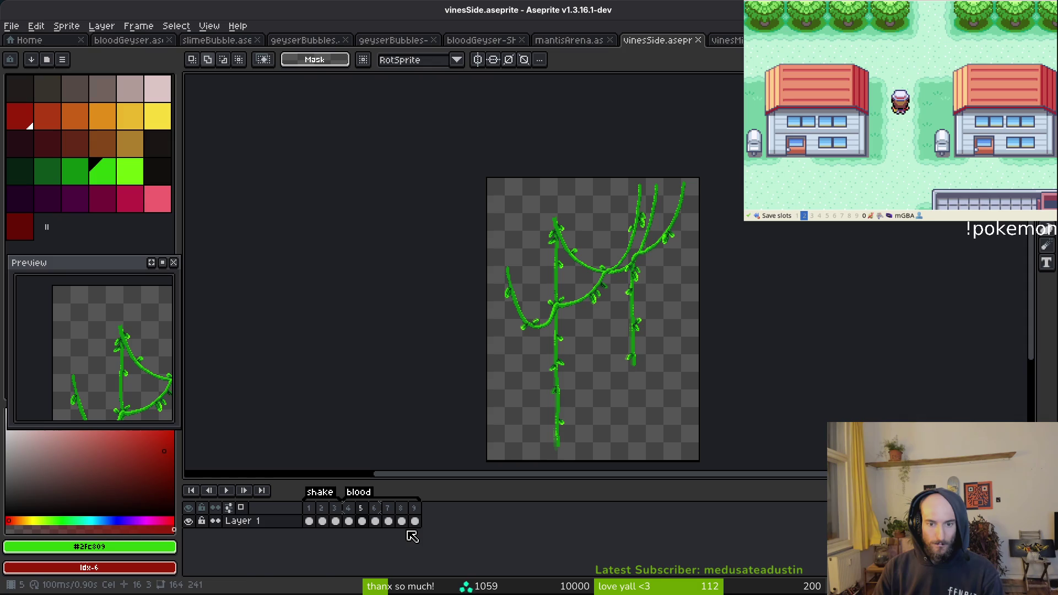
# Save the vinesSide sprite and return to vinesMid
pyautogui.moveTo(395, 523); pyautogui.dragTo(416, 524)
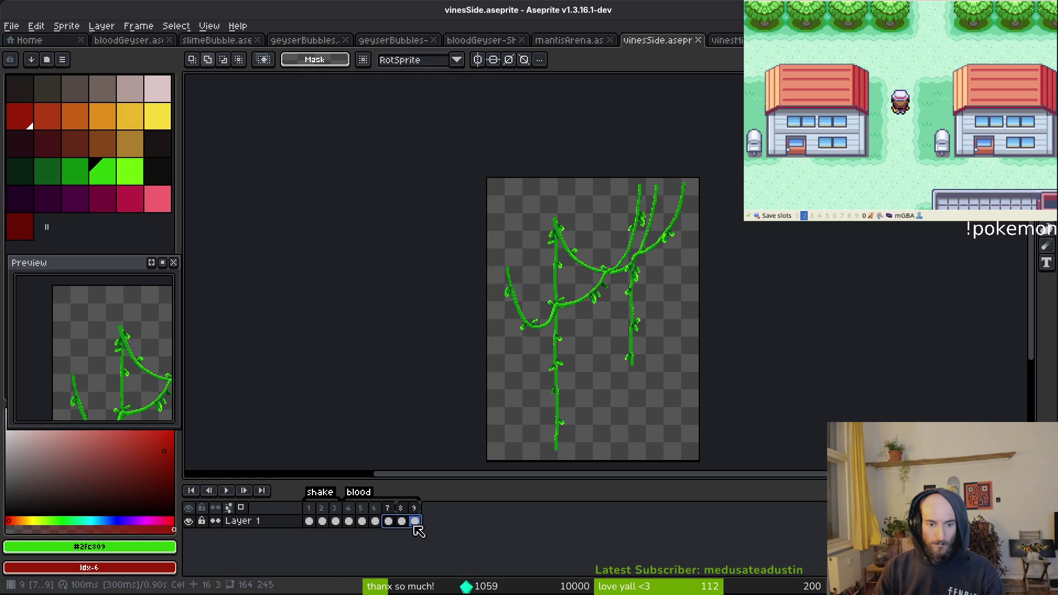
pyautogui.rightClick(388, 521)
pyautogui.hotkey('ctrl', 's')
pyautogui.hotkey('ctrl', 'Tab')
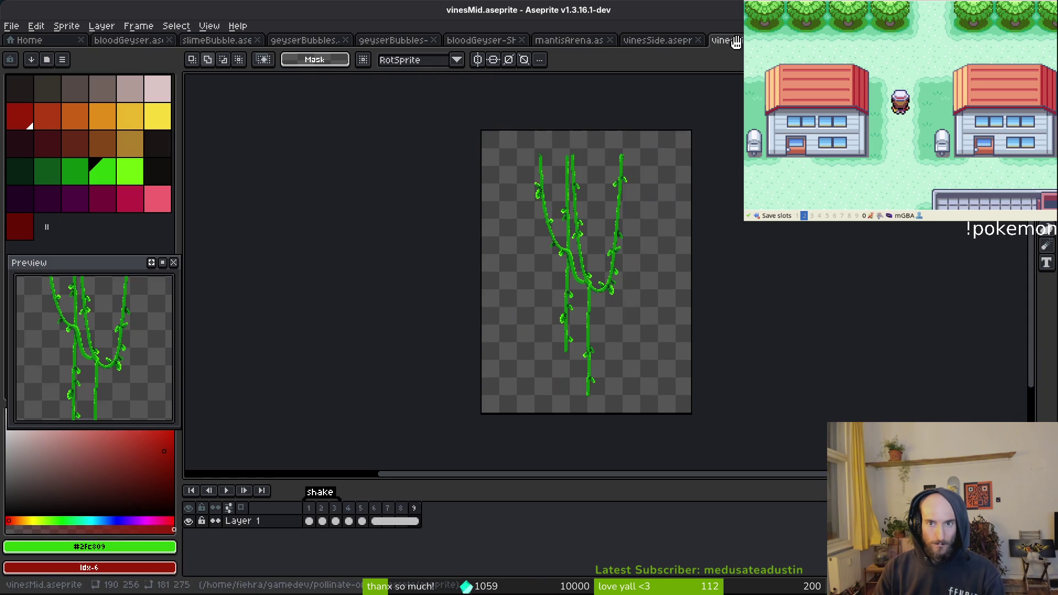
# Link the cels of vinesMid frames 7–9 into one shared cel
pyautogui.press('Delete')
pyautogui.click(375, 521)
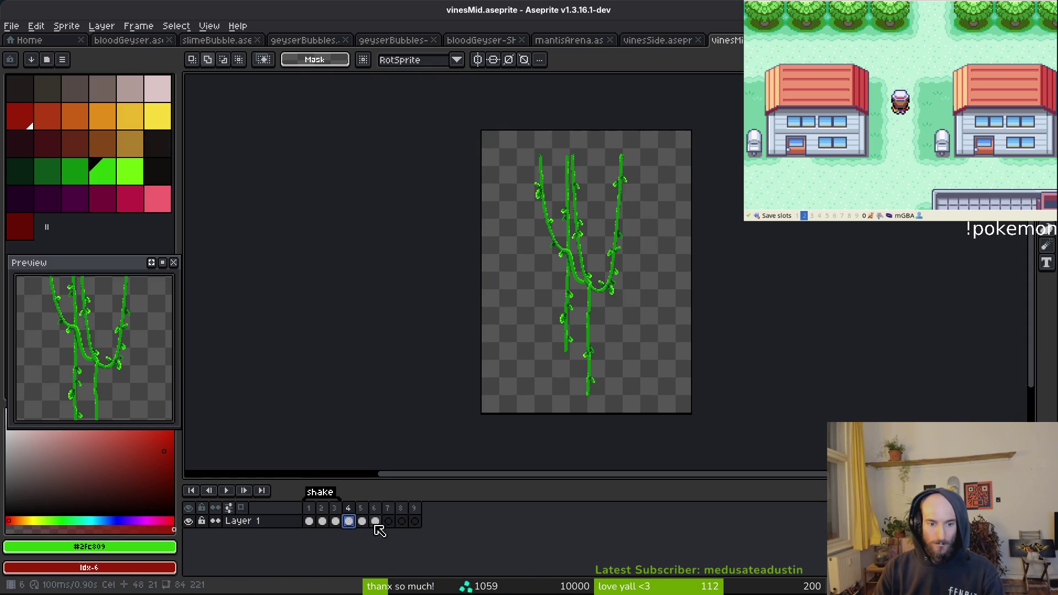
pyautogui.click(389, 521)
pyautogui.moveTo(395, 527); pyautogui.dragTo(417, 527)
pyautogui.rightClick(388, 521)
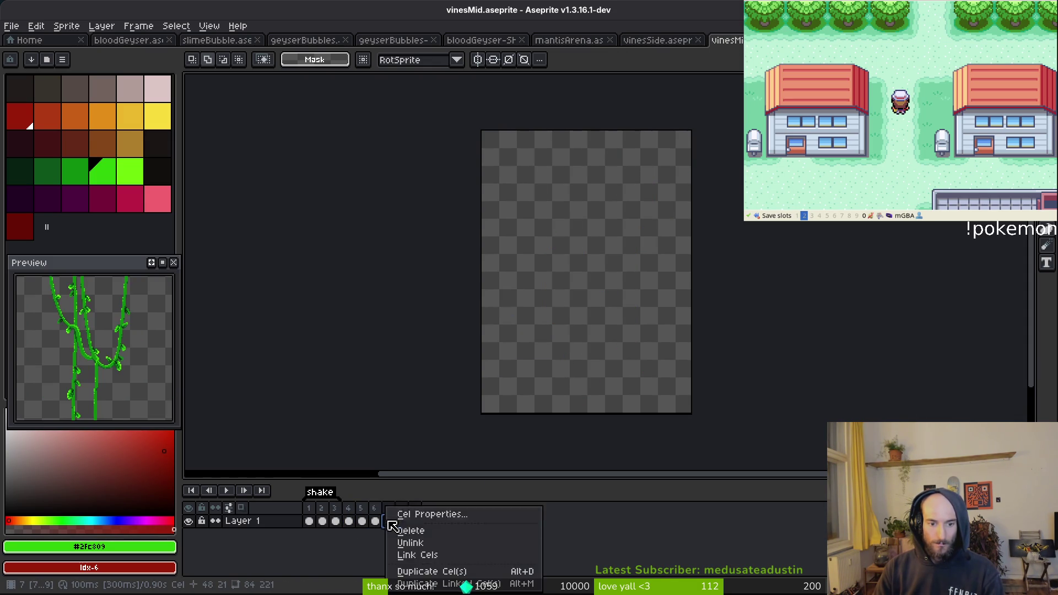
pyautogui.click(442, 559)
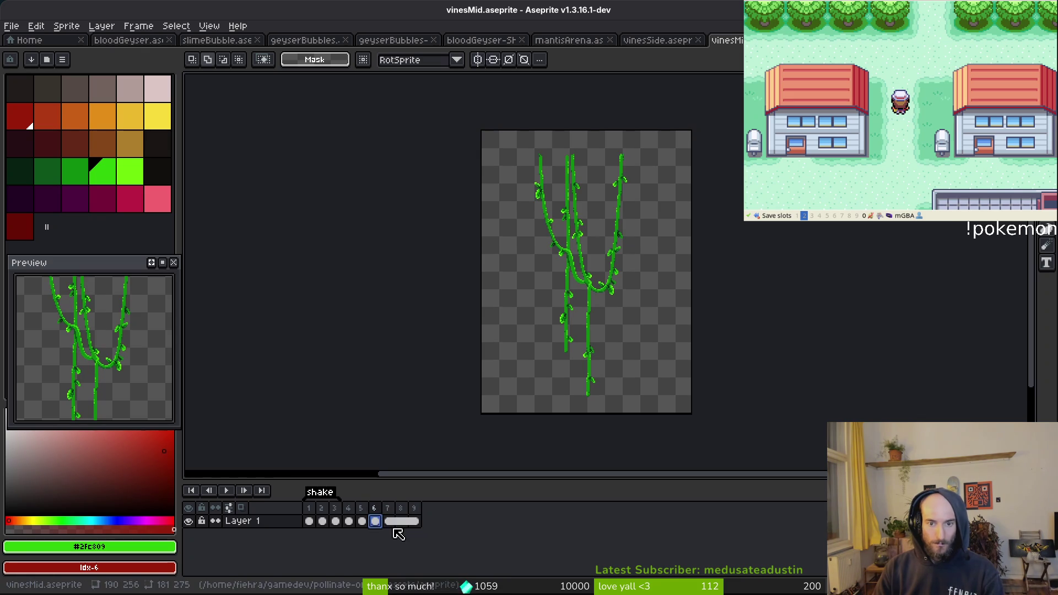
# Add a new tag over frames 4–9 and name it 'blood'
pyautogui.scroll(-2, 124, 380)
pyautogui.click(377, 524)
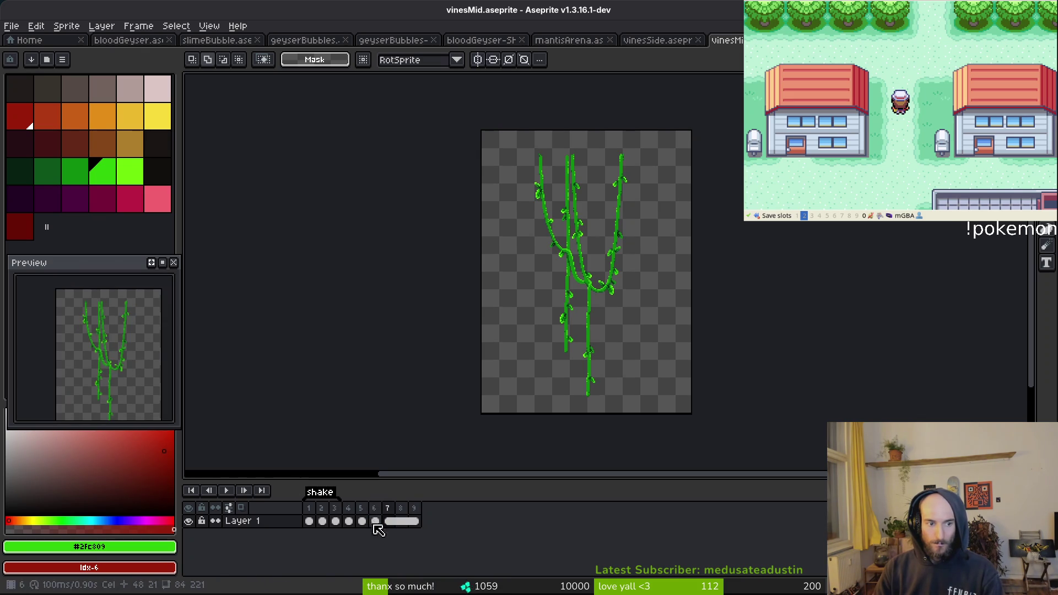
pyautogui.click(352, 517)
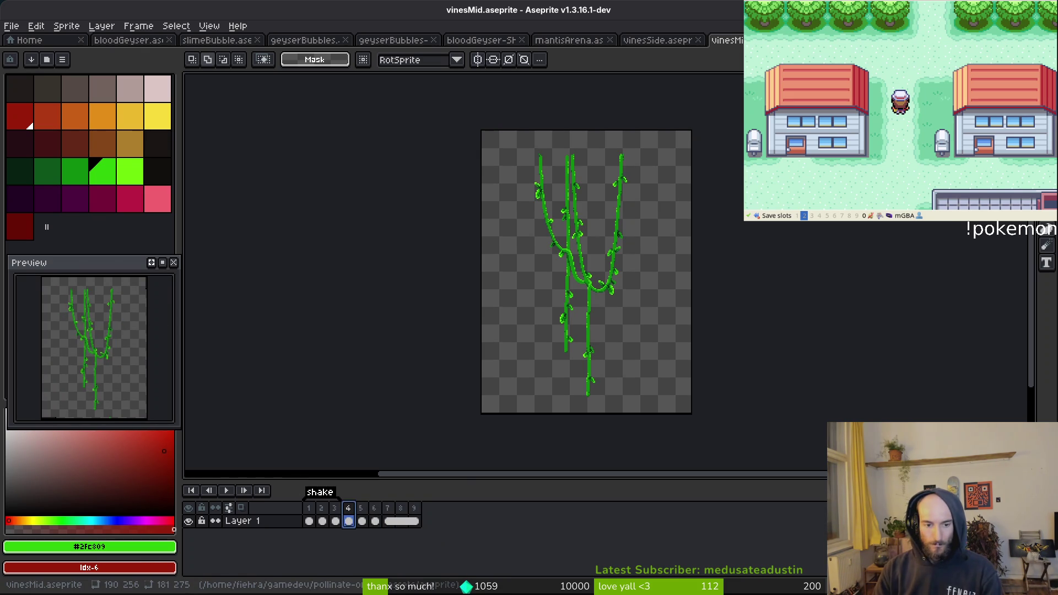
pyautogui.keyDown('shift'); pyautogui.click(414, 521); pyautogui.keyUp('shift')
pyautogui.press('F2')
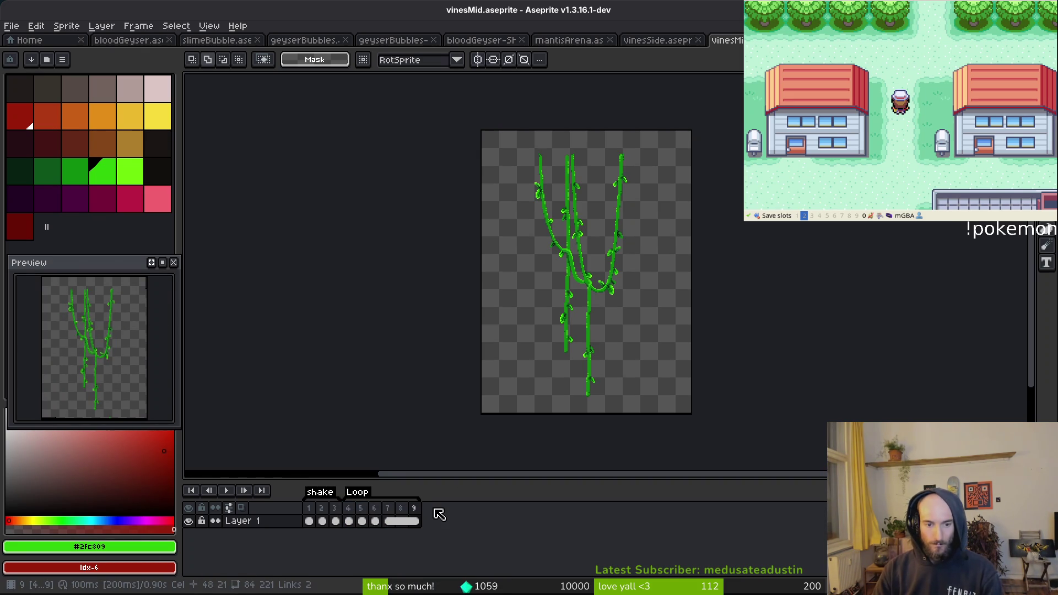
pyautogui.doubleClick(357, 492)
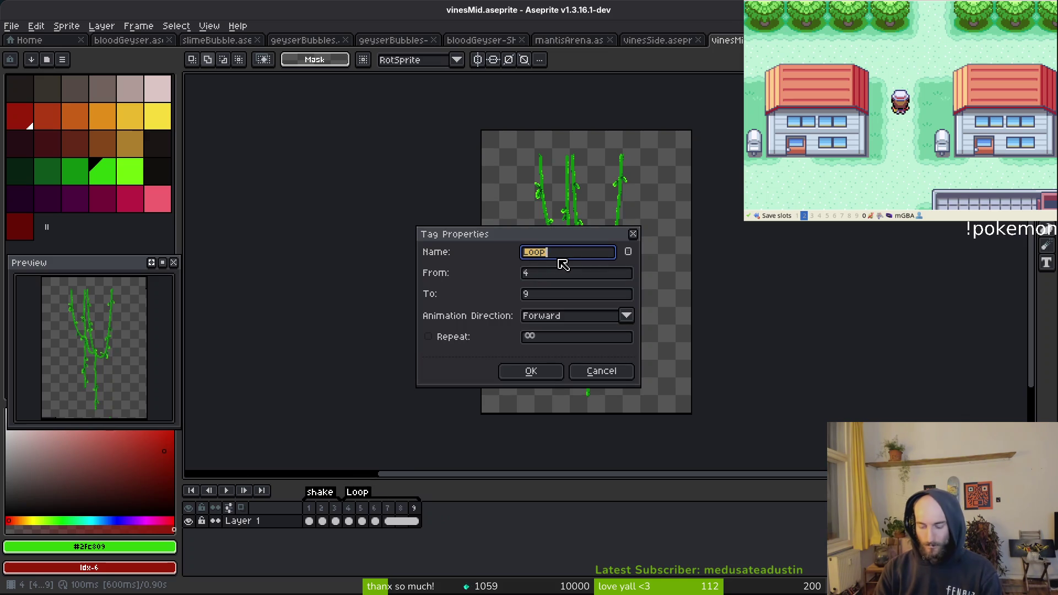
pyautogui.write('od')
pyautogui.press('Return')
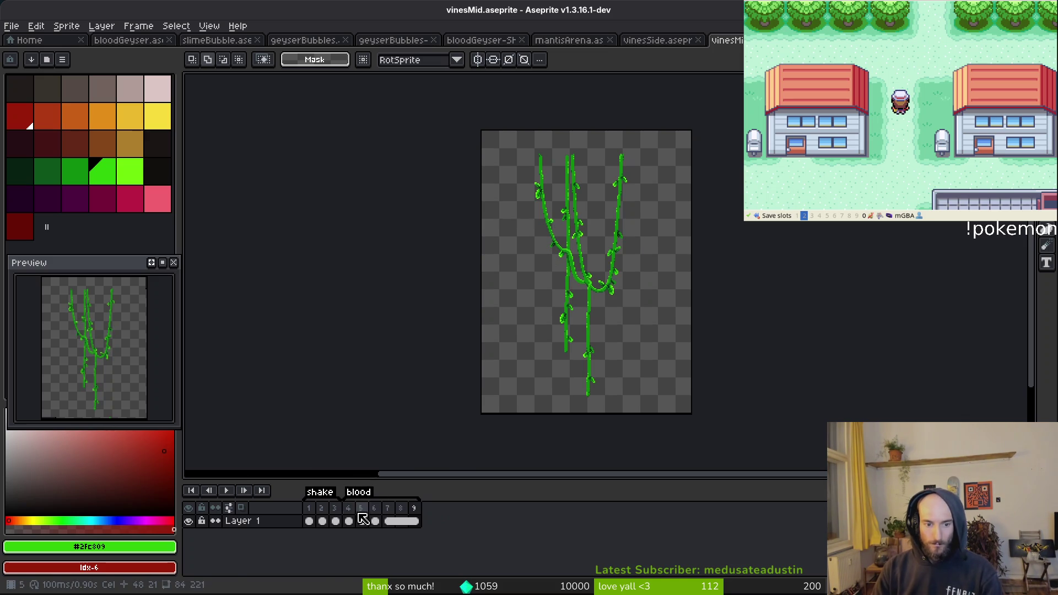
# Flip between frames 4 and 5 to compare the vine positions
pyautogui.scroll(1, 127, 392)
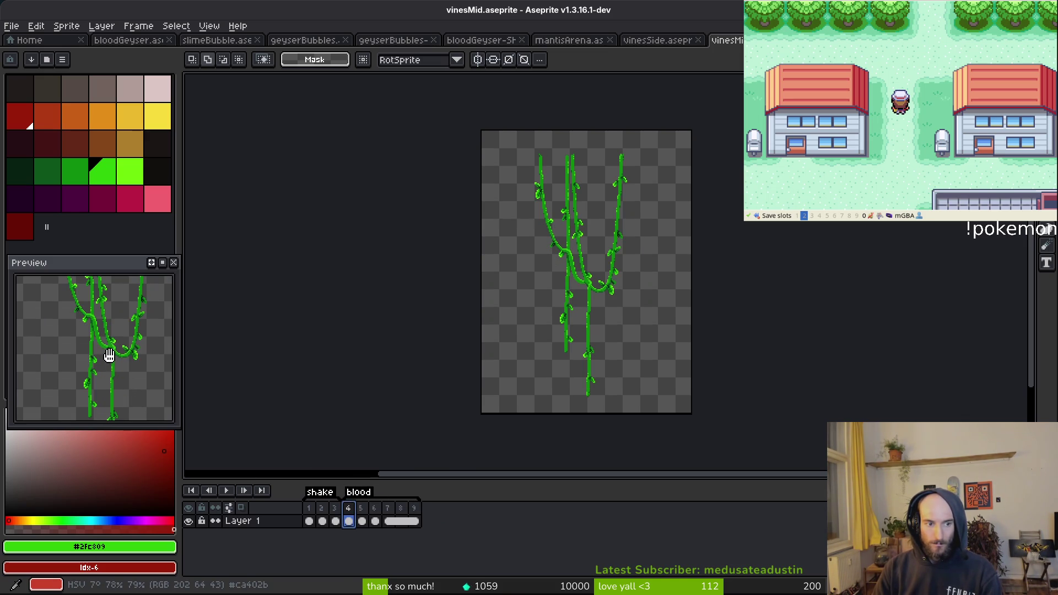
pyautogui.scroll(-2, 134, 369)
pyautogui.scroll(2, 574, 353)
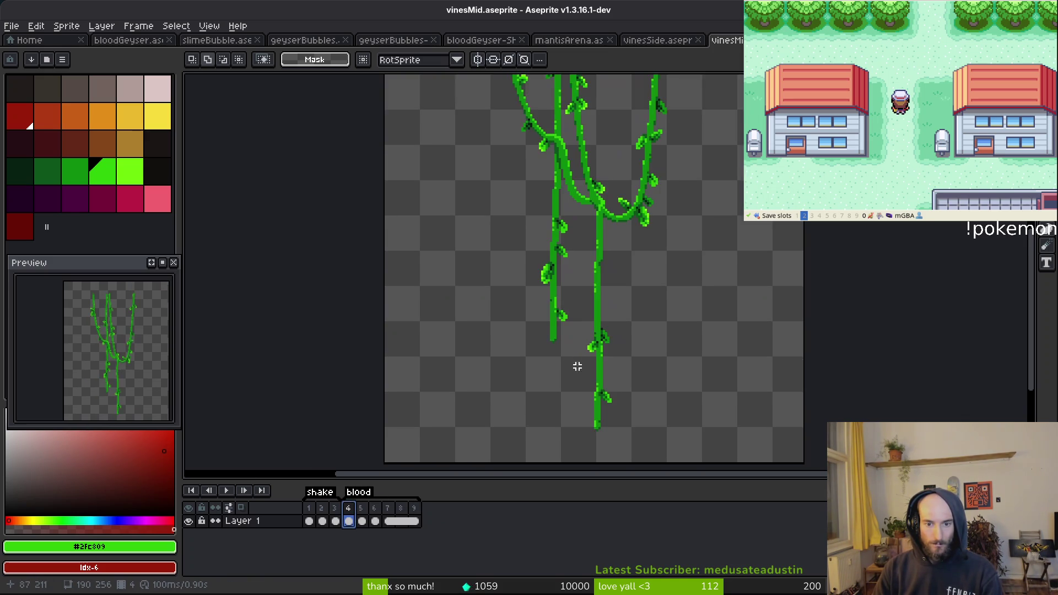
pyautogui.press('i')
pyautogui.press('Right')
pyautogui.press('Left')
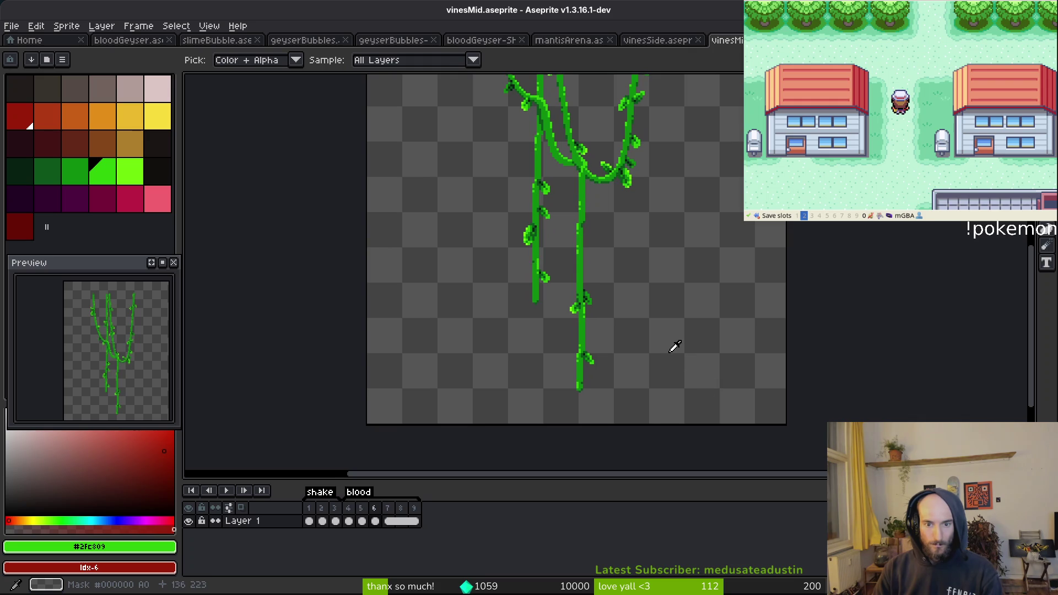
pyautogui.press('Right')
# On frame 6, shift the right vine's lower leaf section one pixel right
pyautogui.press('m')
pyautogui.press('Right')
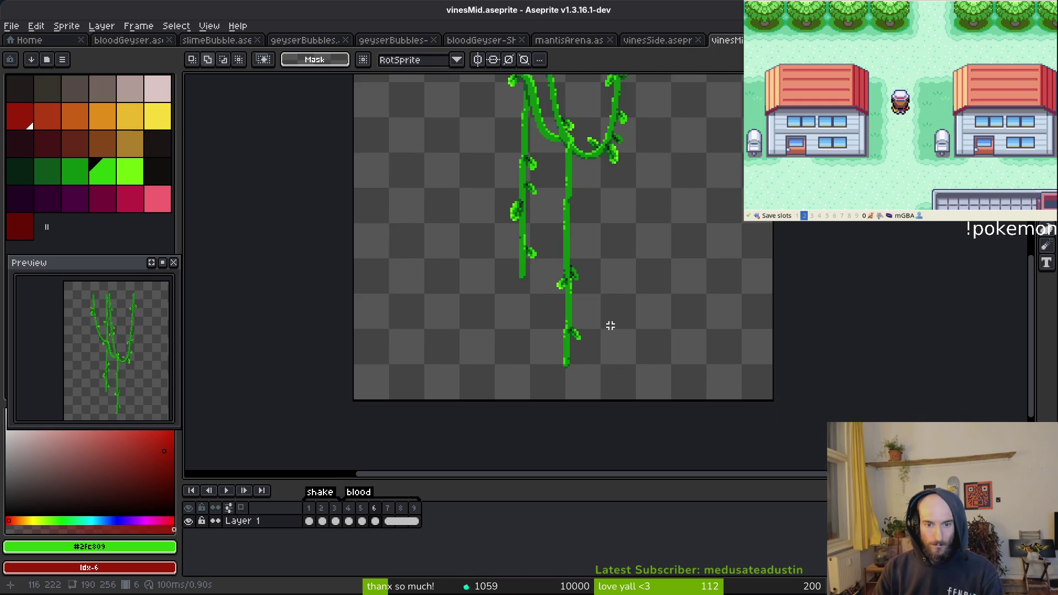
pyautogui.scroll(2, 610, 325)
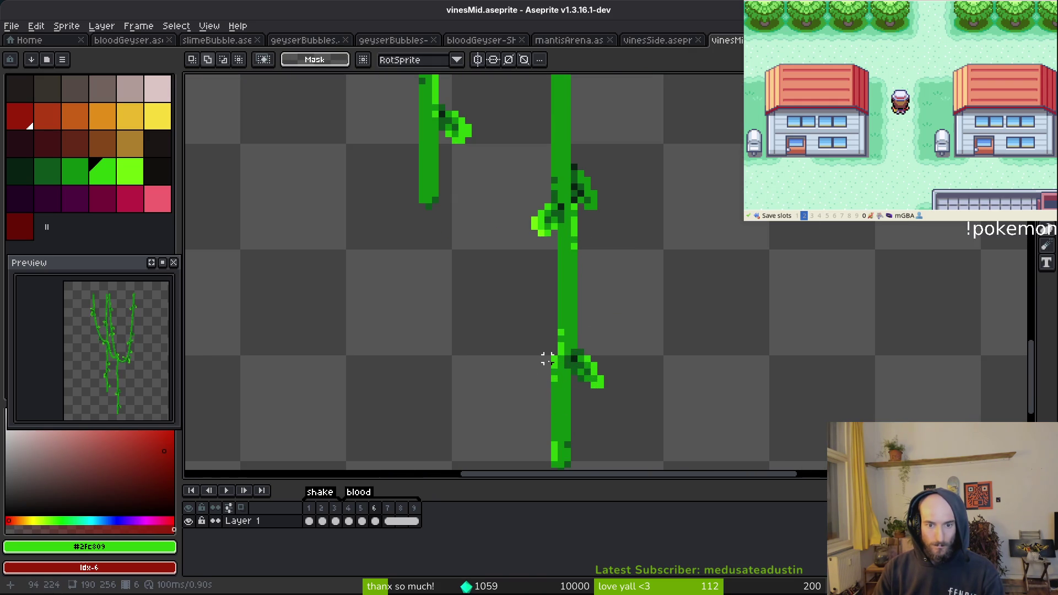
pyautogui.scroll(2, 551, 359)
pyautogui.moveTo(549, 279); pyautogui.dragTo(629, 458)
pyautogui.scroll(1, 579, 328)
pyautogui.press('Right')
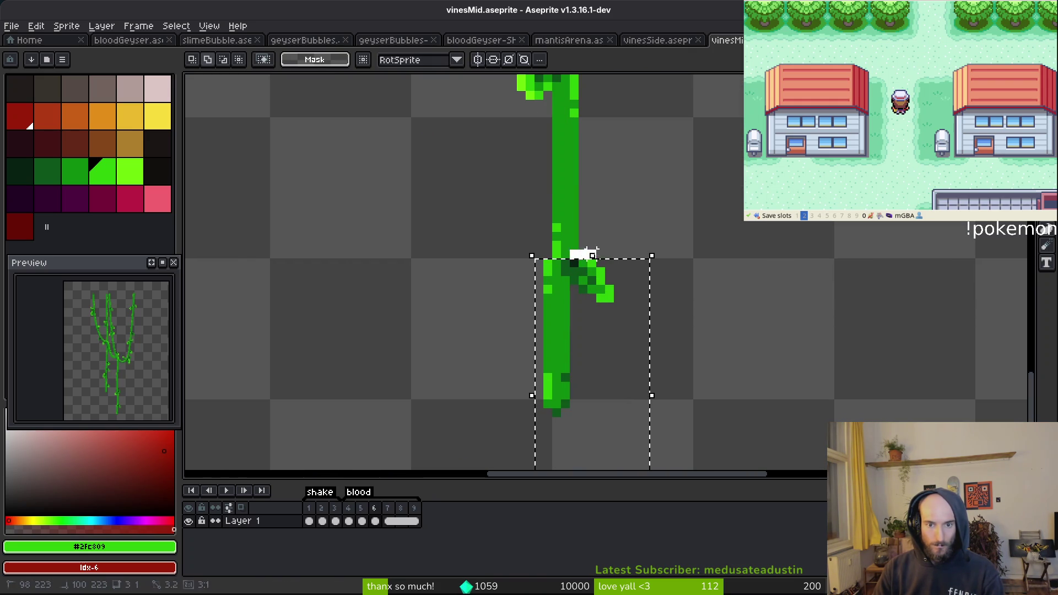
pyautogui.hotkey('ctrl', 'd')
# Shift the right vine's upper stem and leaves one pixel left
pyautogui.moveTo(643, 235); pyautogui.dragTo(623, 307)
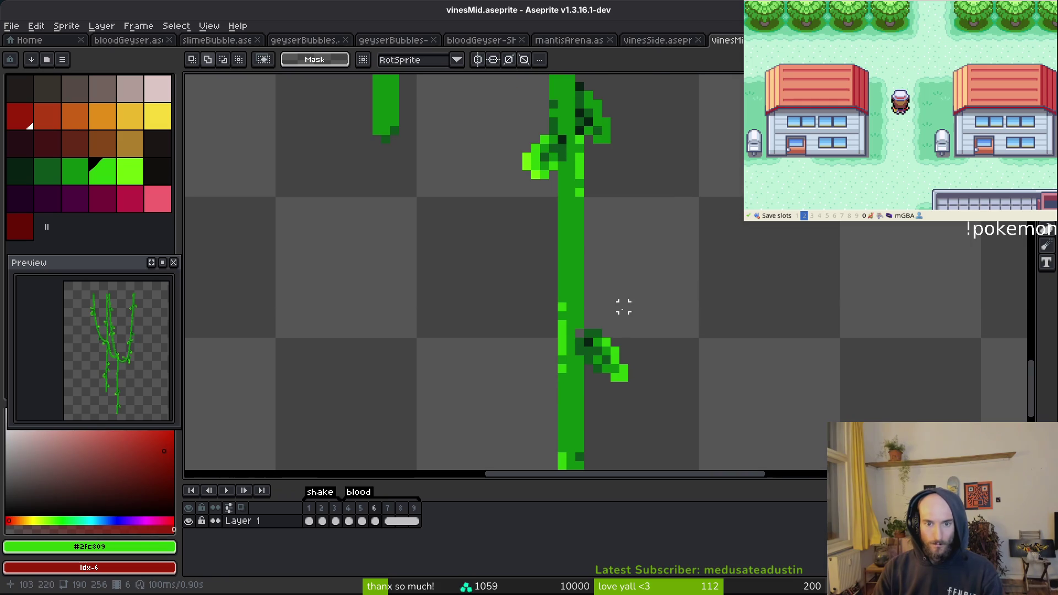
pyautogui.scroll(-1, 562, 200)
pyautogui.moveTo(562, 201); pyautogui.dragTo(568, 238)
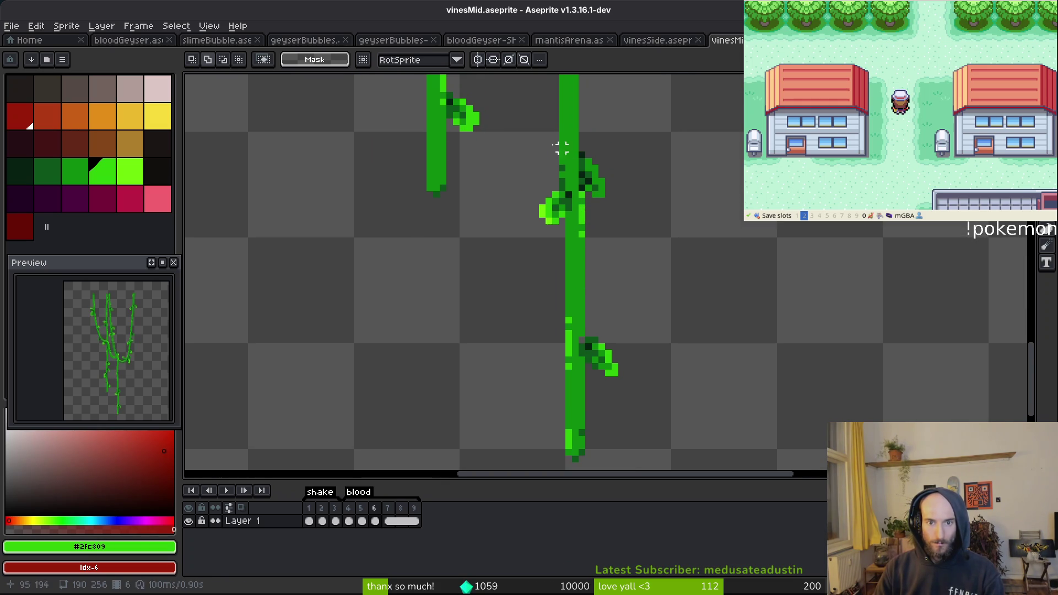
pyautogui.moveTo(528, 114)
pyautogui.mouseDown()
pyautogui.moveTo(633, 330)
pyautogui.moveTo(654, 286)
pyautogui.mouseUp()
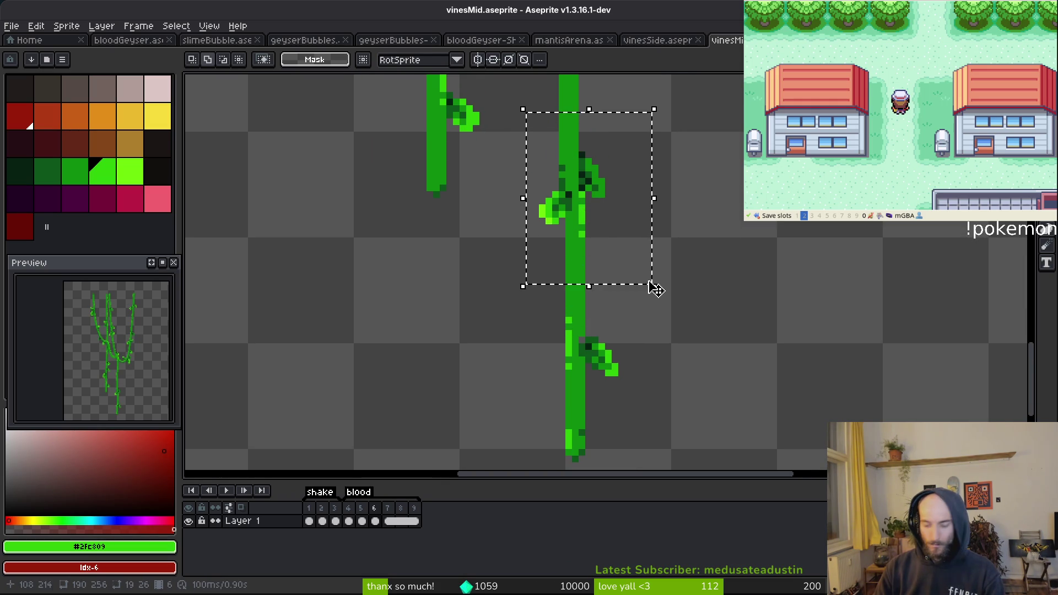
pyautogui.press('Left')
pyautogui.hotkey('ctrl', 'd')
# Pick the stem's green from the canvas and pan the preview over the vines
pyautogui.scroll(1, 633, 318)
pyautogui.press('b')
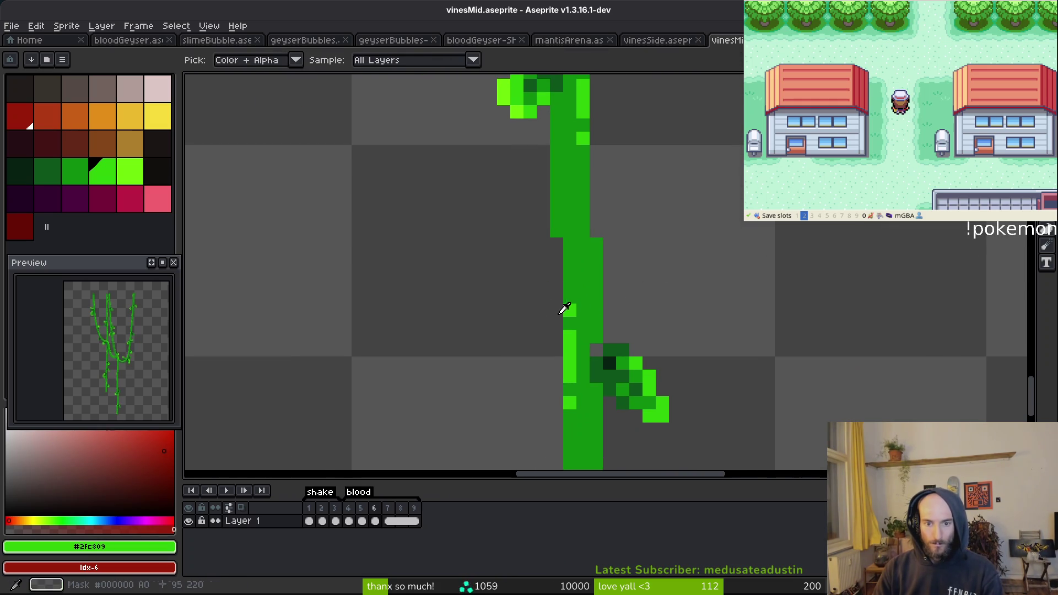
pyautogui.keyDown('alt'); pyautogui.click(567, 307); pyautogui.keyUp('alt')
pyautogui.scroll(-2, 655, 285)
pyautogui.scroll(-1, 661, 285)
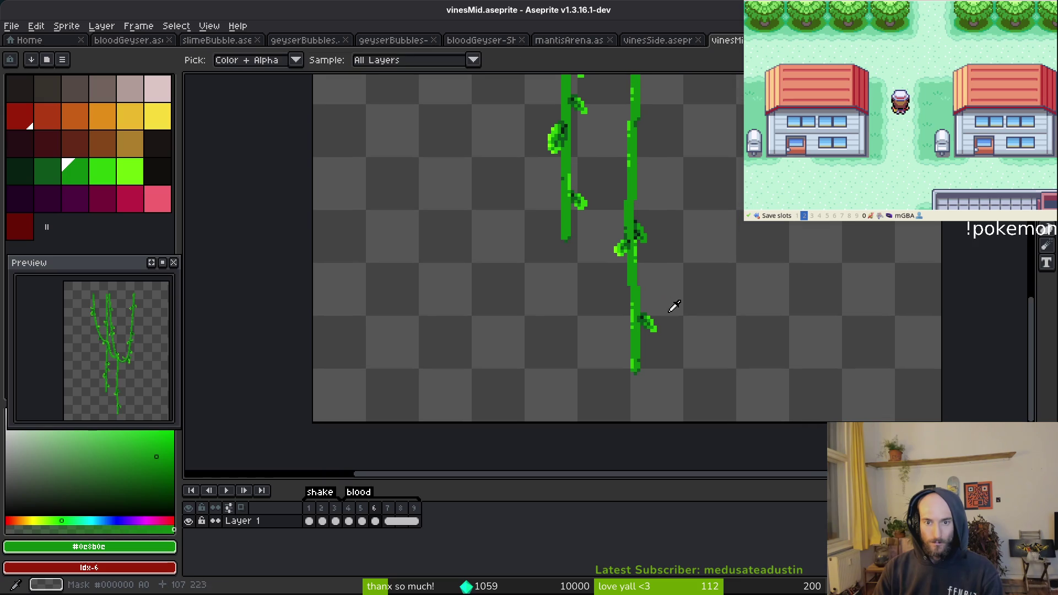
pyautogui.scroll(2, 114, 345)
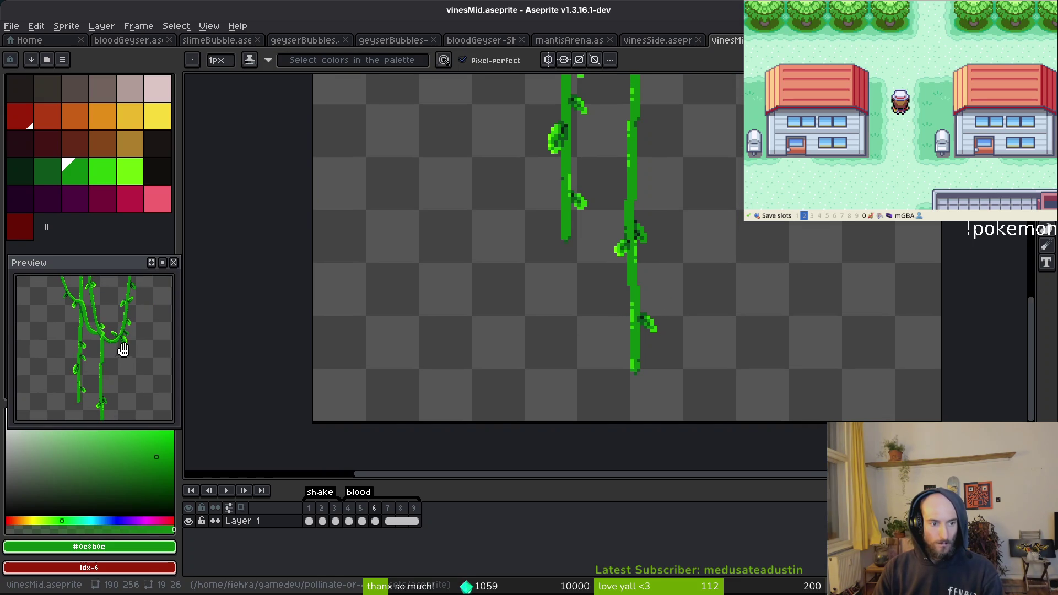
pyautogui.moveTo(131, 358)
pyautogui.mouseDown()
pyautogui.moveTo(119, 325)
pyautogui.moveTo(122, 341)
pyautogui.mouseUp()
pyautogui.scroll(-2, 122, 341)
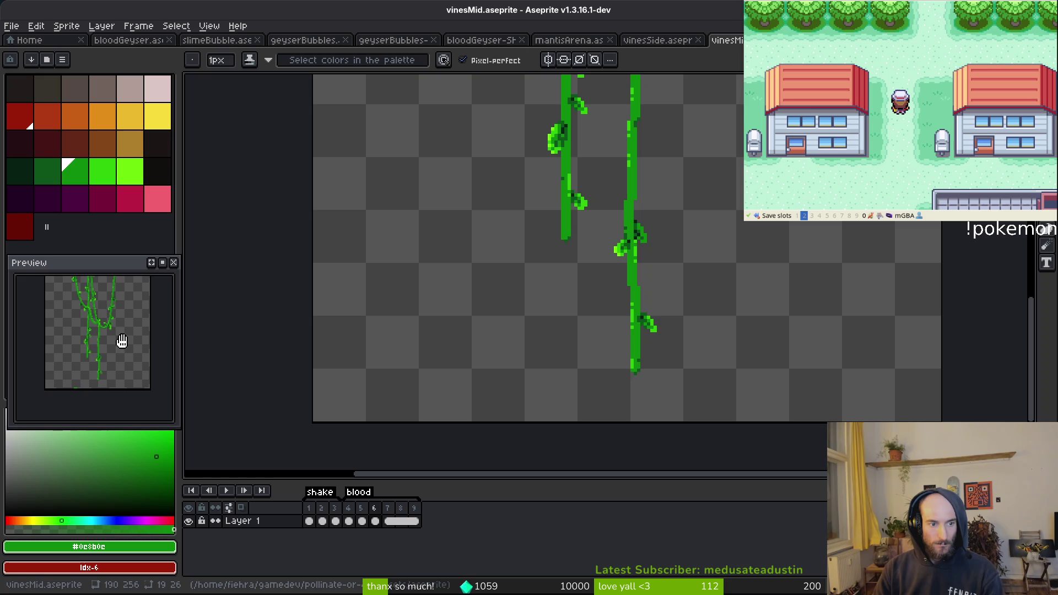
pyautogui.scroll(2, 595, 317)
# On frame 6, nudge the left vine and its leaf notch one pixel left, then return to frame 4
pyautogui.press('Left')
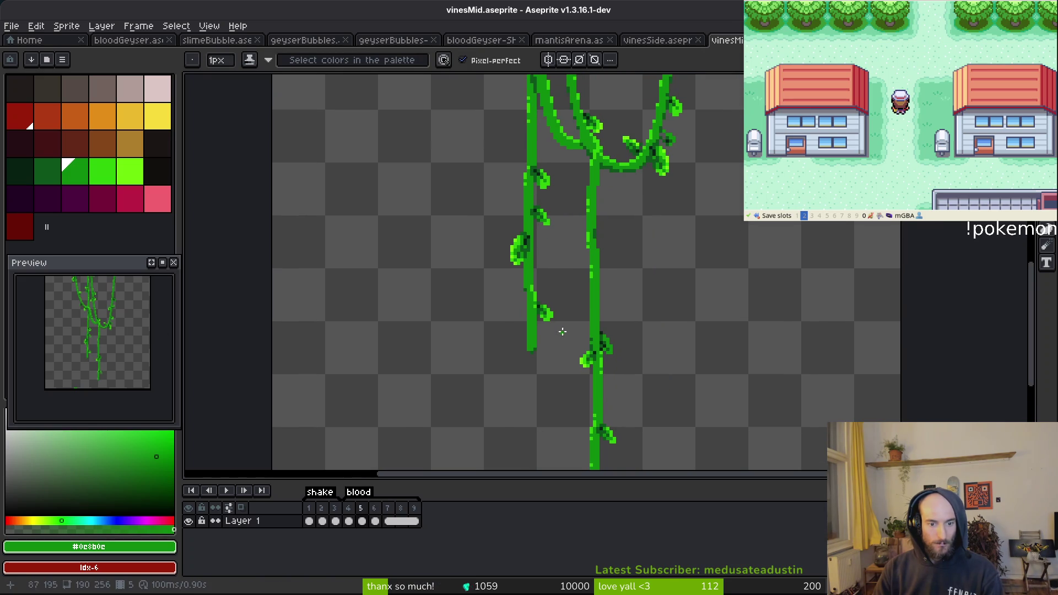
pyautogui.press('i')
pyautogui.press('Right')
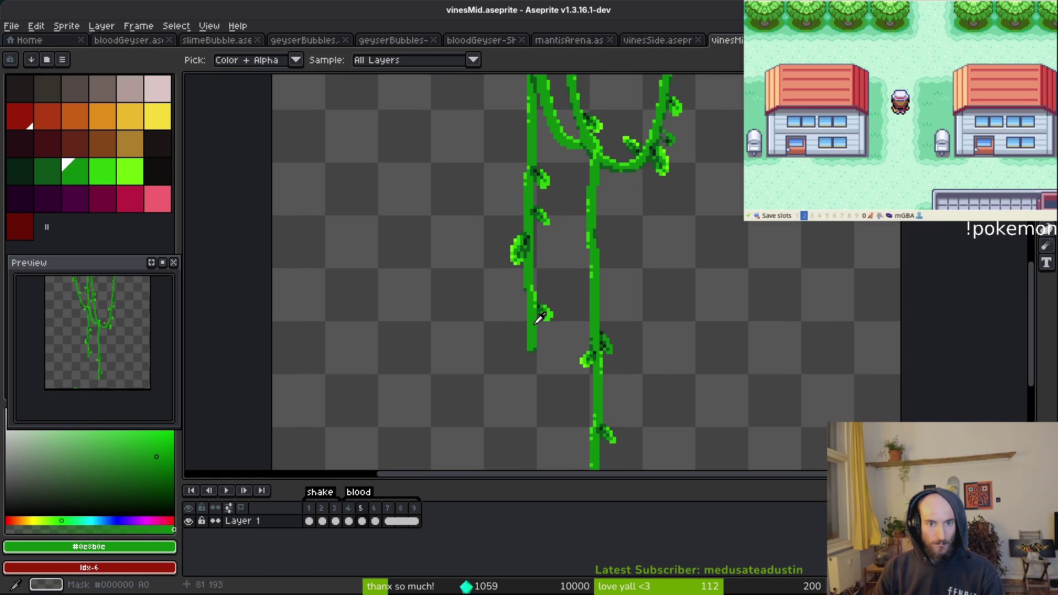
pyautogui.press('Right')
pyautogui.press('m')
pyautogui.scroll(1, 573, 287)
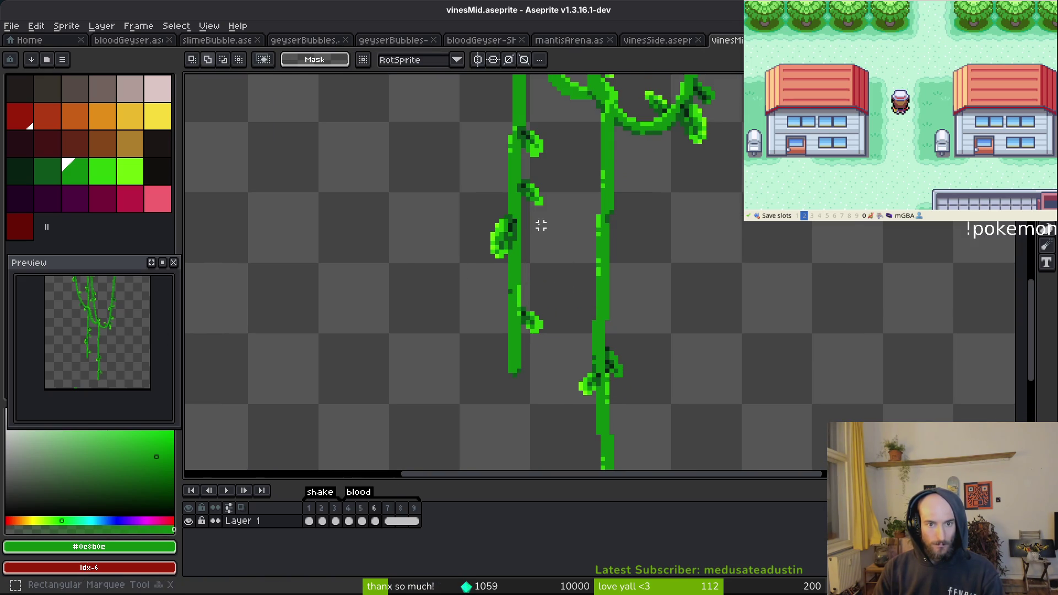
pyautogui.moveTo(539, 215)
pyautogui.mouseDown()
pyautogui.moveTo(491, 366)
pyautogui.moveTo(447, 391)
pyautogui.mouseUp()
pyautogui.moveTo(557, 295); pyautogui.dragTo(520, 356)
pyautogui.hotkey('ctrl', 'd')
pyautogui.press('i')
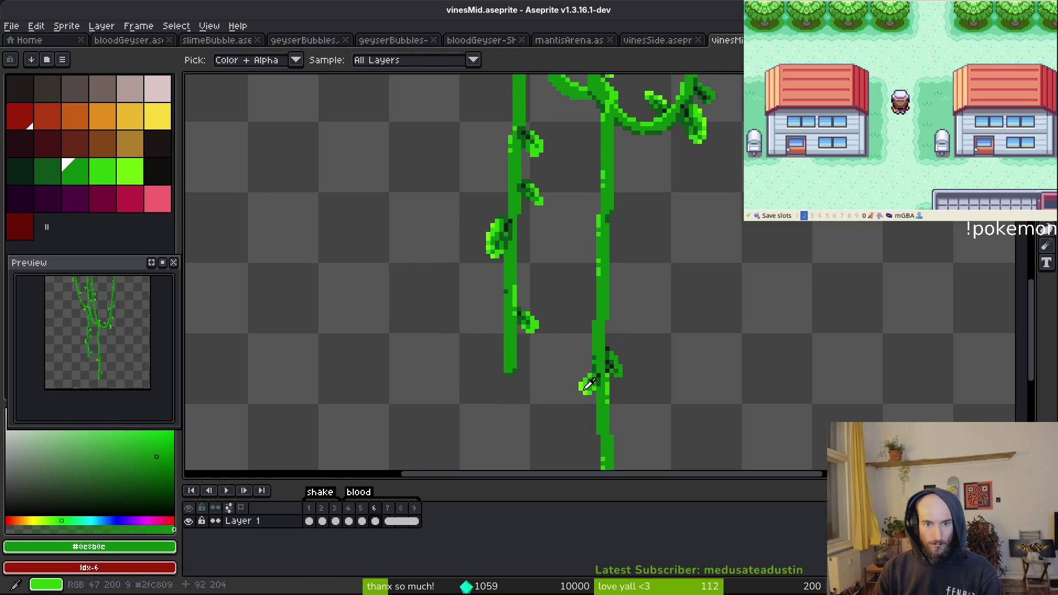
pyautogui.press('m')
pyautogui.click(350, 518)
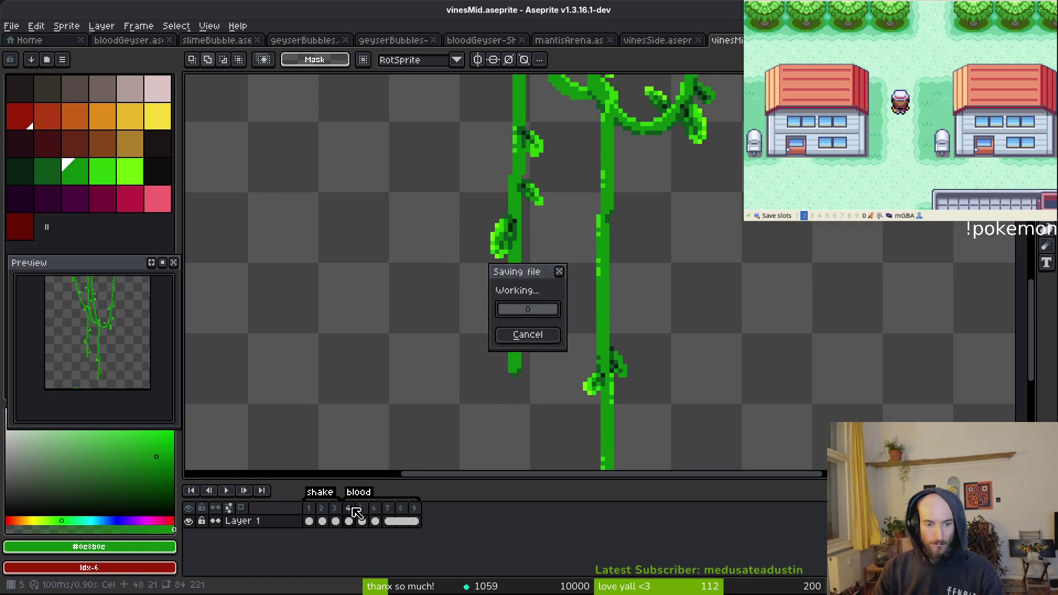
# Save vinesMid with the whole vine sprite in view
pyautogui.scroll(3, 123, 353)
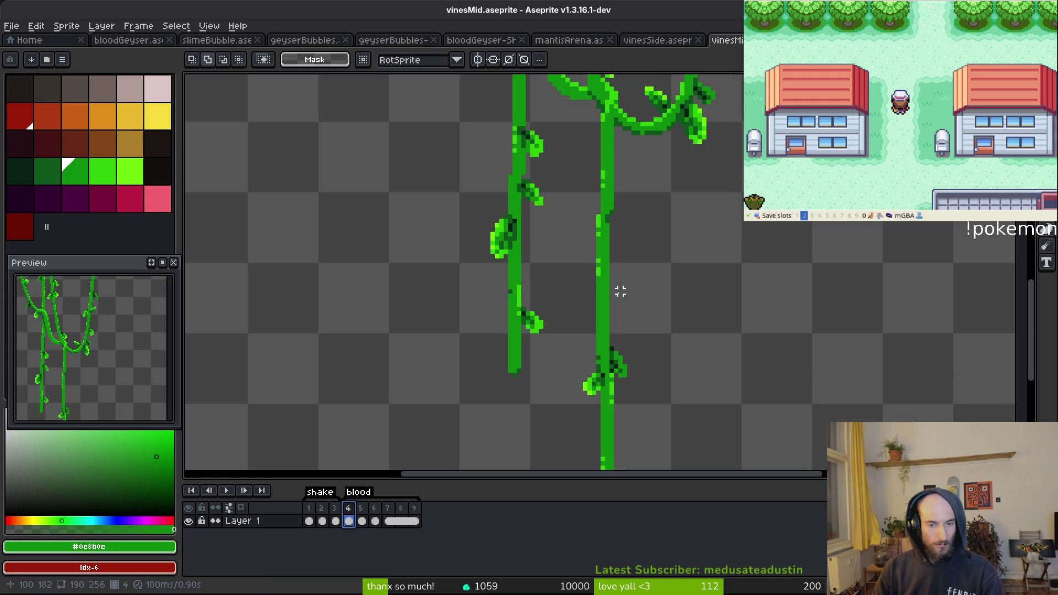
pyautogui.scroll(-4, 619, 290)
pyautogui.hotkey('ctrl', 's')
pyautogui.press('i')
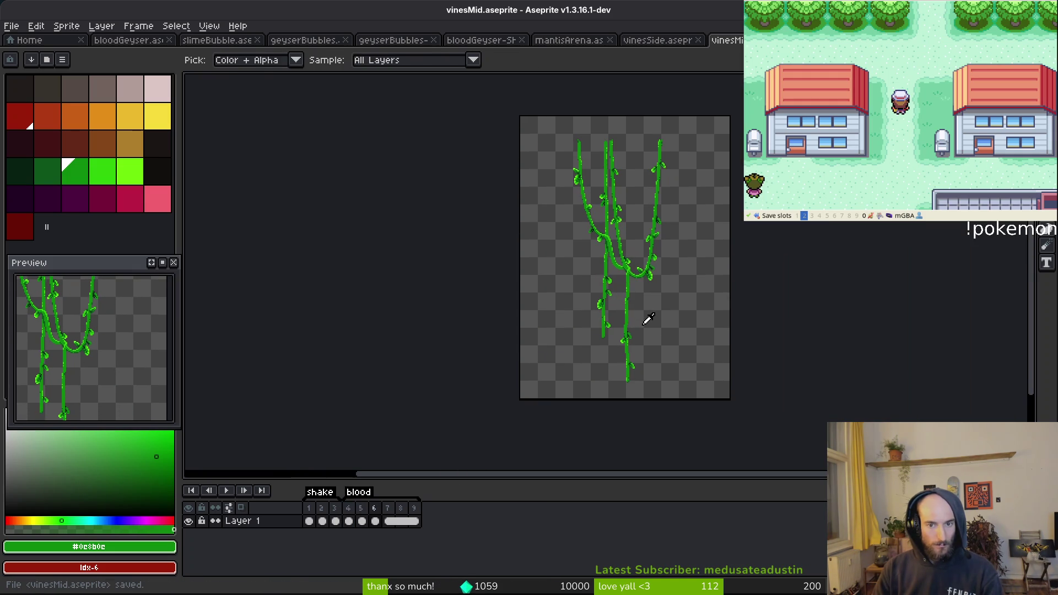
pyautogui.press('m')
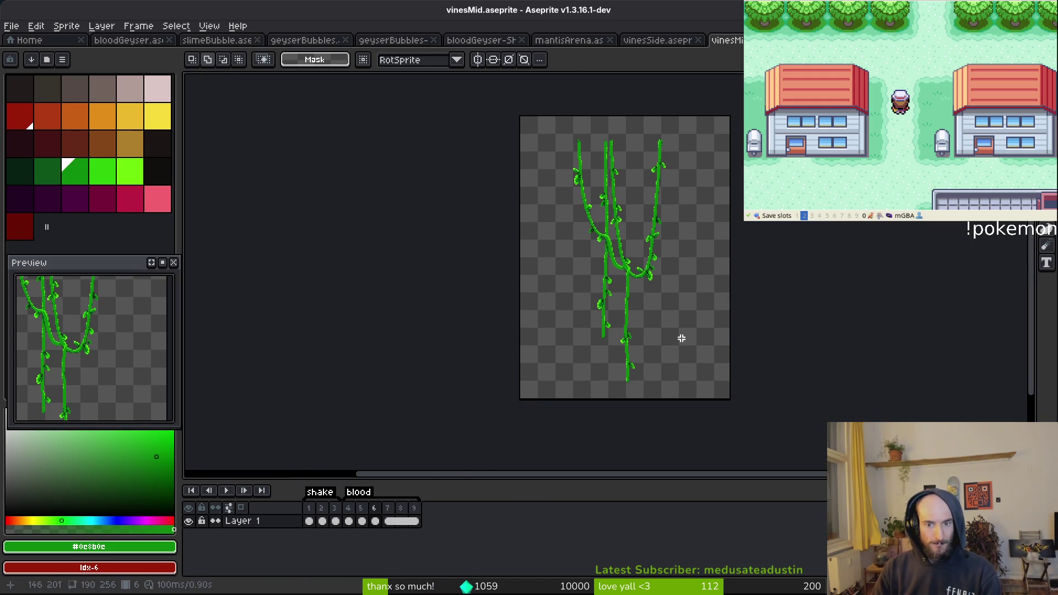
pyautogui.press('Left')
# Switch through vinesSide to mantisArena, save it, and go to Godot
pyautogui.click(663, 40)
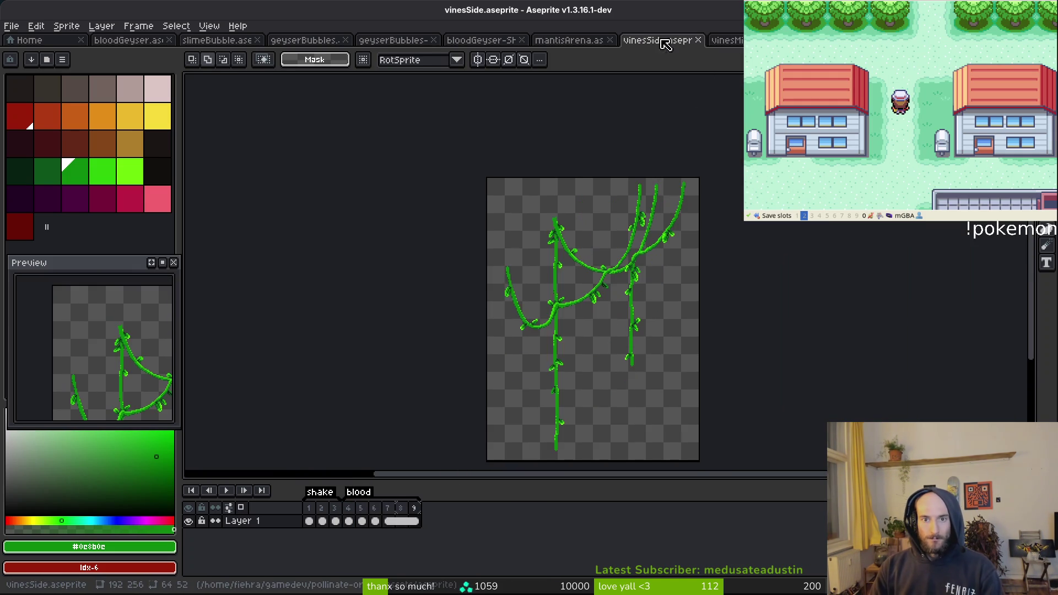
pyautogui.click(579, 42)
pyautogui.hotkey('ctrl', 'c')
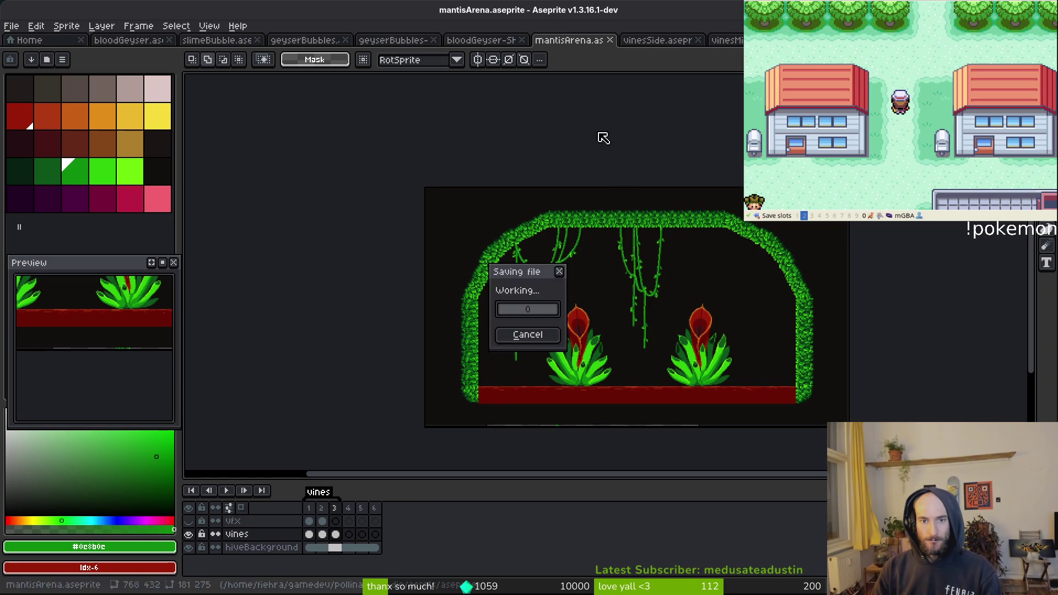
pyautogui.hotkey('alt', 'Tab')
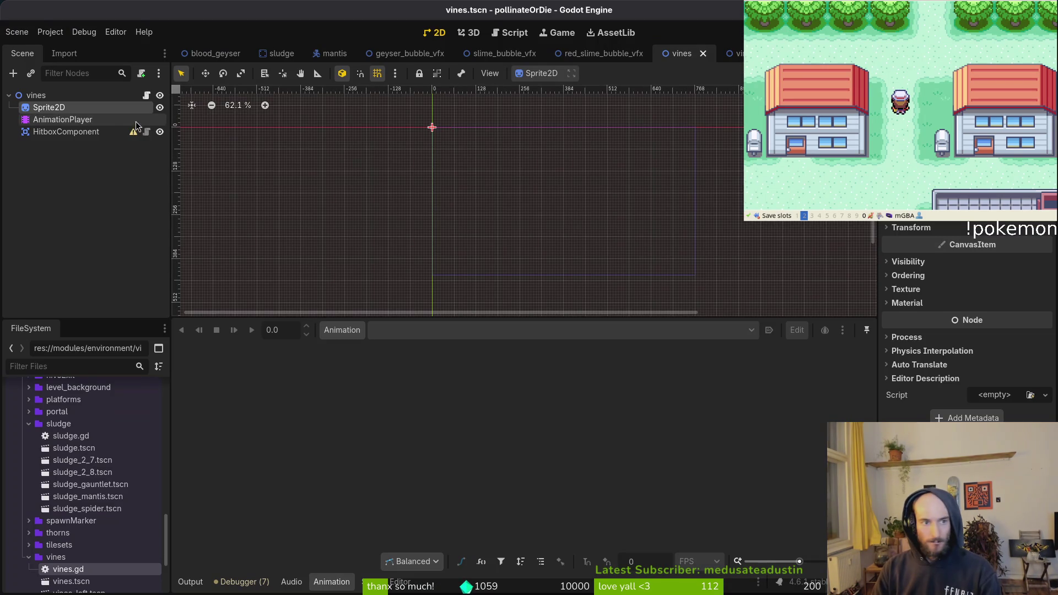
# In vines_left, Quick Load a texture for Sprite2D by searching 'vineslde'
pyautogui.hotkey('ctrl', 'Tab')
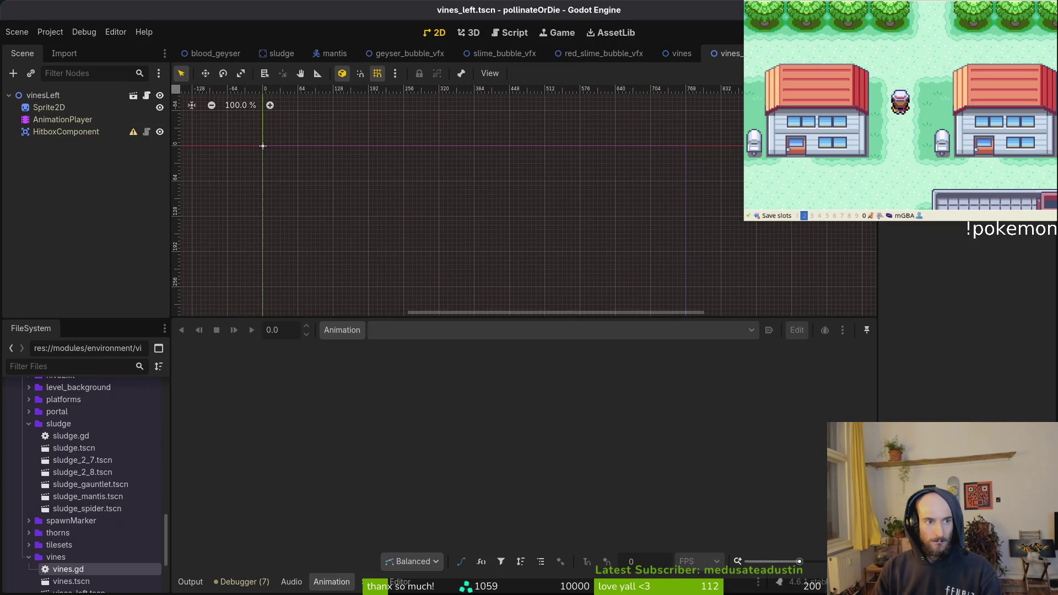
pyautogui.click(101, 109)
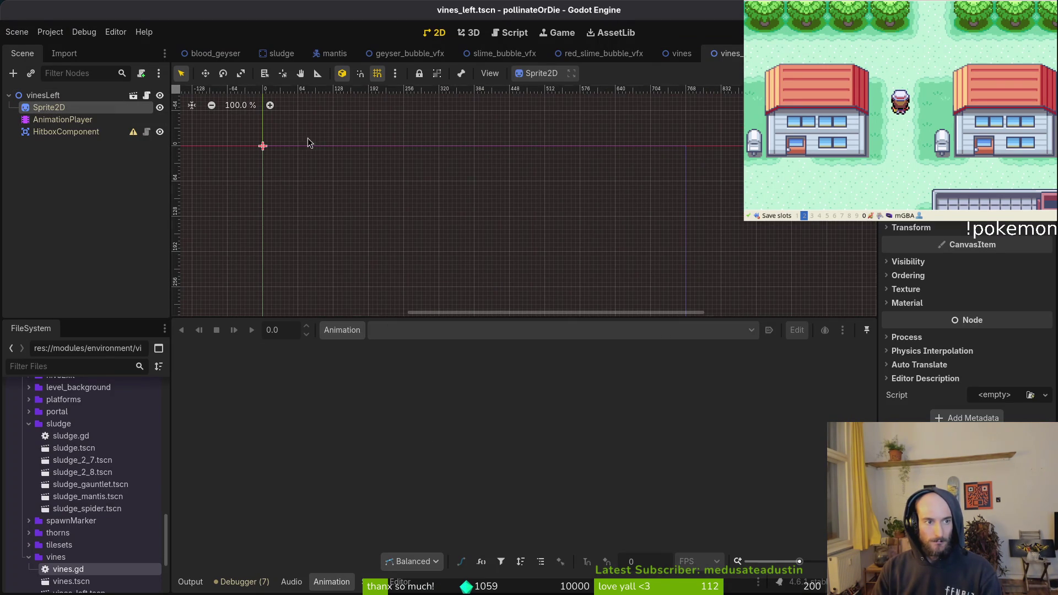
pyautogui.click(991, 302)
pyautogui.click(984, 412)
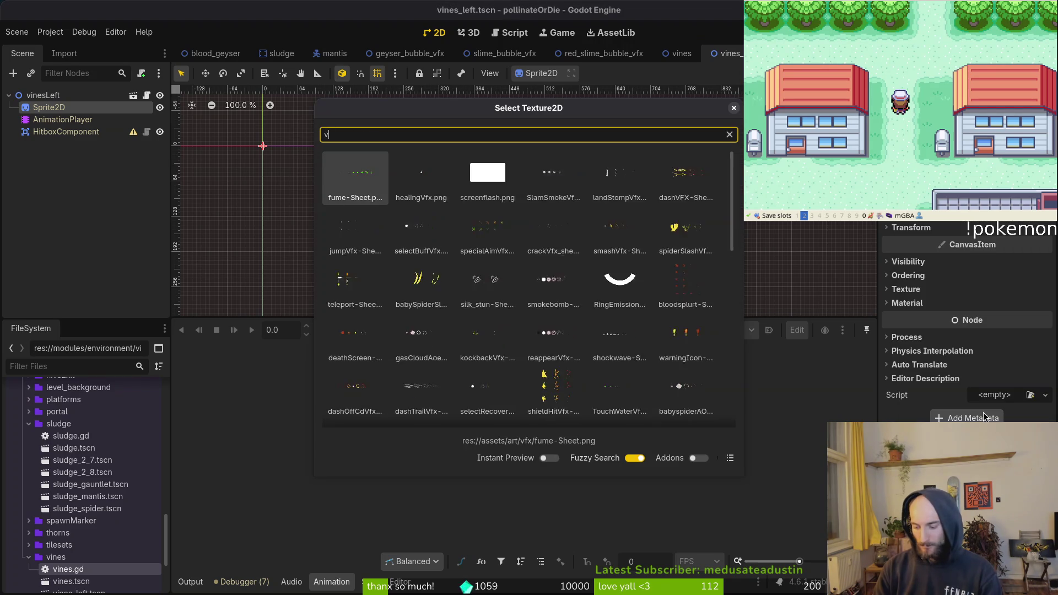
pyautogui.write('vinesl')
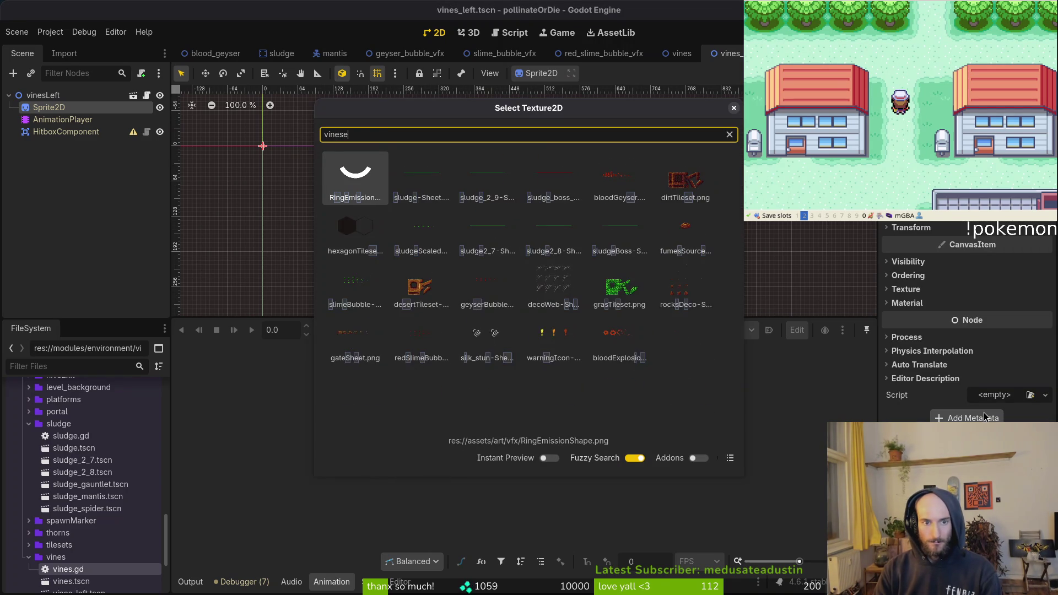
pyautogui.write('de')
# Back in Aseprite, generate the vinesSide sprite sheet
pyautogui.hotkey('alt', 'Tab')
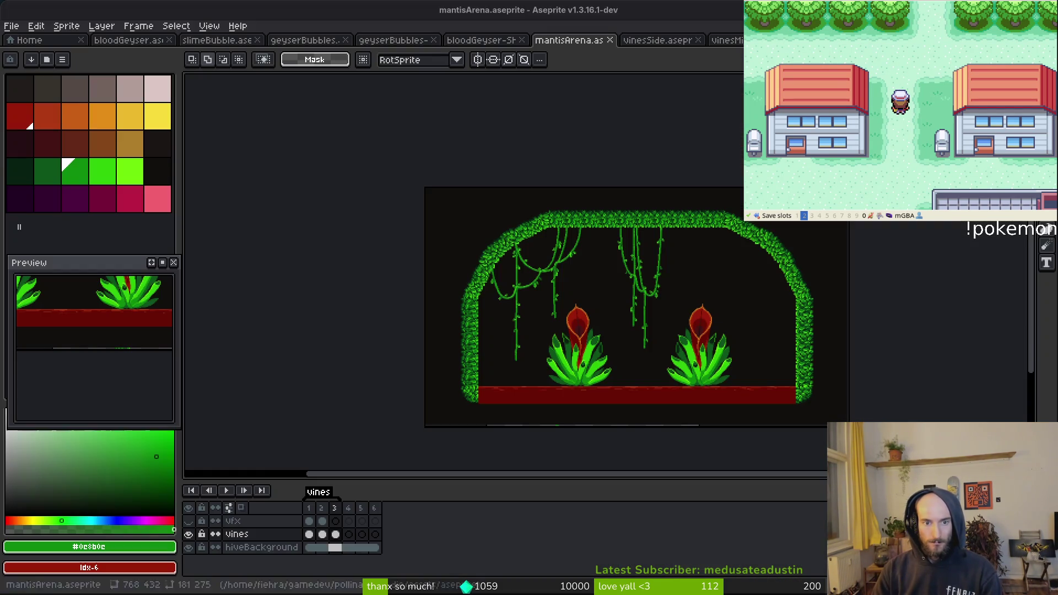
pyautogui.hotkey('ctrl', 'Tab')
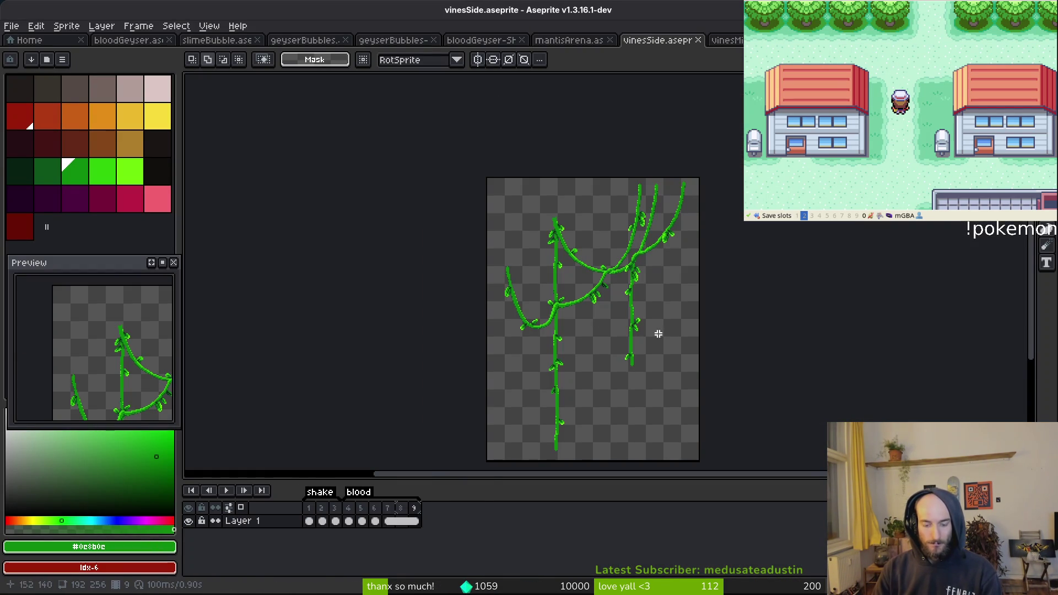
pyautogui.hotkey('ctrl', 'e')
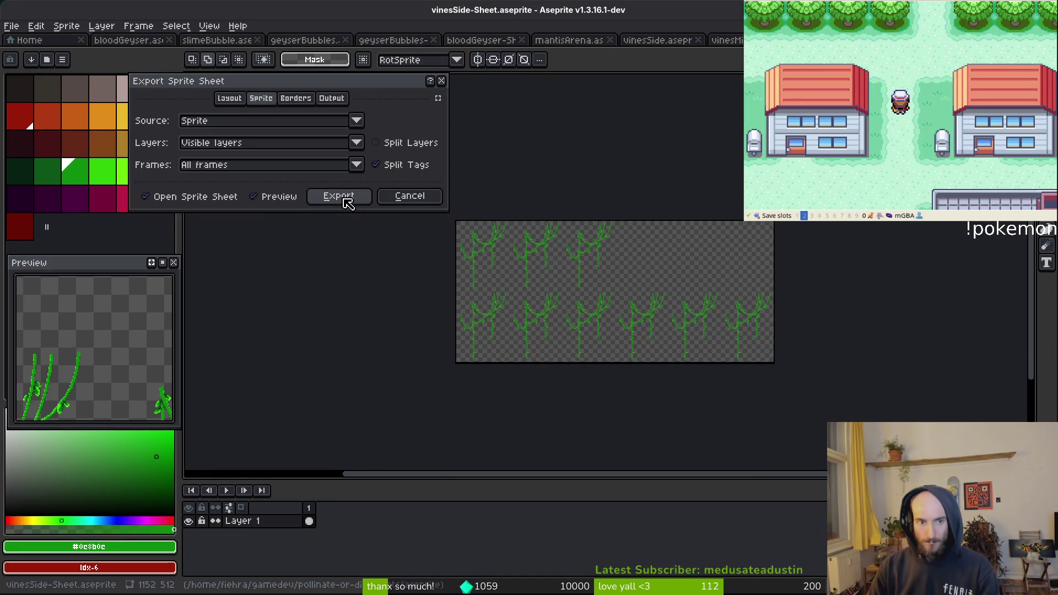
pyautogui.click(338, 196)
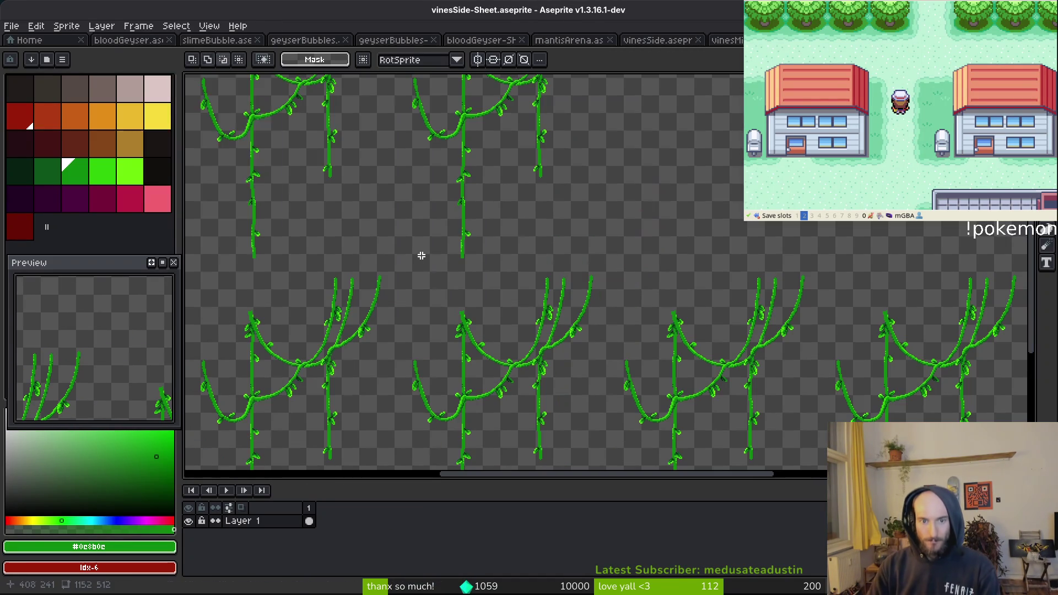
# Set the vinesSide sheet's export location to assets/art/environment
pyautogui.hotkey('ctrl', 'alt', 'shift', 's')
pyautogui.click(267, 49)
pyautogui.click(278, 63)
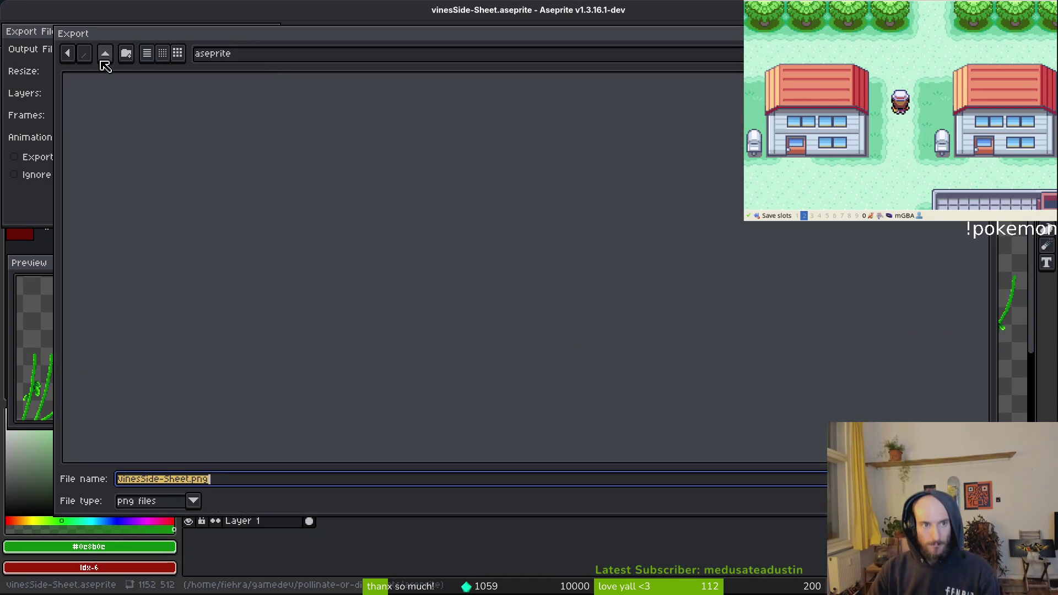
pyautogui.click(105, 54)
pyautogui.click(102, 110)
pyautogui.doubleClick(101, 110)
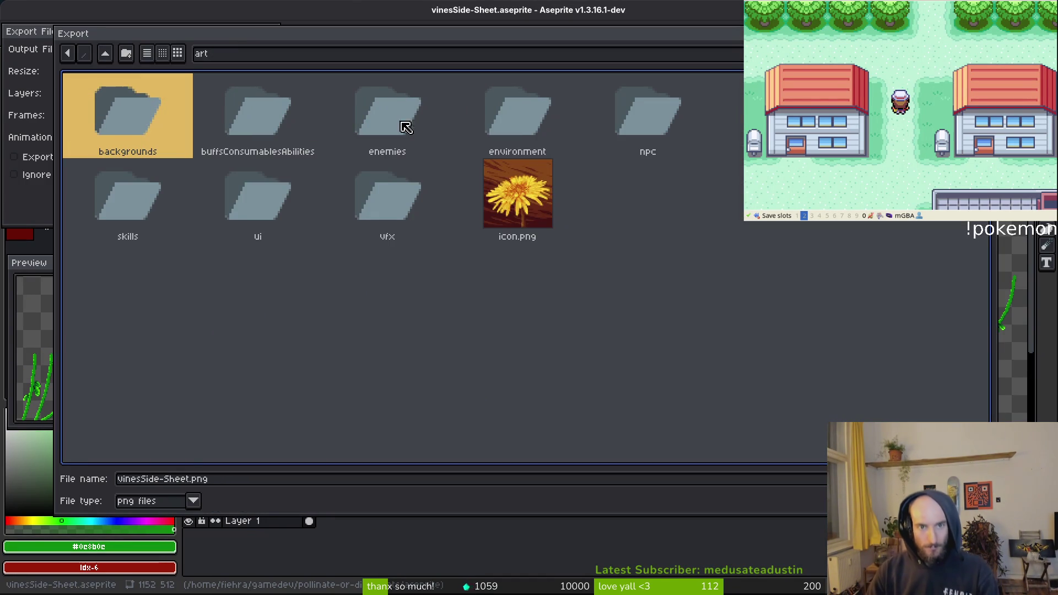
pyautogui.doubleClick(505, 122)
pyautogui.click(233, 484)
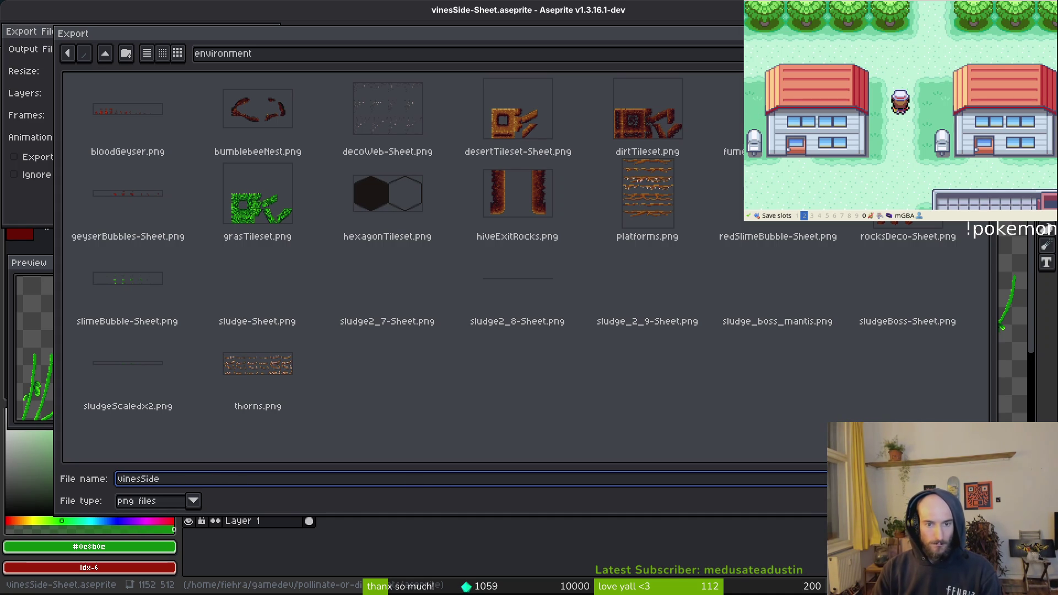
pyautogui.press('Escape')
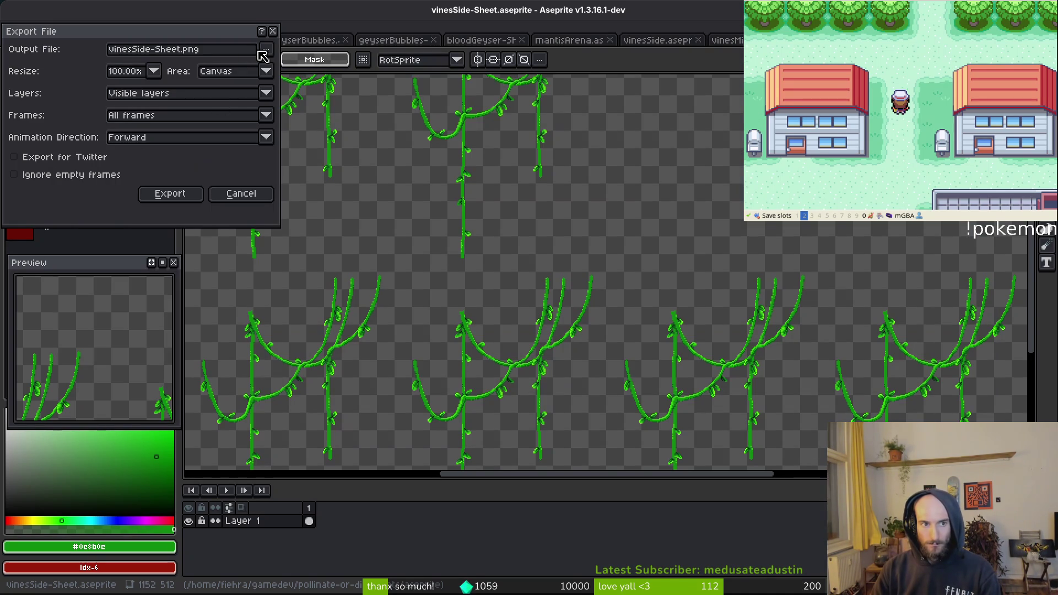
# Export the vinesSide sheet as vinesSide.png into the environment folder
pyautogui.click(263, 56)
pyautogui.click(284, 65)
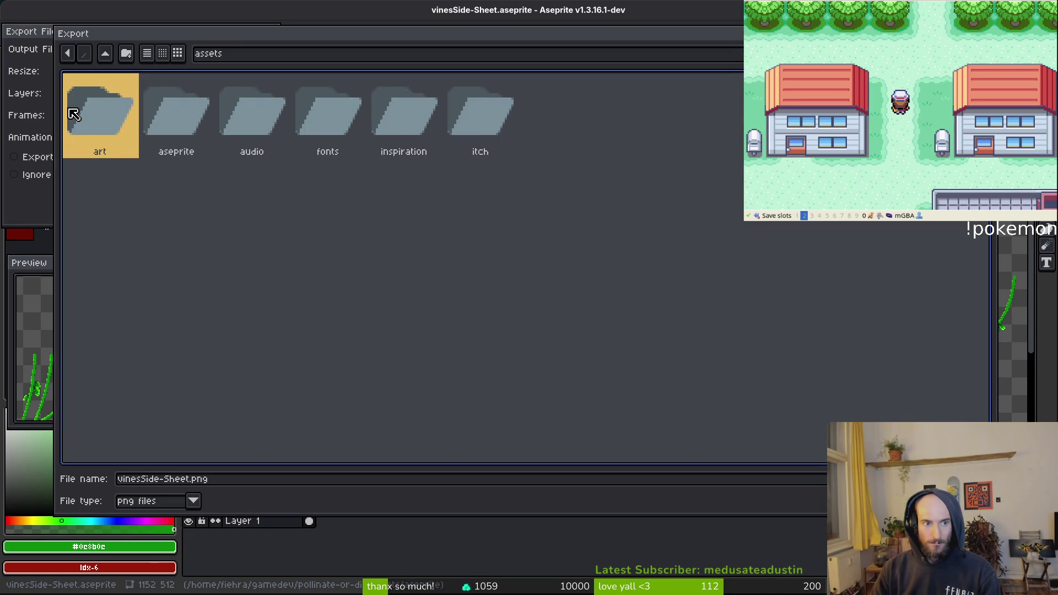
pyautogui.doubleClick(73, 114)
pyautogui.doubleClick(513, 109)
pyautogui.click(262, 484)
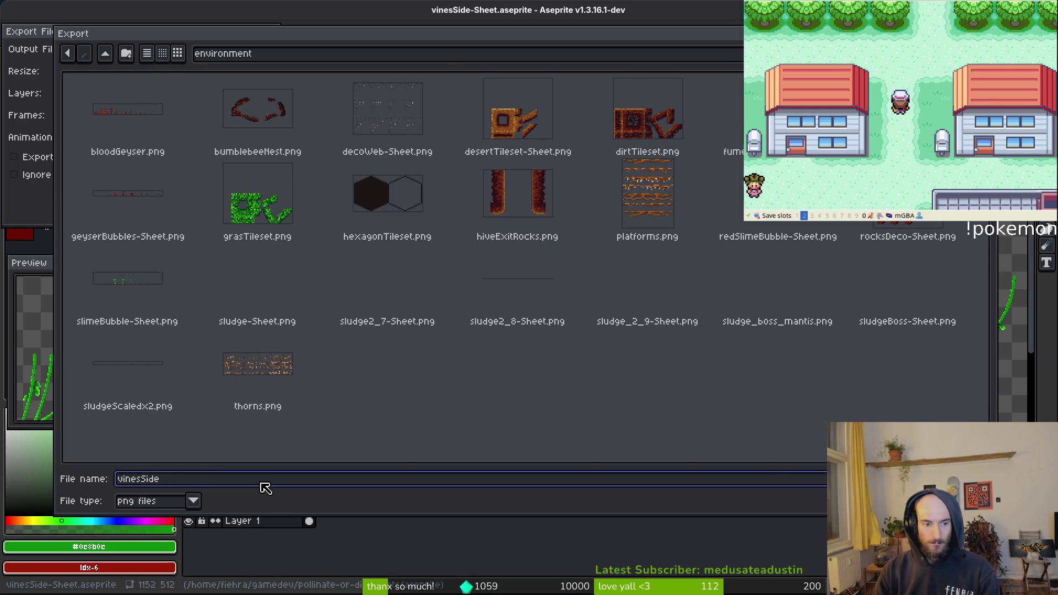
pyautogui.press('Return')
pyautogui.click(180, 191)
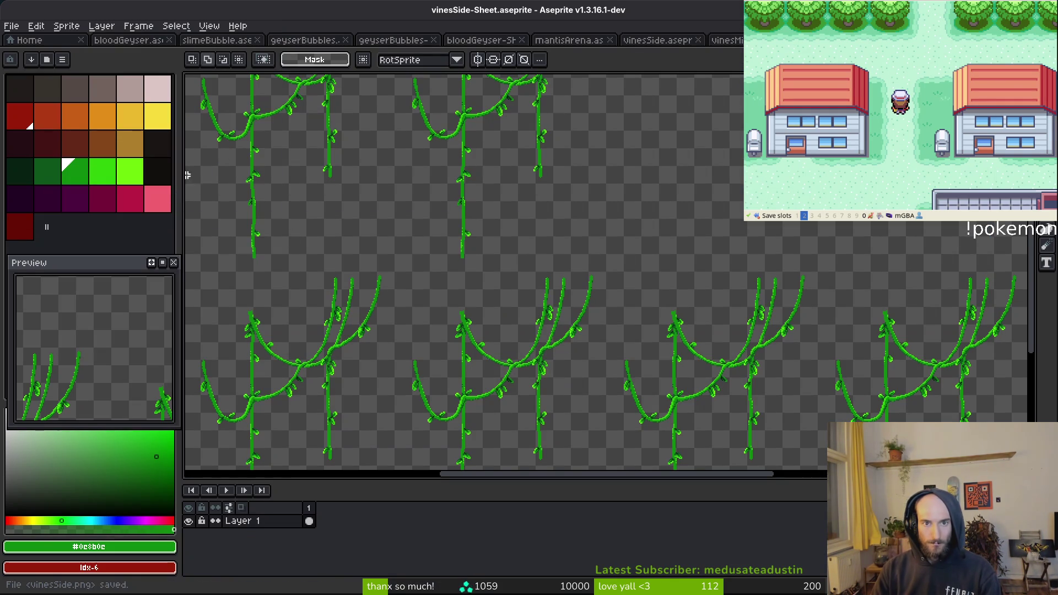
# Generate the vinesMid sprite sheet
pyautogui.hotkey('ctrl', 'w')
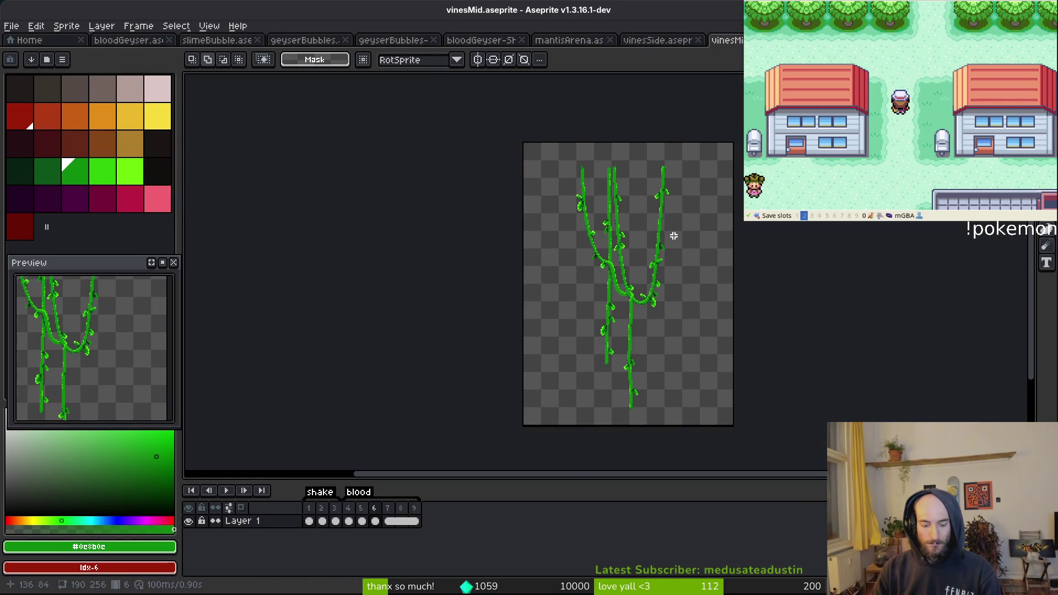
pyautogui.hotkey('ctrl', 'e')
pyautogui.click(332, 200)
# Export the vinesMid sheet as vinesMid.png into assets/art/environment
pyautogui.hotkey('ctrl', 'alt', 'shift', 's')
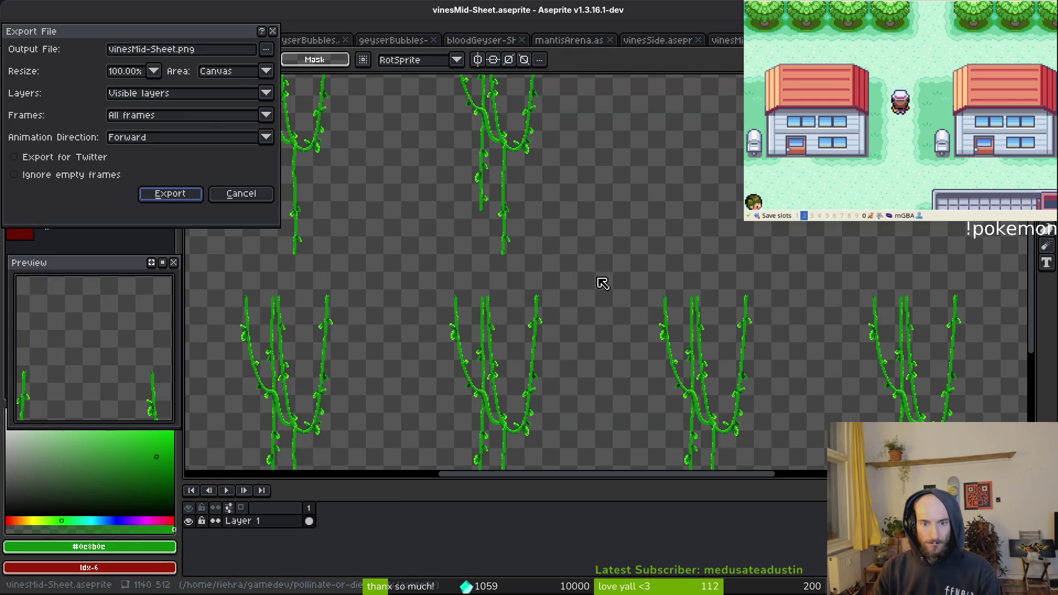
pyautogui.click(266, 51)
pyautogui.click(287, 65)
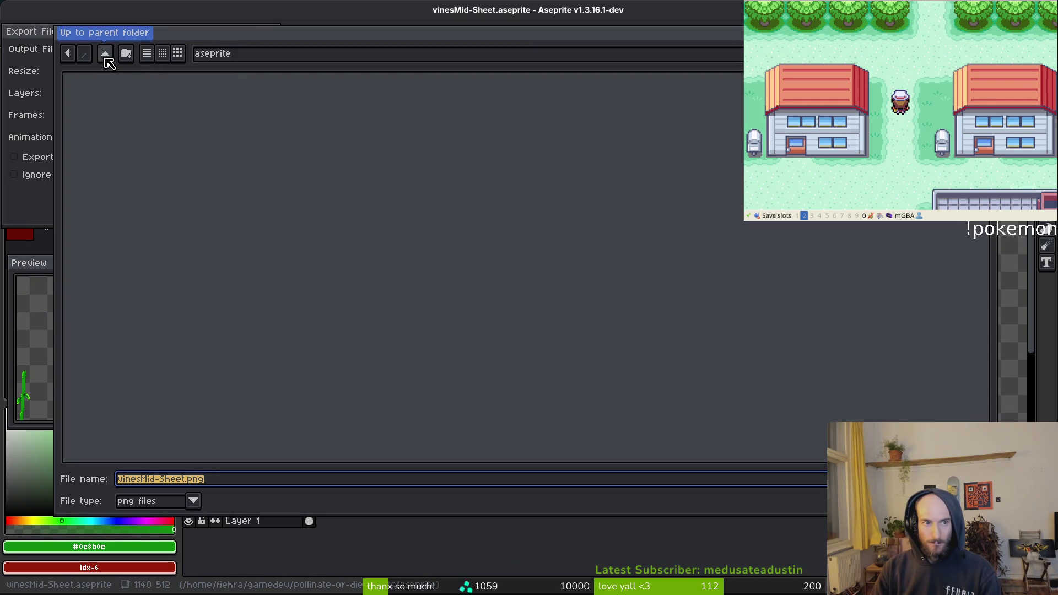
pyautogui.click(104, 53)
pyautogui.doubleClick(90, 109)
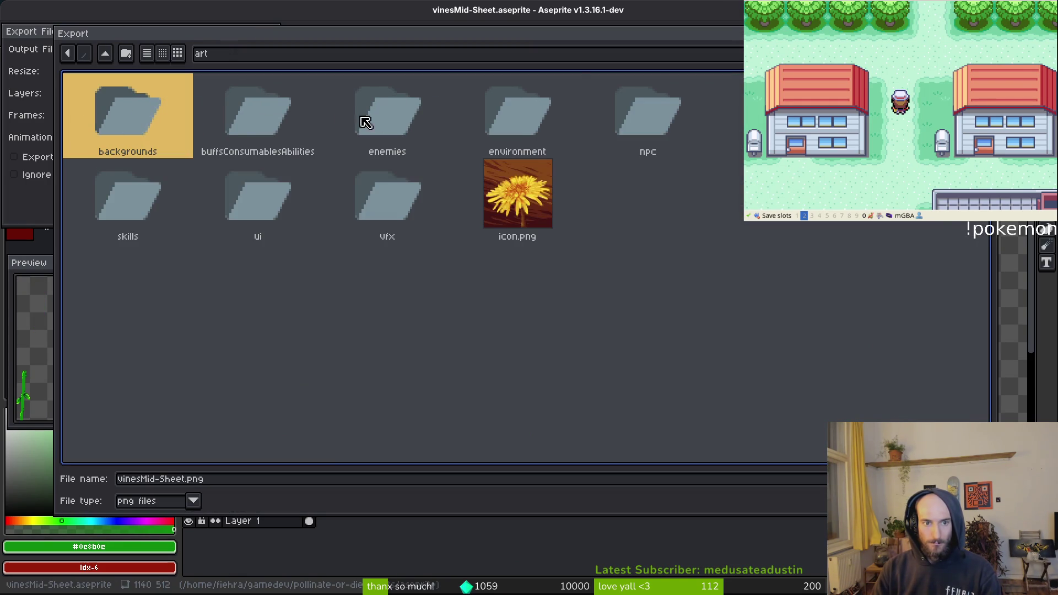
pyautogui.doubleClick(528, 119)
pyautogui.click(248, 485)
pyautogui.write('vinesMid')
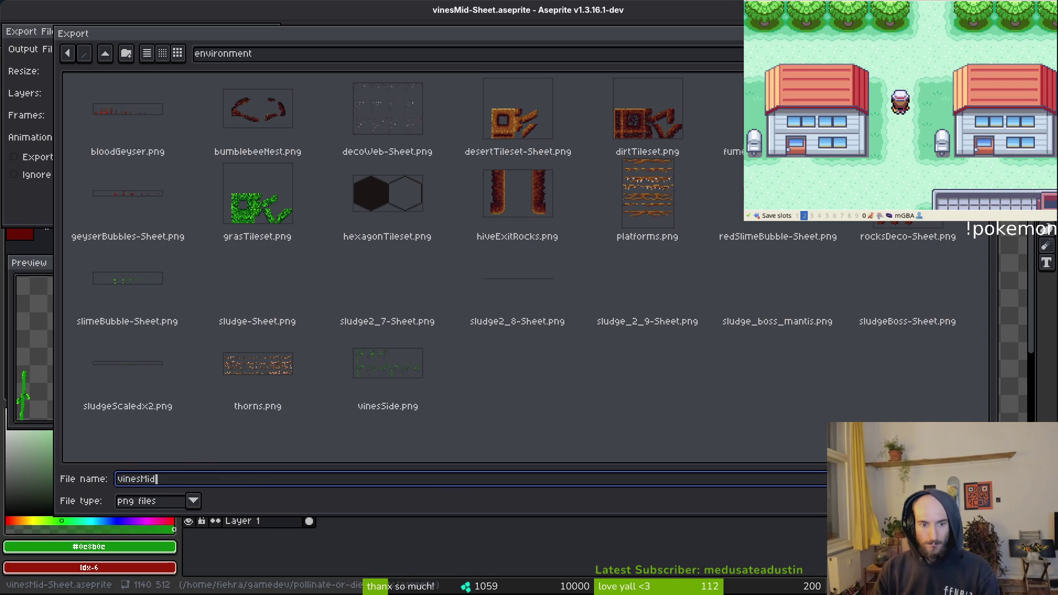
pyautogui.press('Return')
pyautogui.click(177, 201)
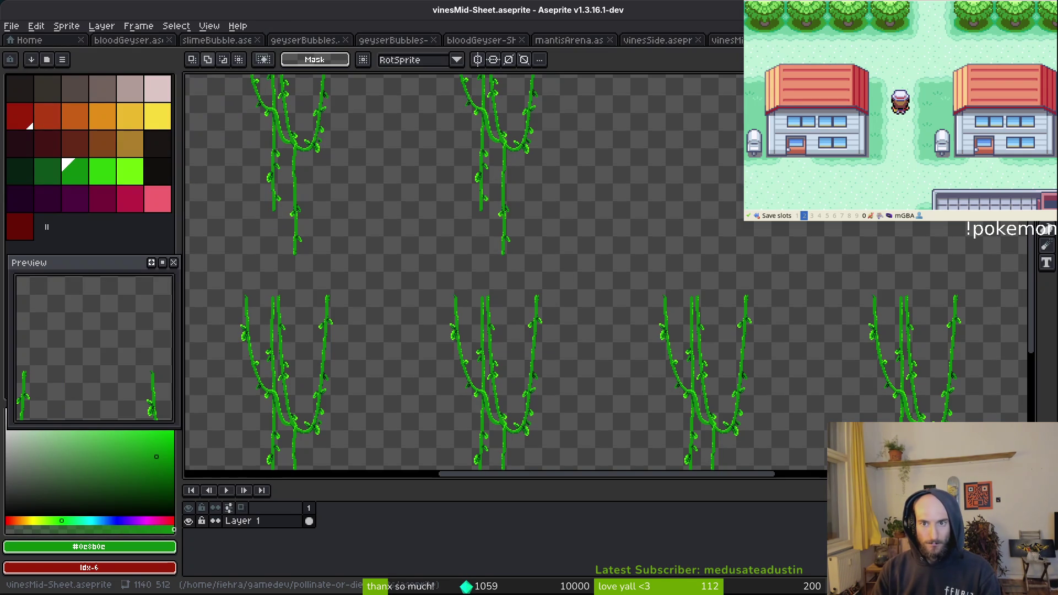
# Close vinesMid, vinesSide, mantisArena, bloodGeyser, geyserBubbles and slimeBubble files
pyautogui.click(786, 40)
pyautogui.click(698, 40)
pyautogui.click(599, 41)
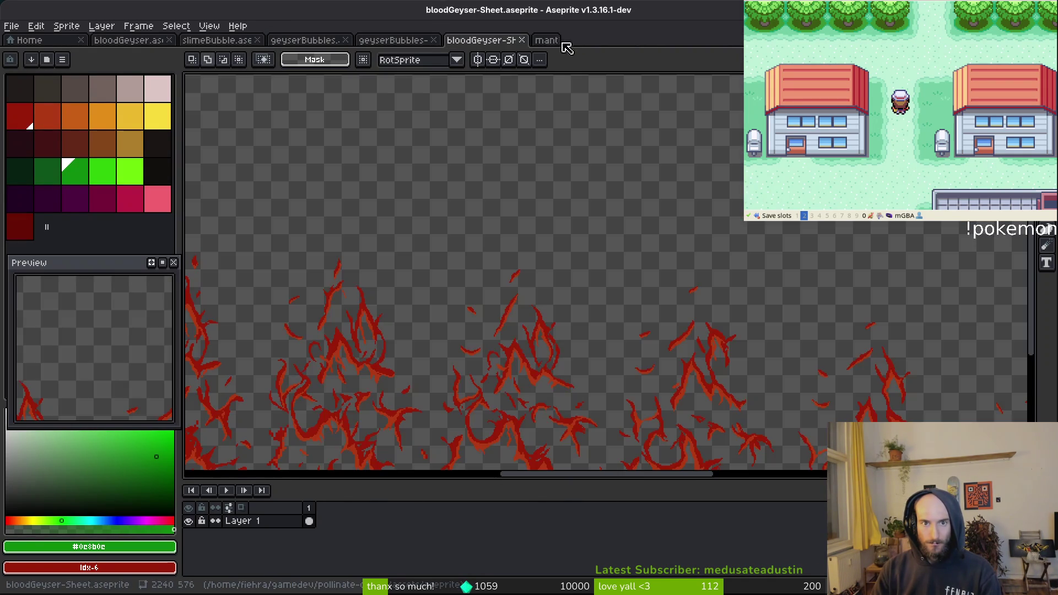
pyautogui.click(522, 40)
pyautogui.click(433, 41)
pyautogui.click(346, 40)
pyautogui.click(258, 40)
pyautogui.click(169, 41)
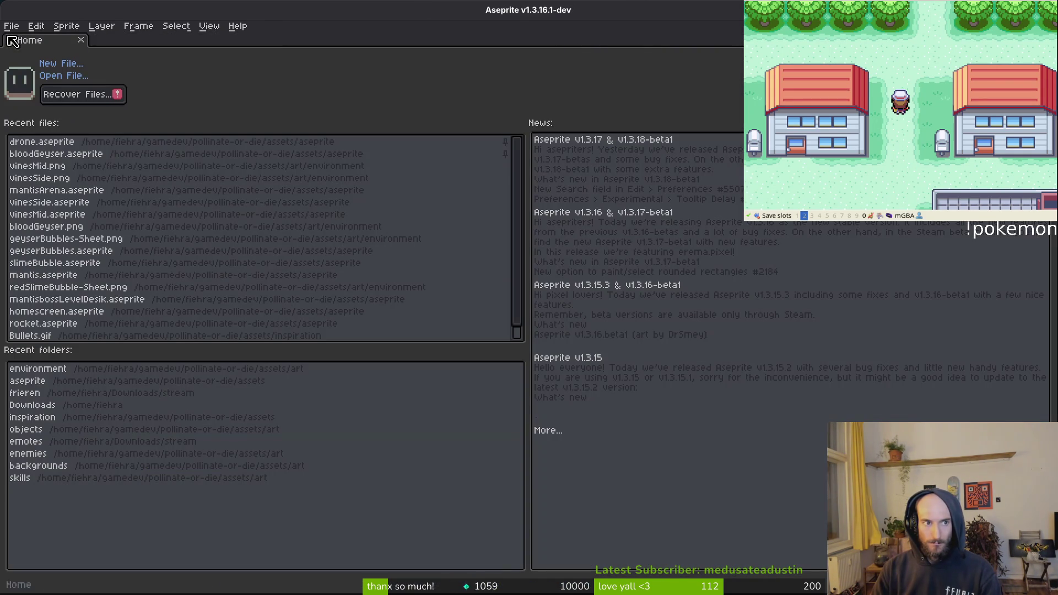
# Load vinesMid.png as the vines_left sprite's texture via quick texture search
pyautogui.hotkey('alt', 'Tab')
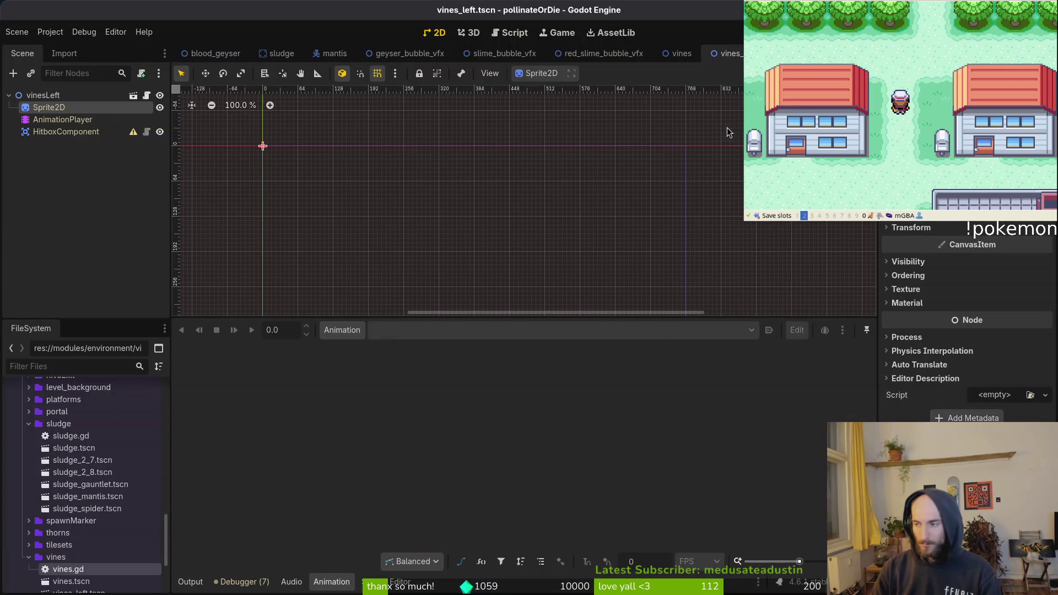
pyautogui.click(1045, 118)
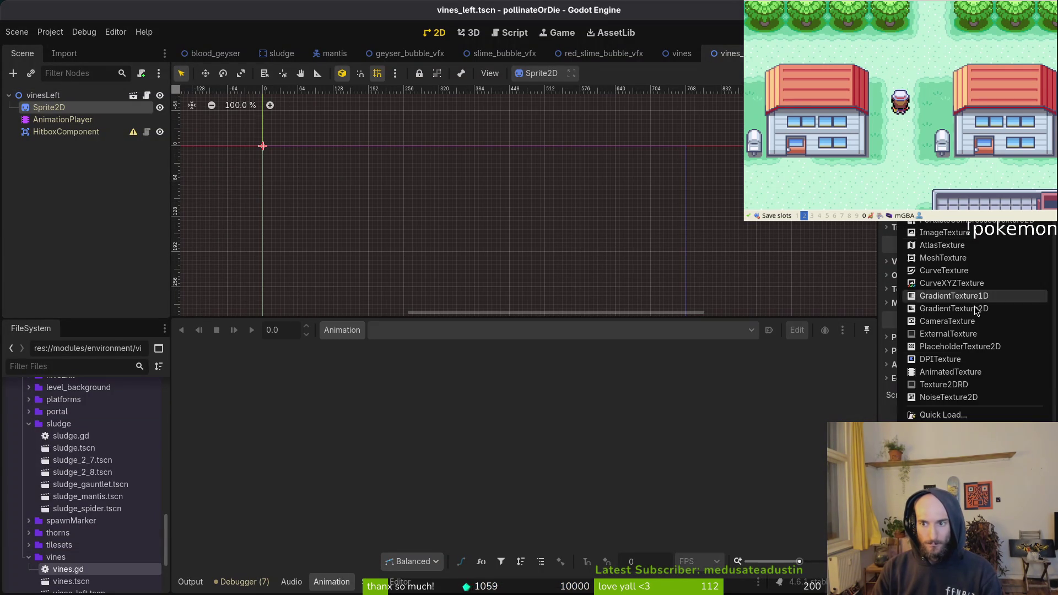
pyautogui.click(943, 415)
pyautogui.write('vines')
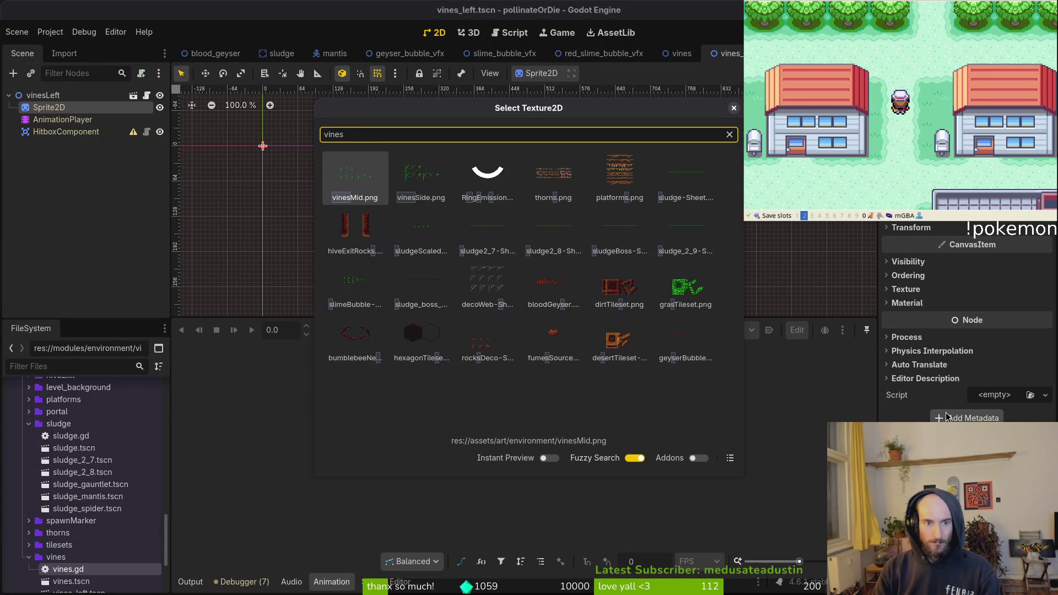
pyautogui.press('Return')
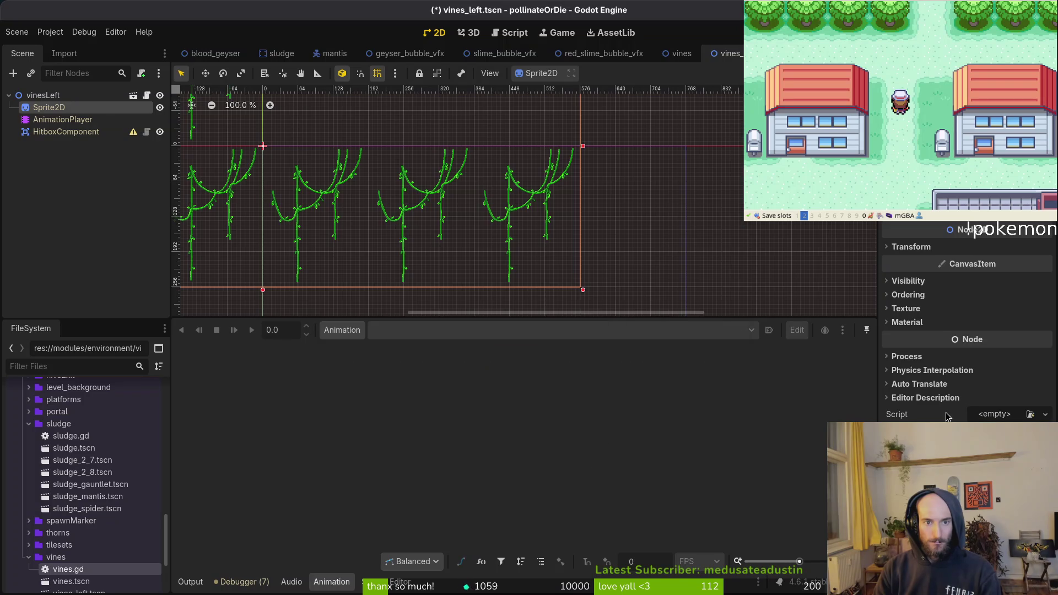
# Split the sprite sheet into 4 horizontal and 2 vertical frames, then save the vines_left scene
pyautogui.scroll(3, 974, 226)
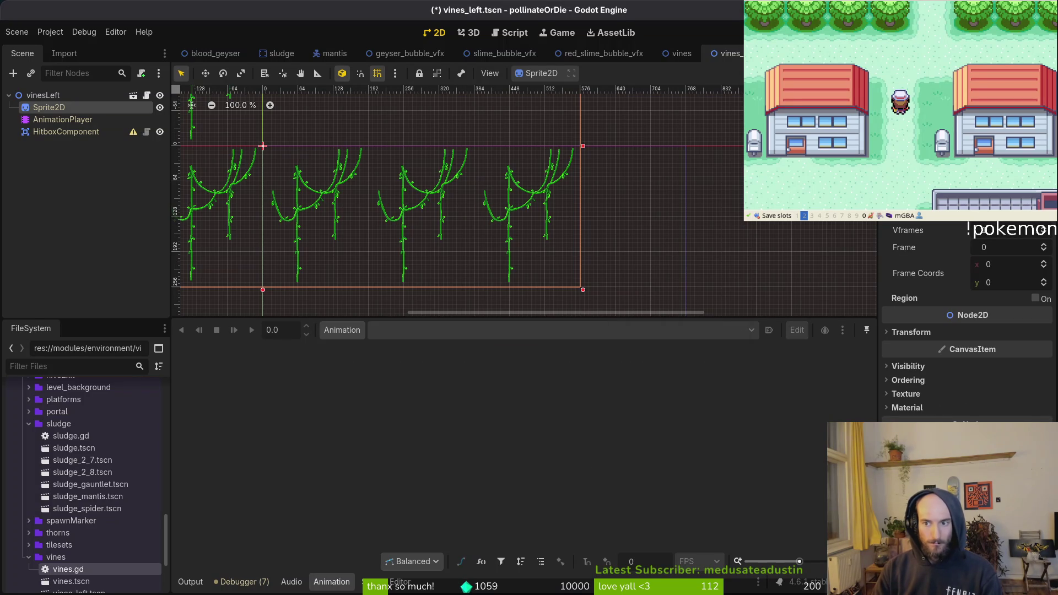
pyautogui.write('4')
pyautogui.press('Tab')
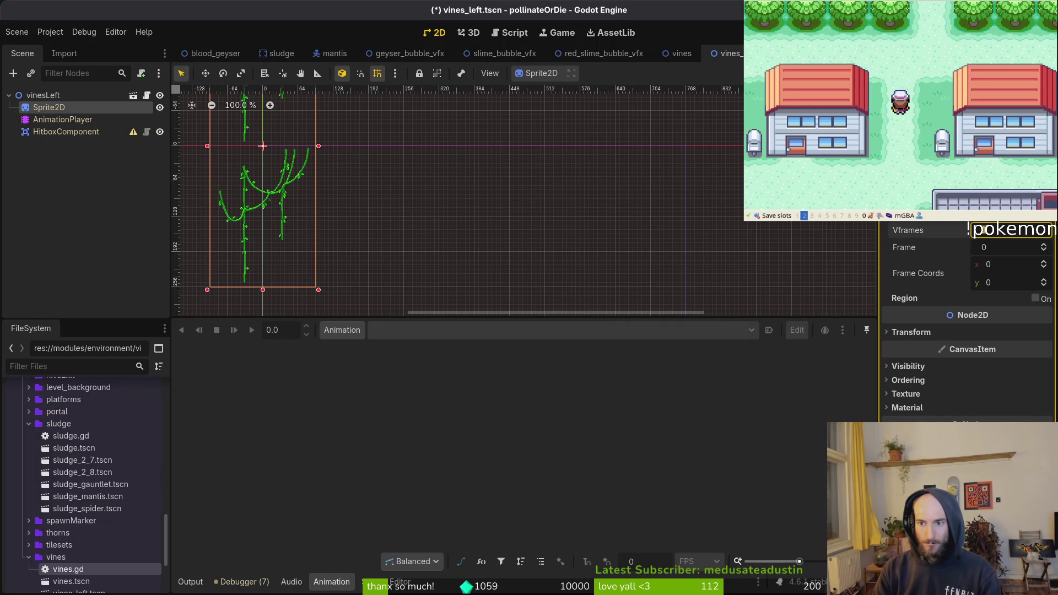
pyautogui.write('2')
pyautogui.press('Return')
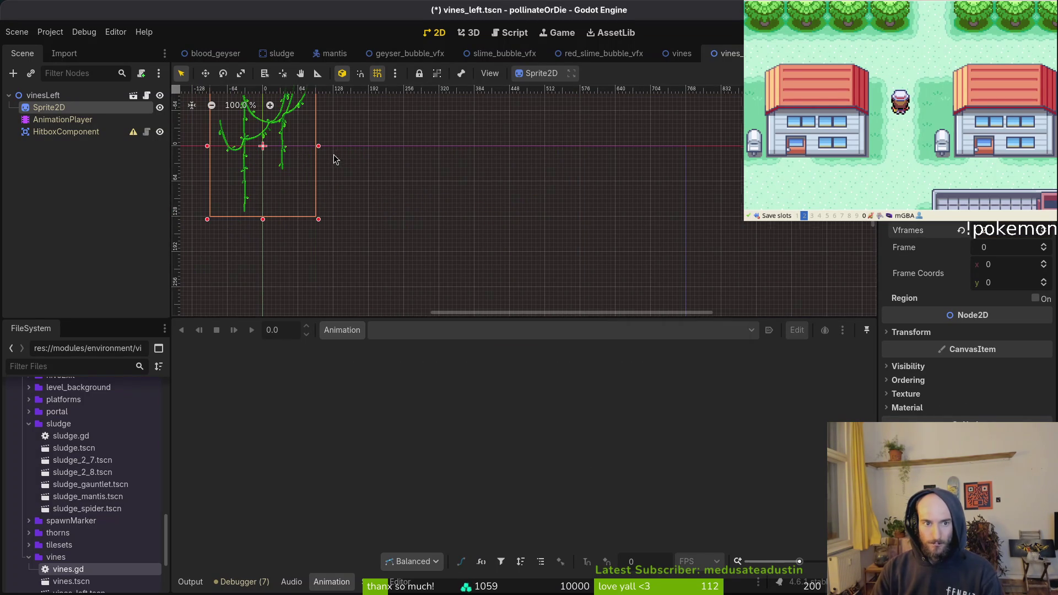
pyautogui.scroll(-3, 335, 159)
pyautogui.hotkey('ctrl', 's')
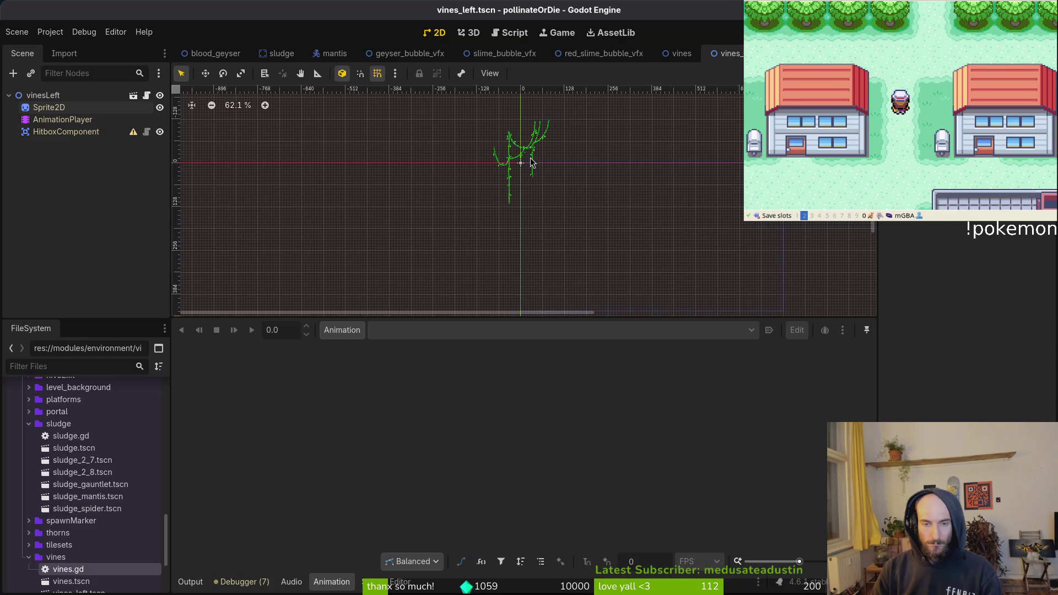
pyautogui.moveTo(501, 171); pyautogui.dragTo(514, 181)
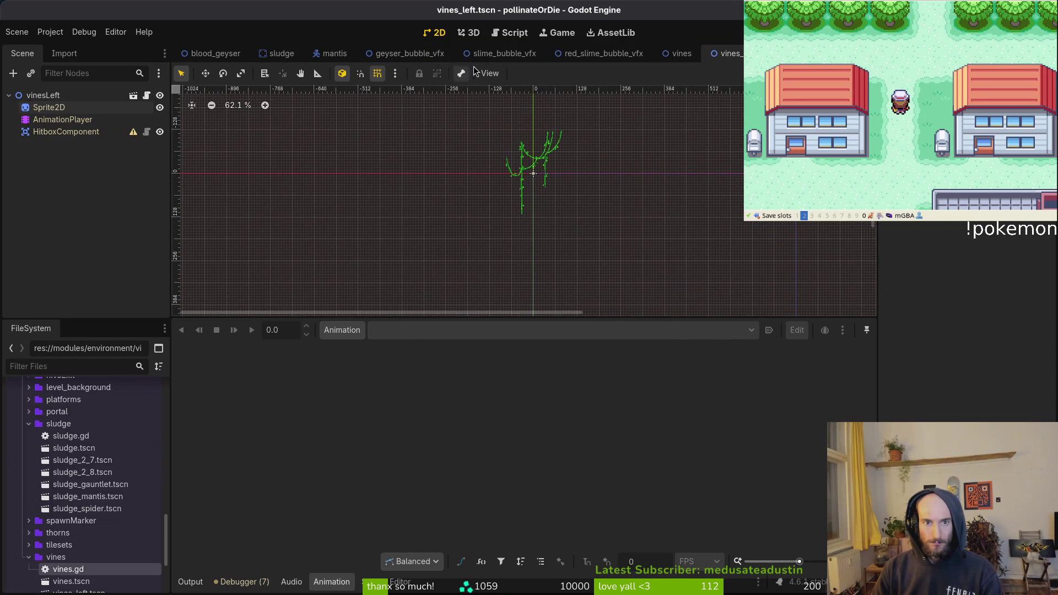
# Quick-open arena_mantis, save it, collapse the jumpTargetsLeft group and clear the selection
pyautogui.hotkey('ctrl', 'shift', 'o')
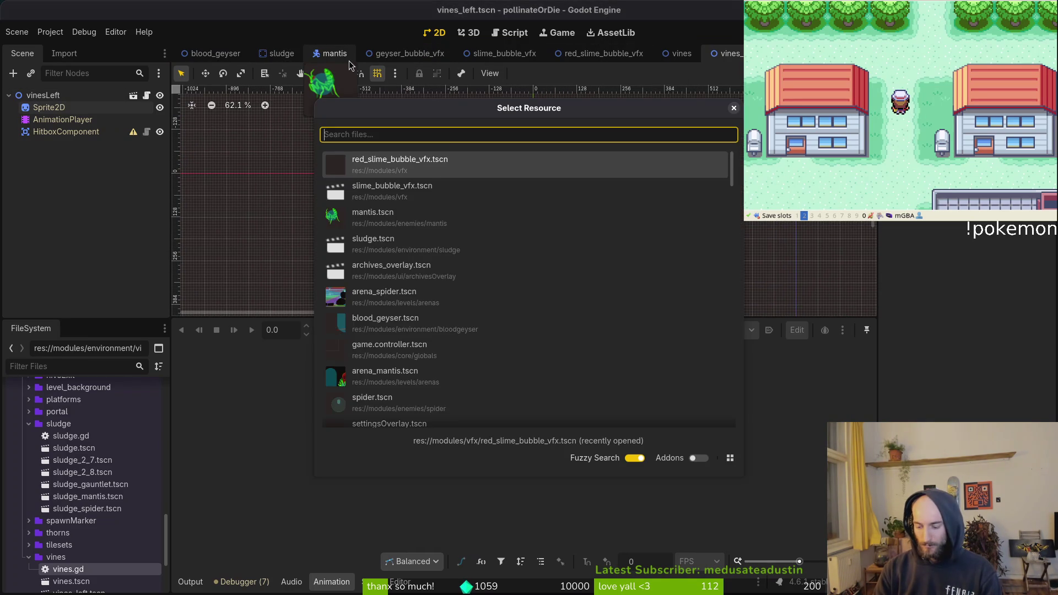
pyautogui.write('arenman')
pyautogui.press('Down')
pyautogui.press('Return')
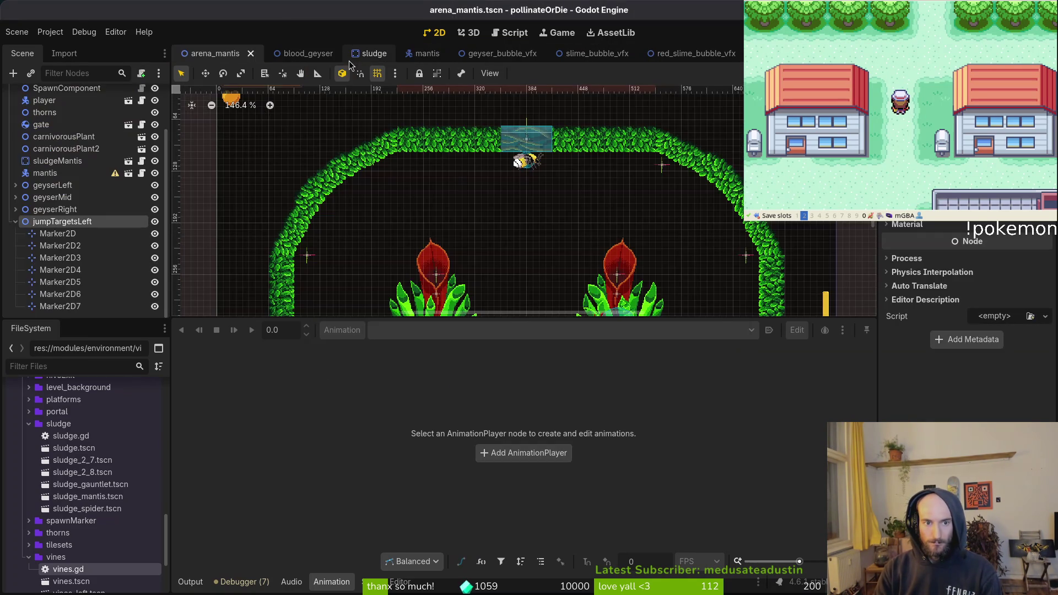
pyautogui.scroll(2, 452, 226)
pyautogui.hotkey('ctrl', 's')
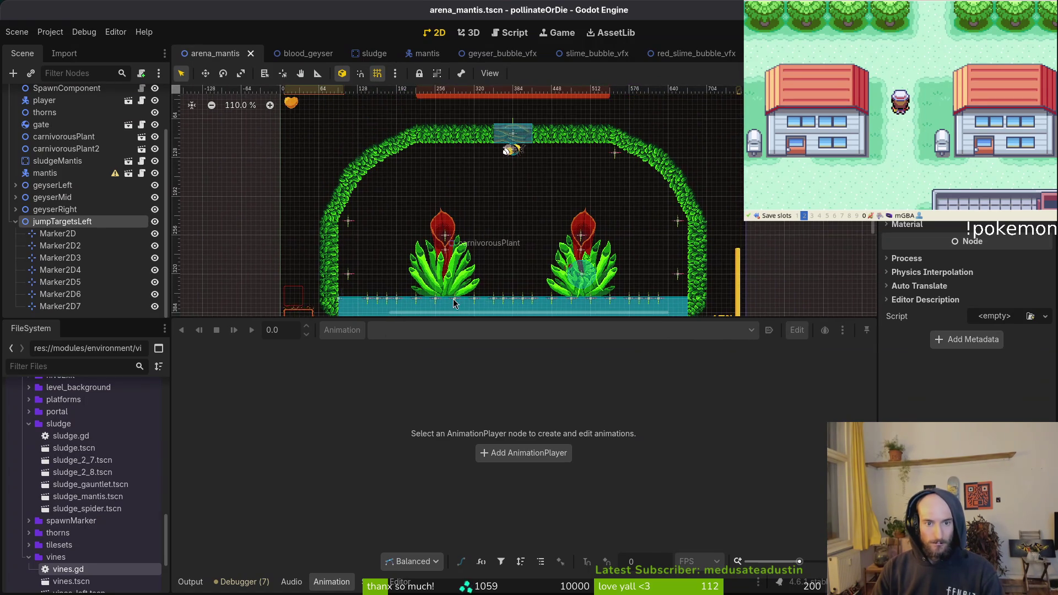
pyautogui.click(16, 221)
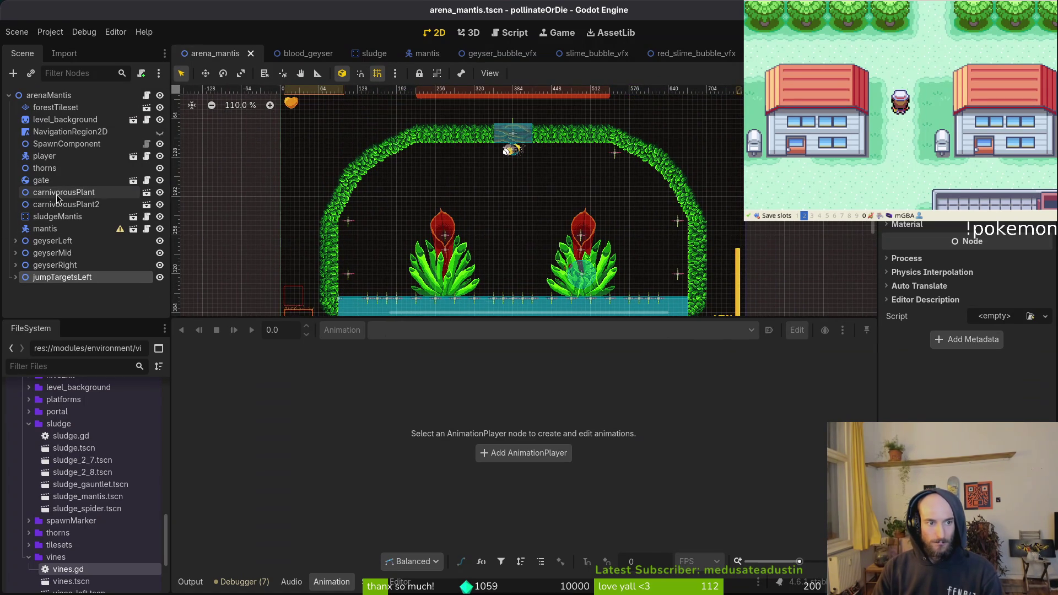
pyautogui.click(59, 297)
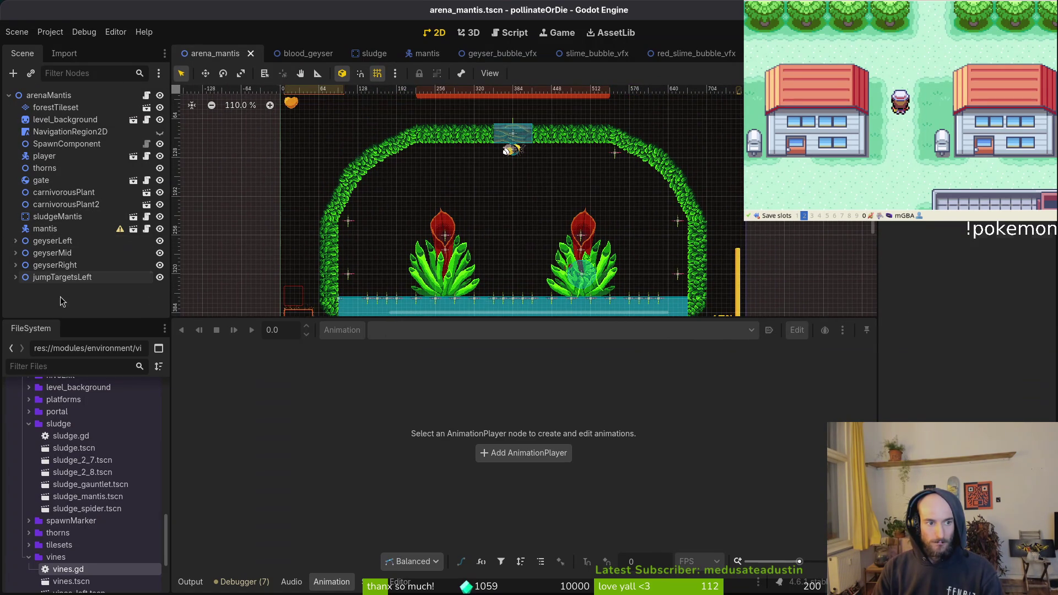
# Close the slime_bubble_vfx, red_slime_bubble_vfx, geyser_bubble_vfx and sludge tabs, returning to arena_mantis
pyautogui.click(763, 53)
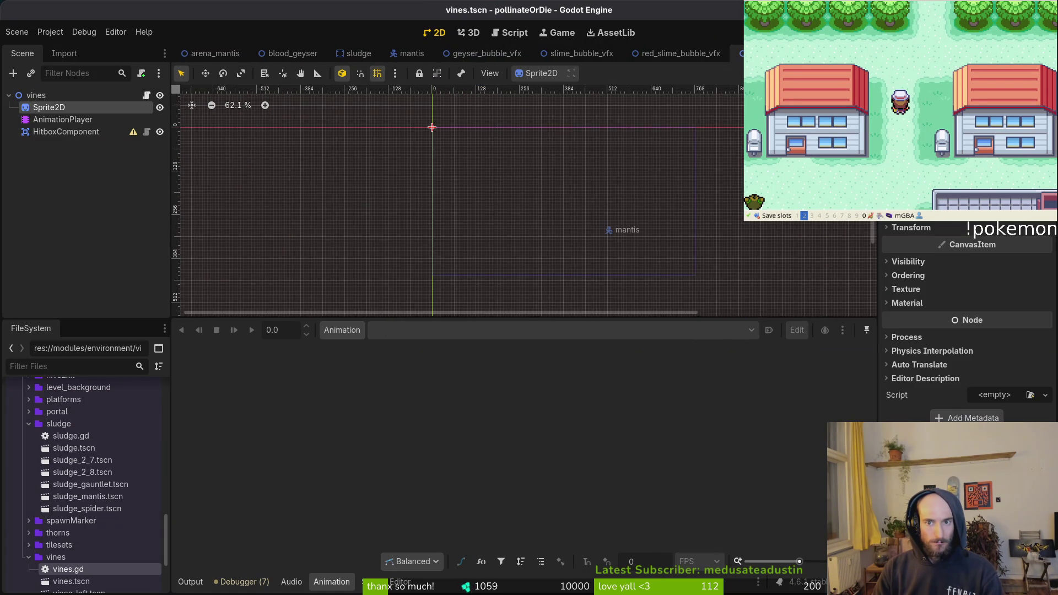
pyautogui.middleClick(763, 53)
pyautogui.click(763, 54)
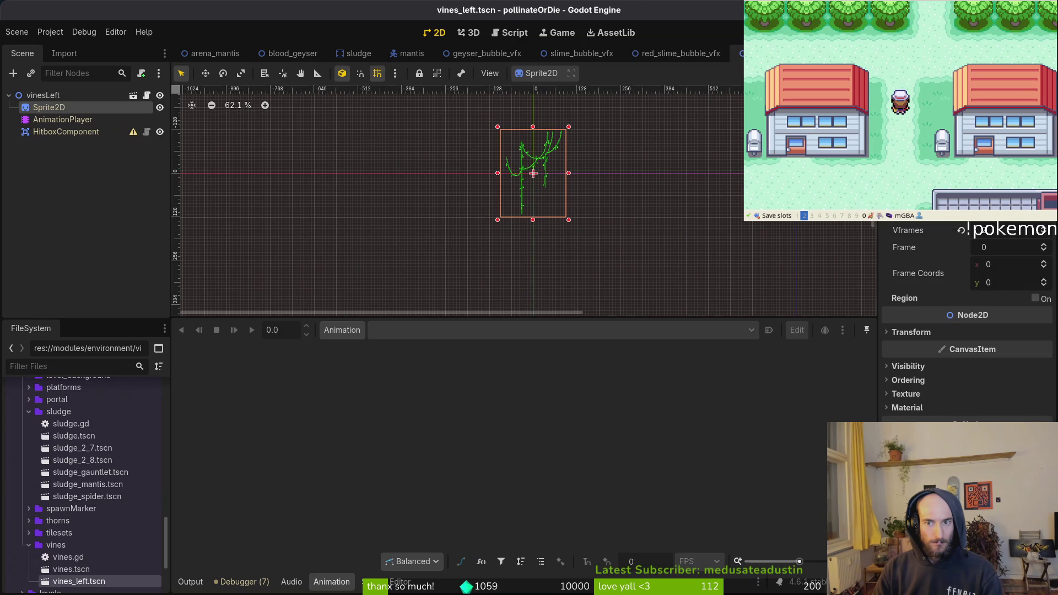
pyautogui.middleClick(606, 55)
pyautogui.middleClick(595, 56)
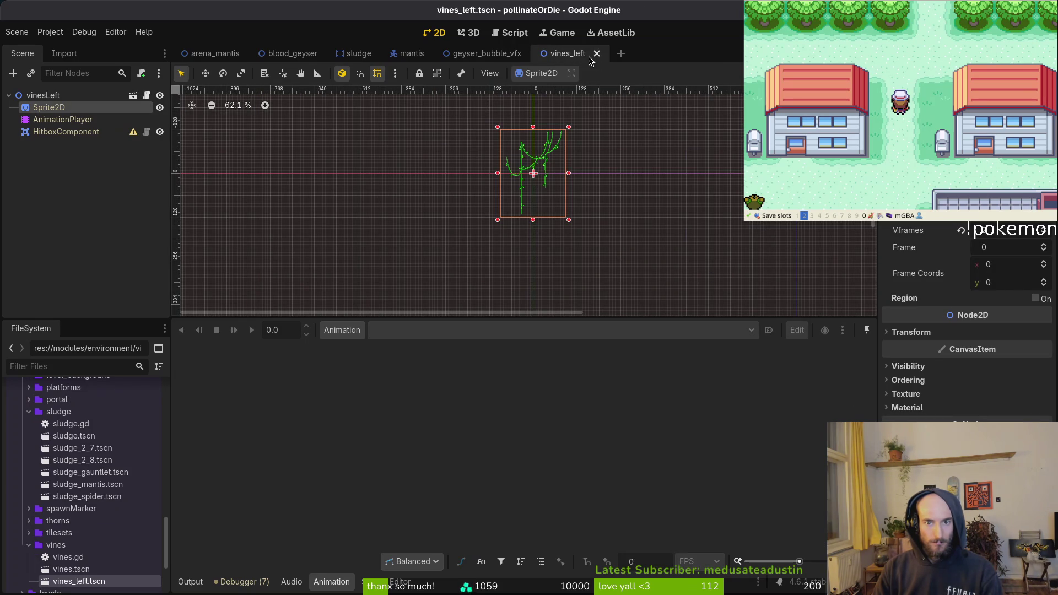
pyautogui.click(481, 55)
pyautogui.middleClick(481, 55)
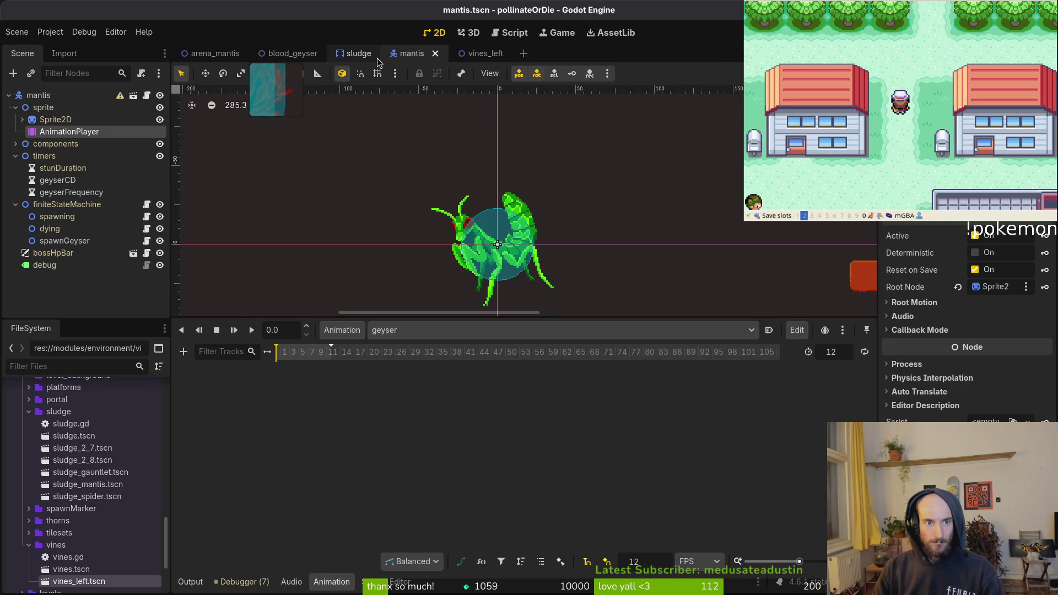
pyautogui.middleClick(356, 55)
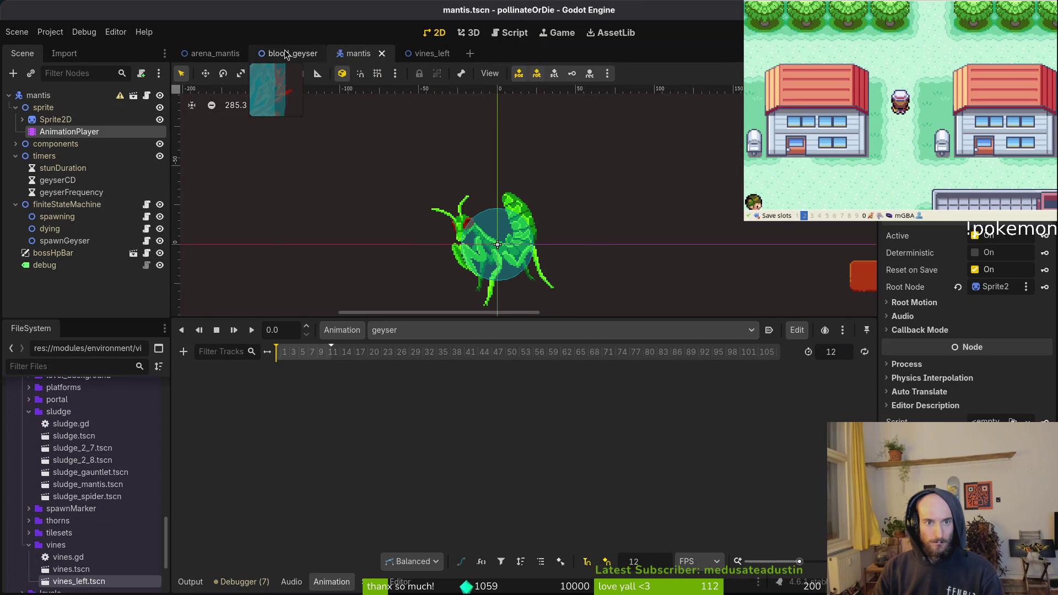
pyautogui.click(195, 53)
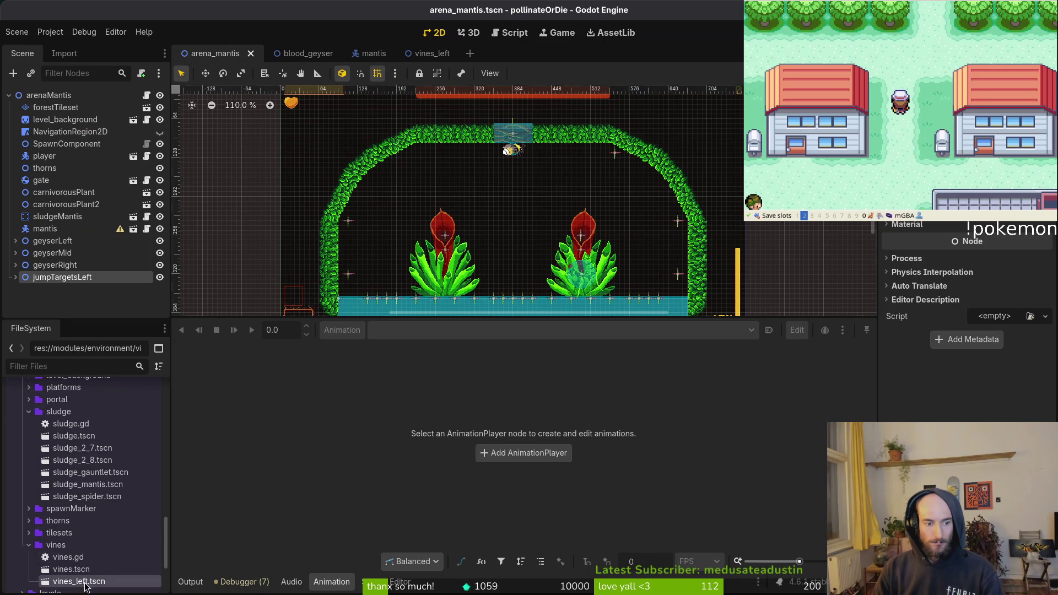
# Instance vines_left.tscn into the arena_mantis scene tree from the FileSystem dock
pyautogui.moveTo(85, 587)
pyautogui.mouseDown()
pyautogui.moveTo(75, 299)
pyautogui.moveTo(59, 282)
pyautogui.mouseUp()
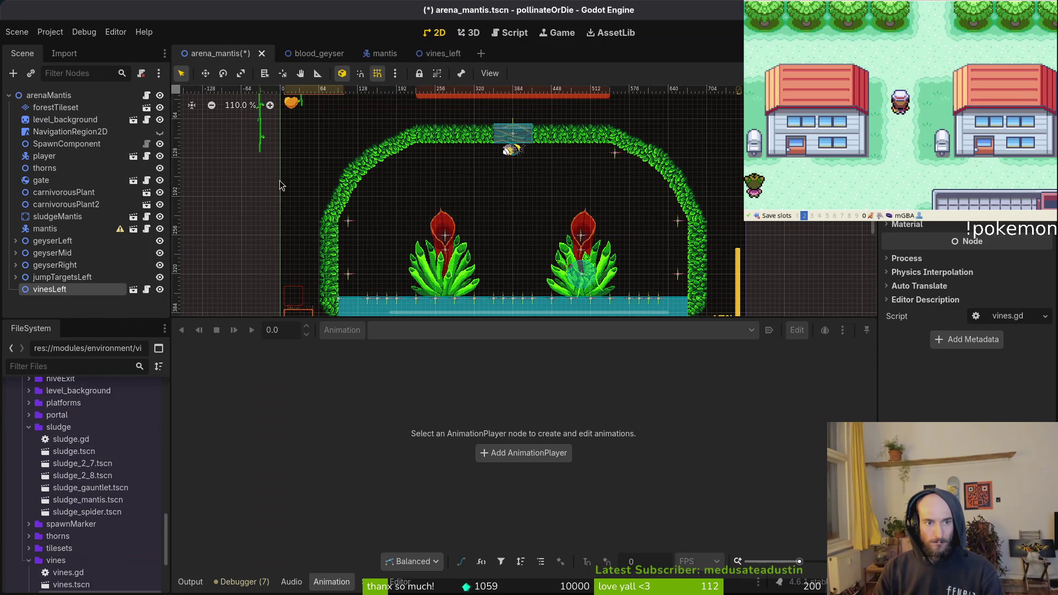
pyautogui.scroll(-3, 280, 185)
pyautogui.moveTo(345, 155); pyautogui.dragTo(422, 181)
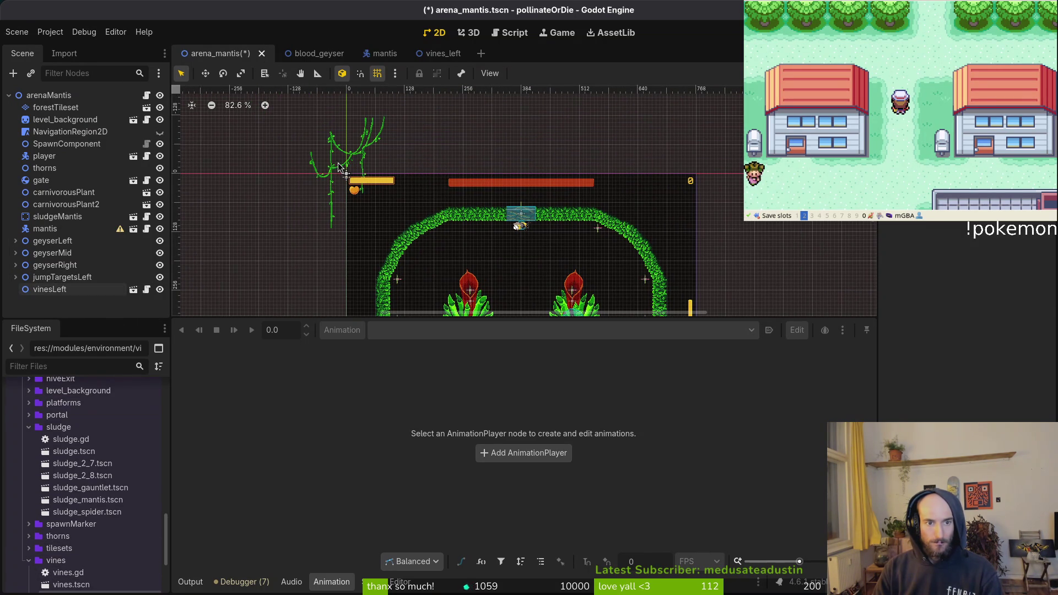
pyautogui.scroll(4, 329, 166)
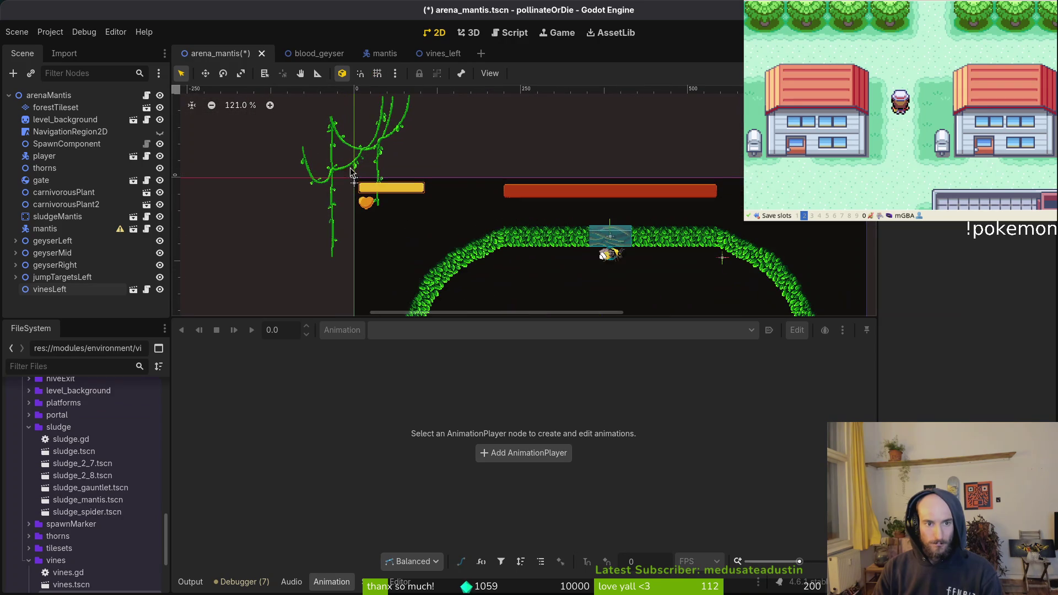
# Select only the vinesLeft node and move it left and up under the arch
pyautogui.click(341, 168)
pyautogui.moveTo(424, 258)
pyautogui.mouseDown()
pyautogui.moveTo(331, 167)
pyautogui.moveTo(341, 139)
pyautogui.moveTo(497, 245)
pyautogui.mouseUp()
pyautogui.click(341, 138)
pyautogui.scroll(3, 497, 244)
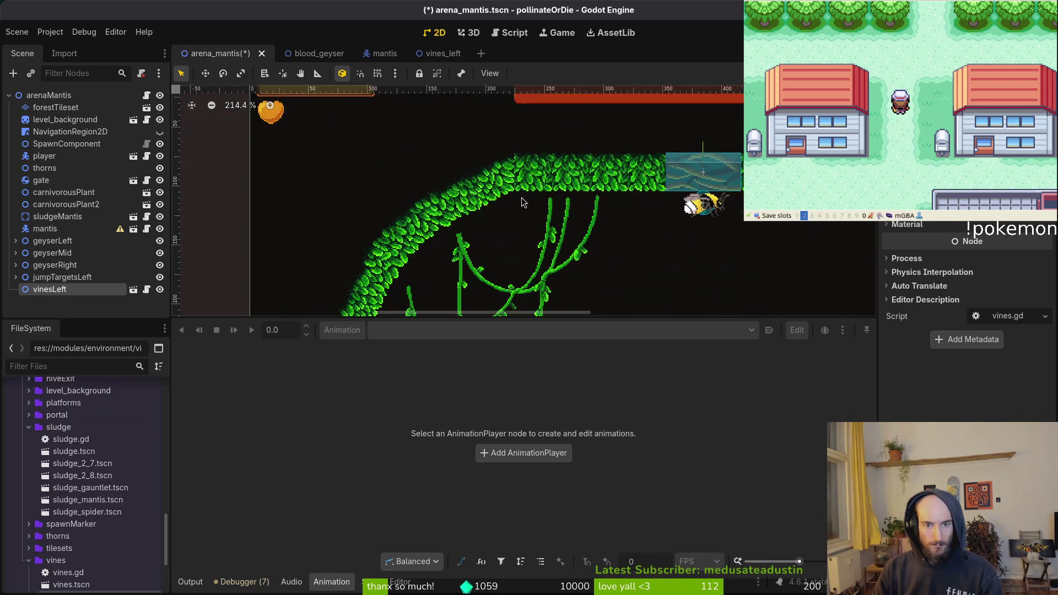
pyautogui.scroll(-3, 545, 214)
pyautogui.scroll(1, 571, 260)
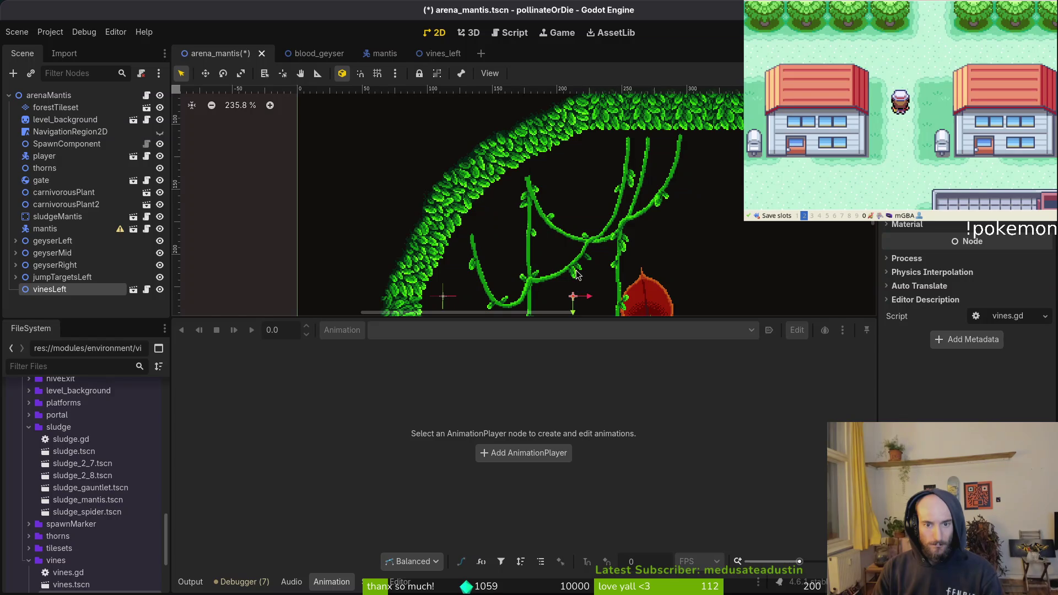
pyautogui.moveTo(572, 273)
pyautogui.mouseDown()
pyautogui.moveTo(545, 267)
pyautogui.moveTo(561, 268)
pyautogui.mouseUp()
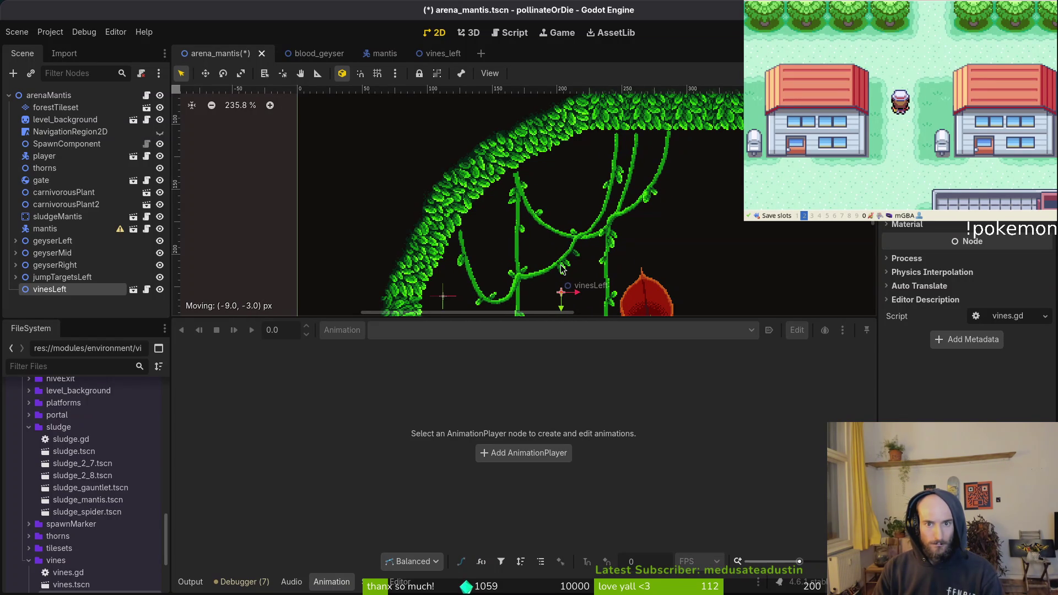
# Check the mantisArena artwork in Aseprite, then nudge vinesLeft about 20 px up-left
pyautogui.hotkey('alt', 'Tab')
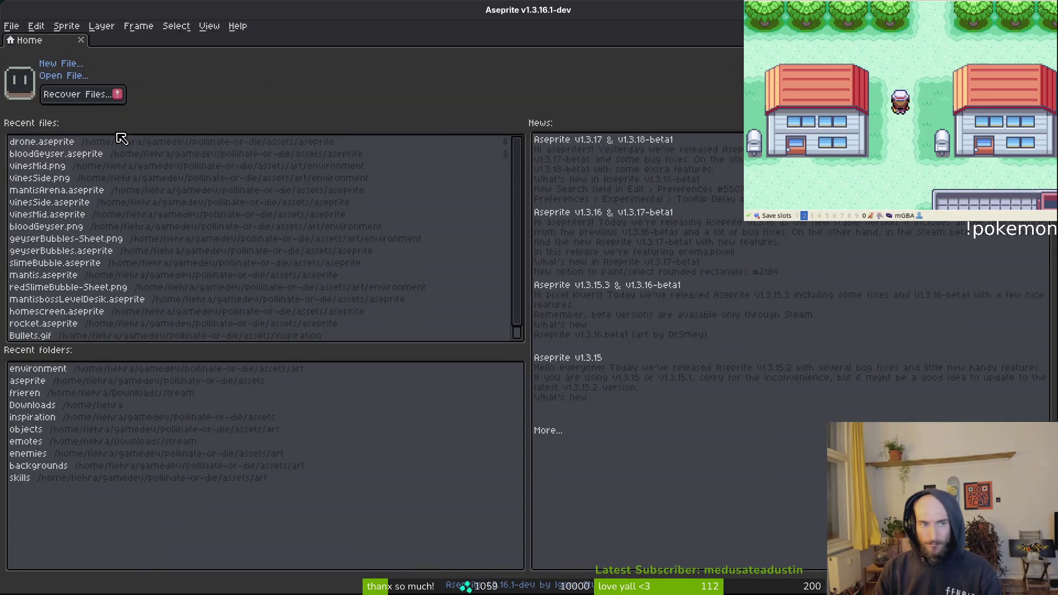
pyautogui.click(66, 190)
pyautogui.scroll(5, 544, 351)
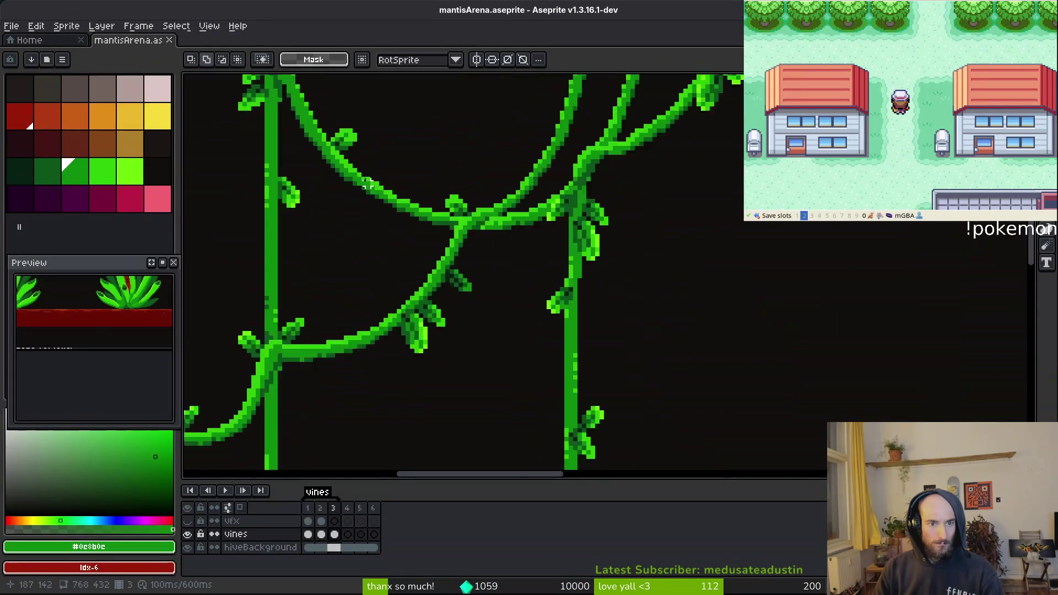
pyautogui.scroll(3, 529, 349)
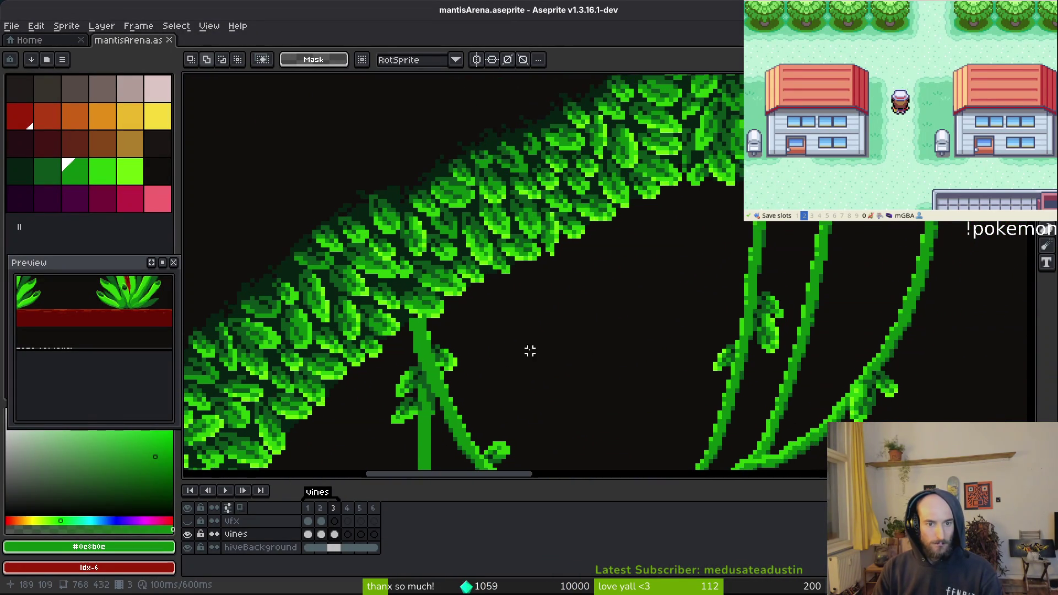
pyautogui.hotkey('alt', 'Tab')
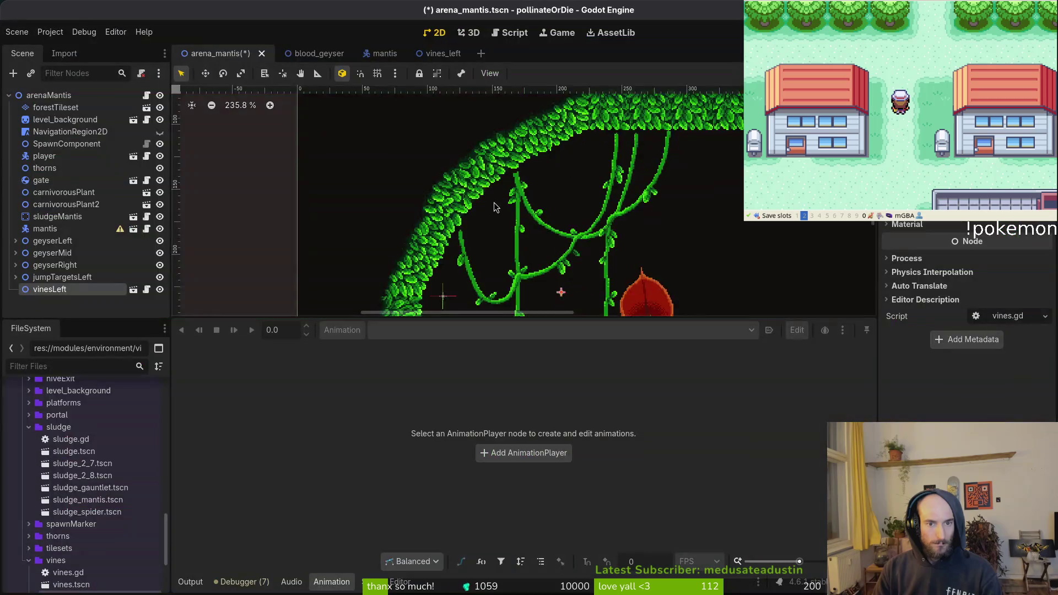
pyautogui.scroll(6, 531, 209)
pyautogui.moveTo(482, 221); pyautogui.dragTo(471, 210)
# Re-compare the vinesLeft placement against the mantisArena artwork to confirm alignment
pyautogui.hotkey('alt', 'Tab')
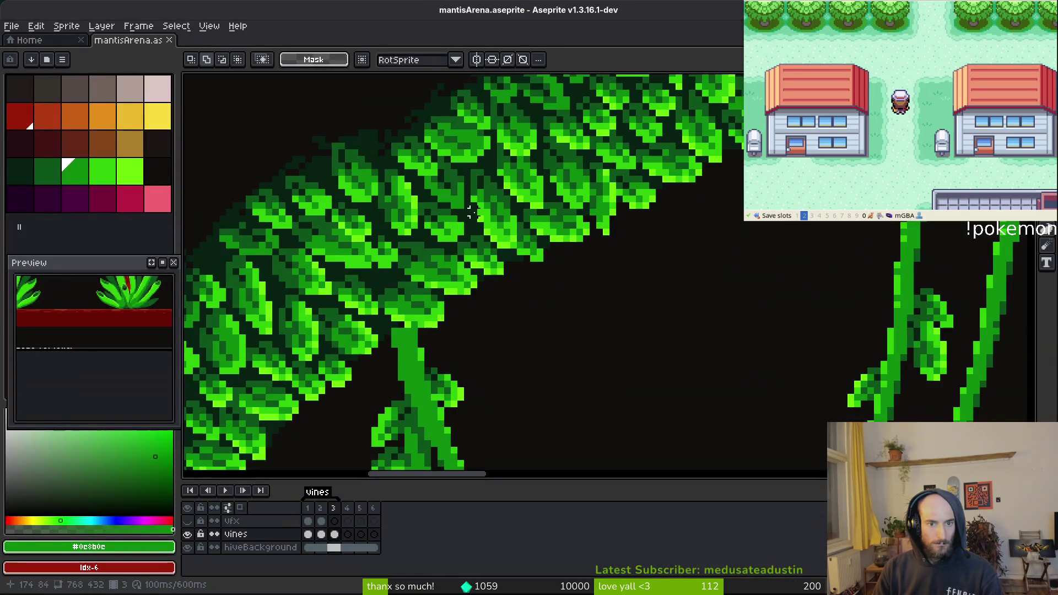
pyautogui.hotkey('alt', 'Tab')
pyautogui.scroll(3, 465, 168)
pyautogui.scroll(-2, 465, 168)
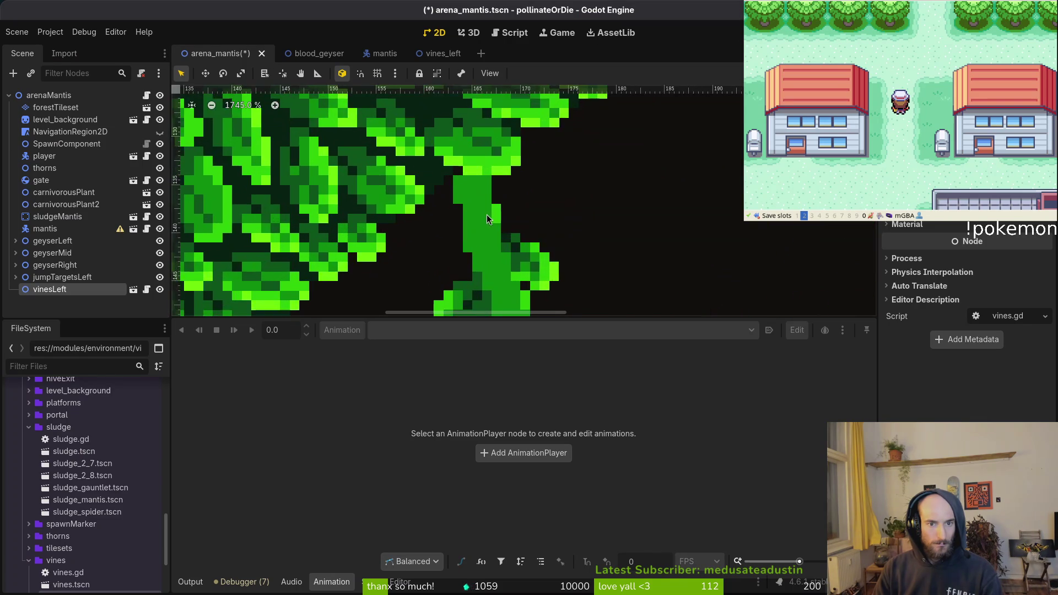
pyautogui.scroll(2, 487, 213)
pyautogui.hotkey('alt', 'Tab')
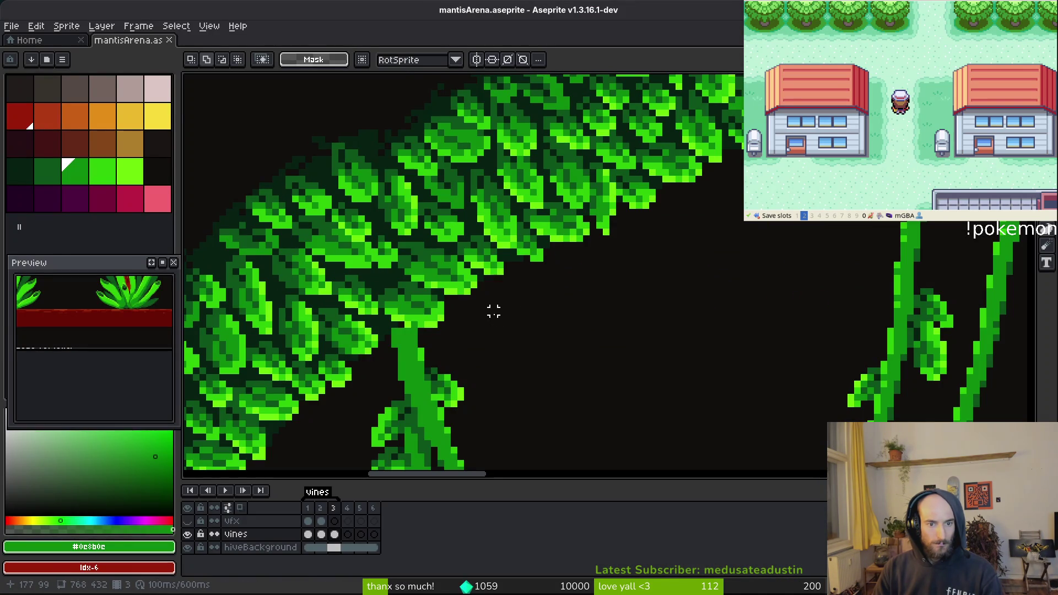
pyautogui.hotkey('alt', 'Tab')
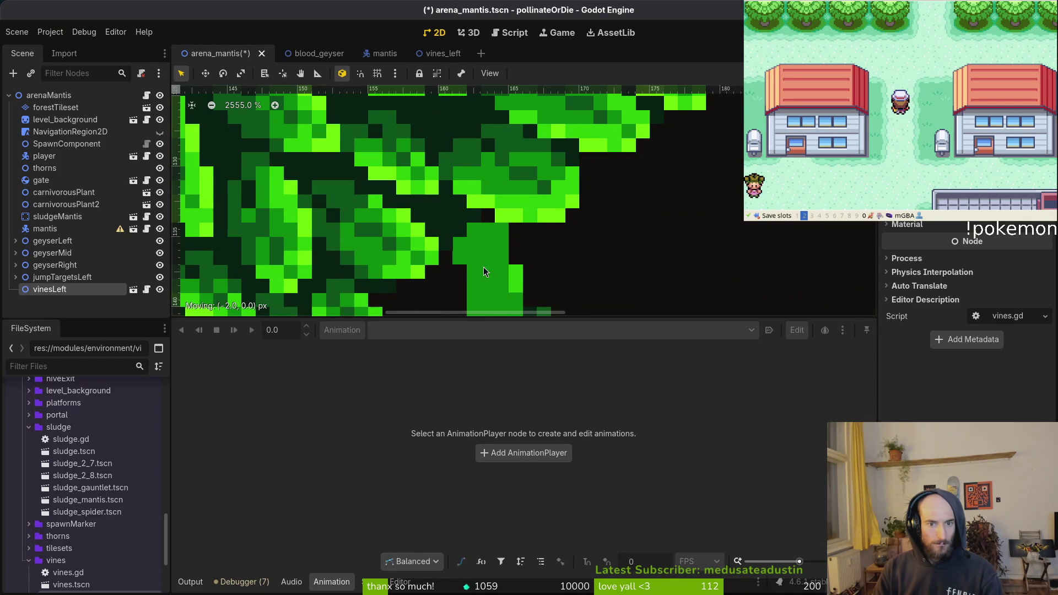